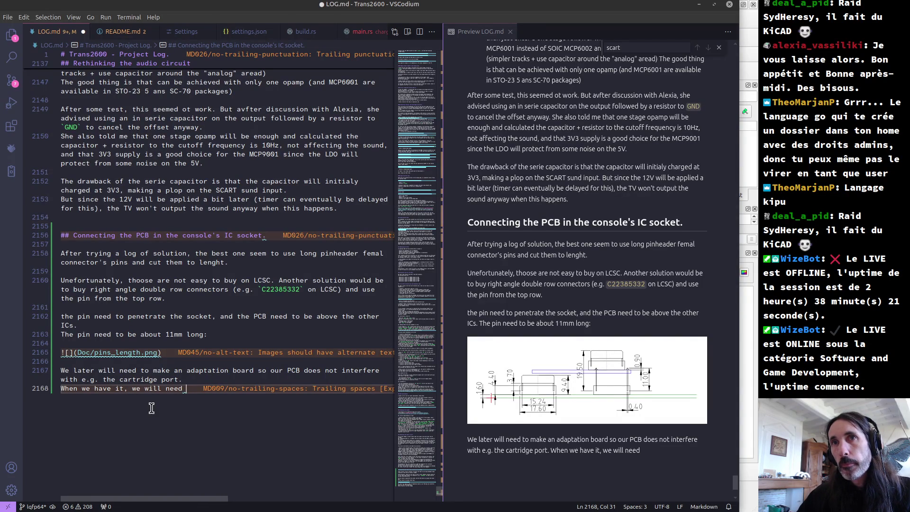
- Finish line 2168 as '6mm long pins, but things can be adjust easily:' and start a new line
type("6mm")
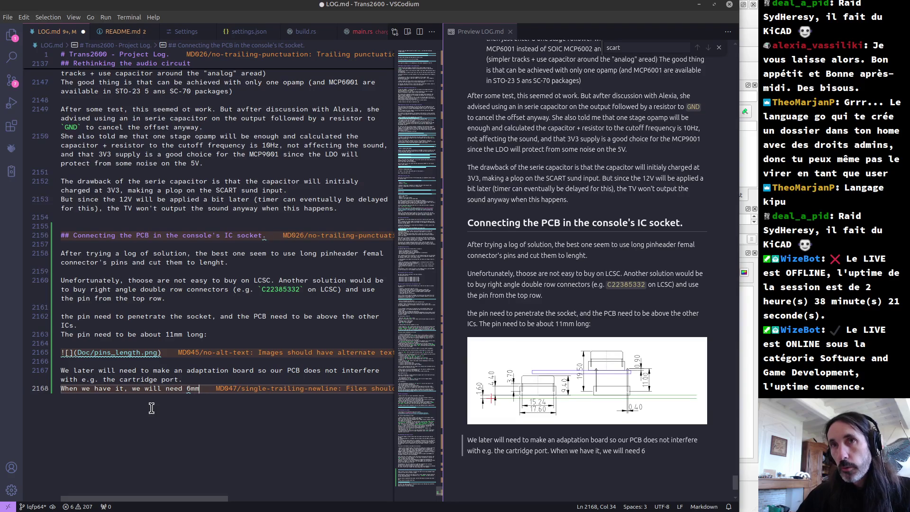
type(" long pion")
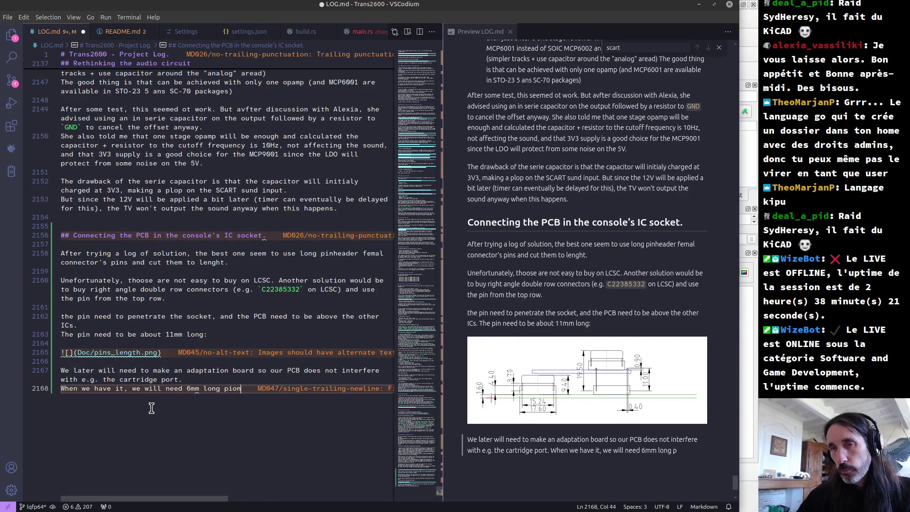
key("BackSpace")
key("BackSpace")
type("ns")
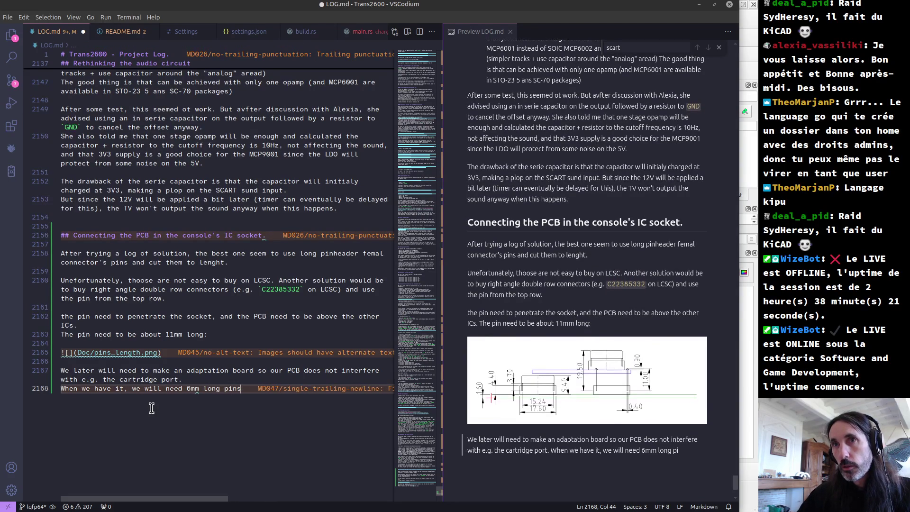
type(", ")
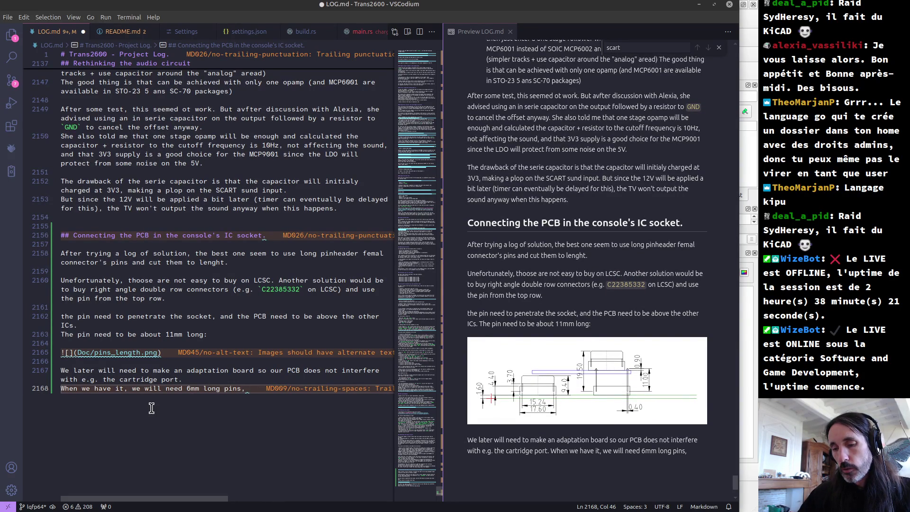
type("but ")
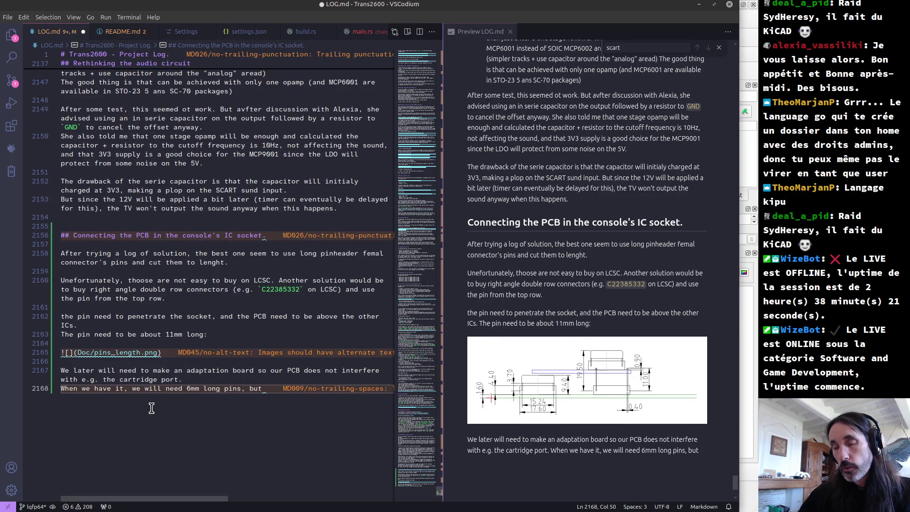
type("things ")
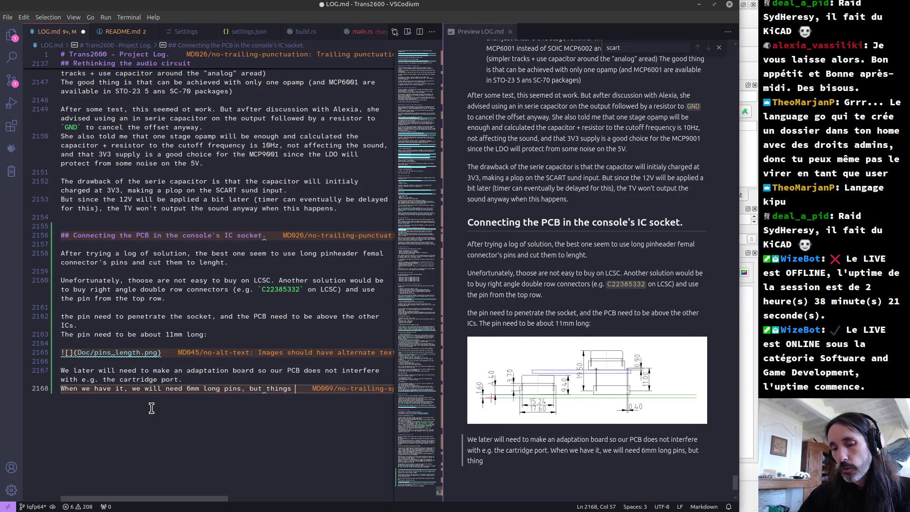
type("can be ad")
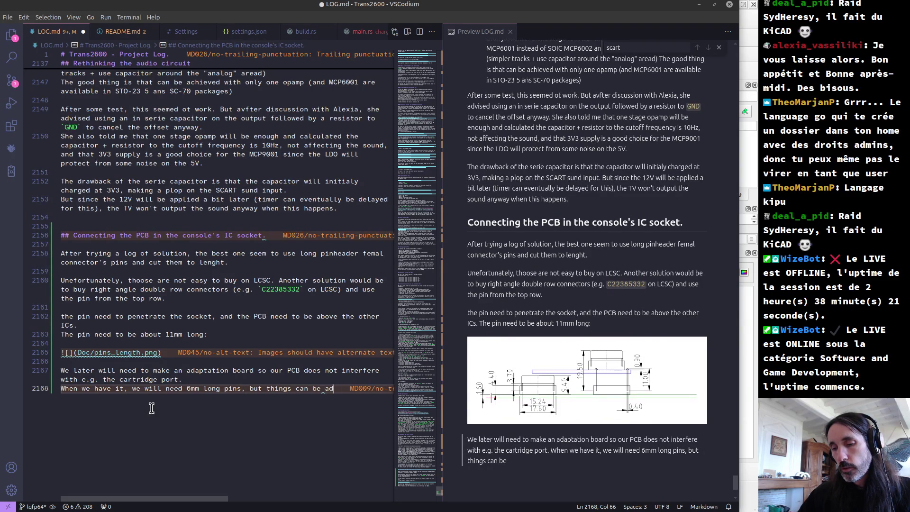
type("just easi")
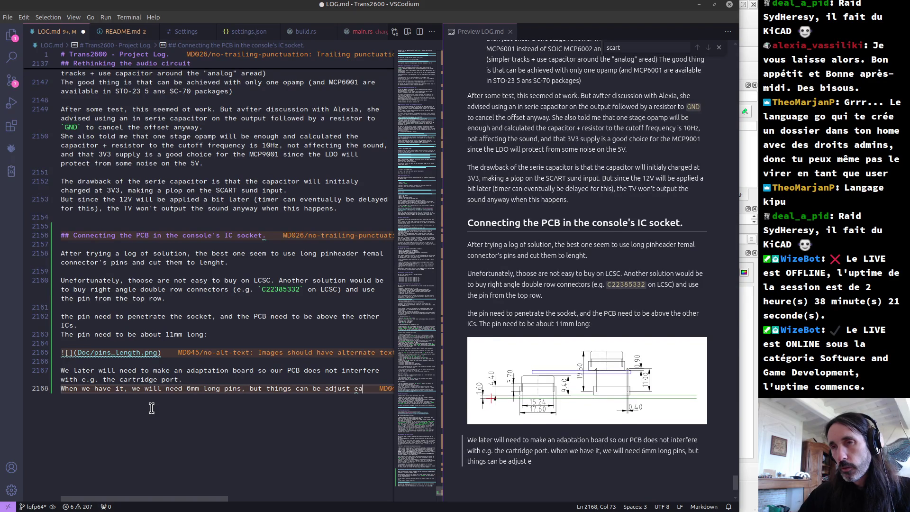
type("l")
key("BackSpace")
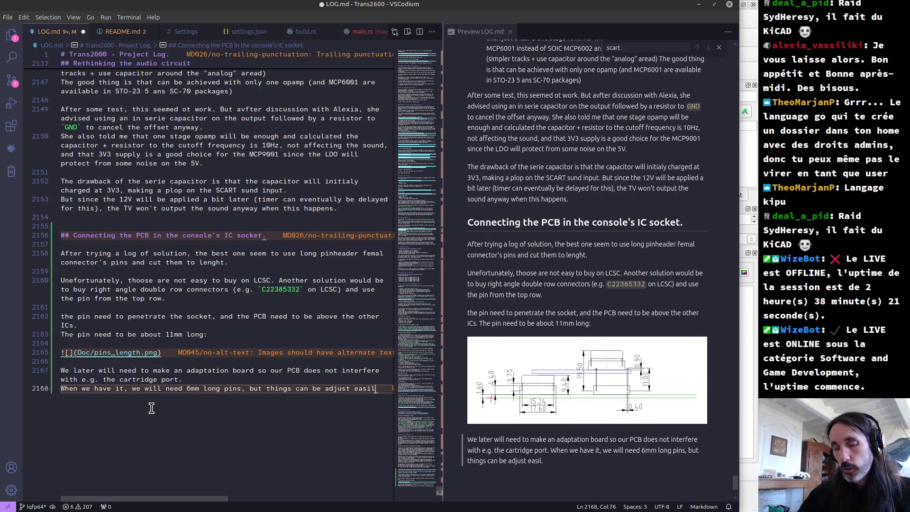
type("y.")
key("BackSpace")
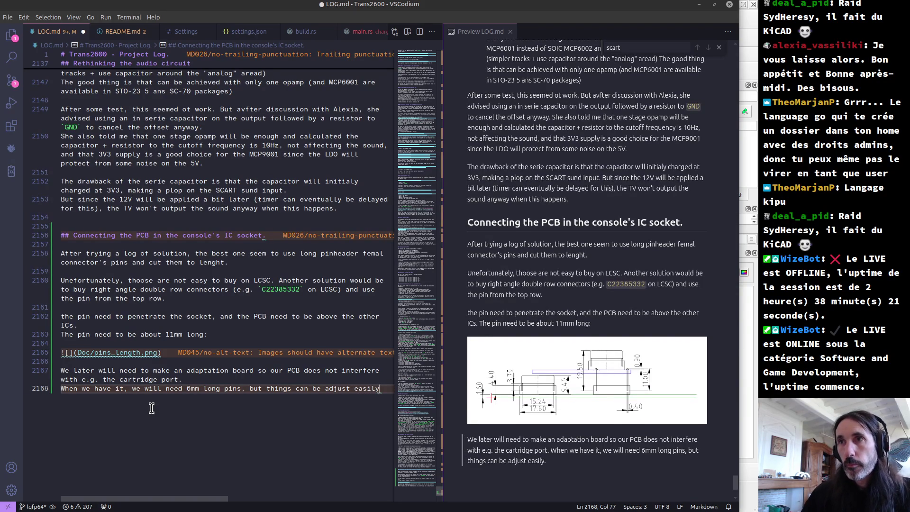
type(":")
key("Return")
key("Return")
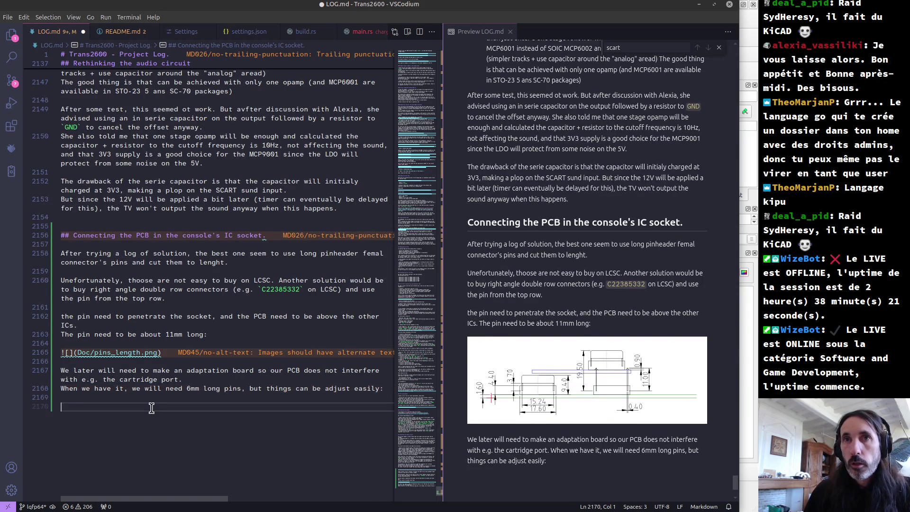
- Copy the ![](Doc/pins_length.png) image link onto the new empty line
left_click(23, 364)
left_click_drag(23, 364, 24, 354)
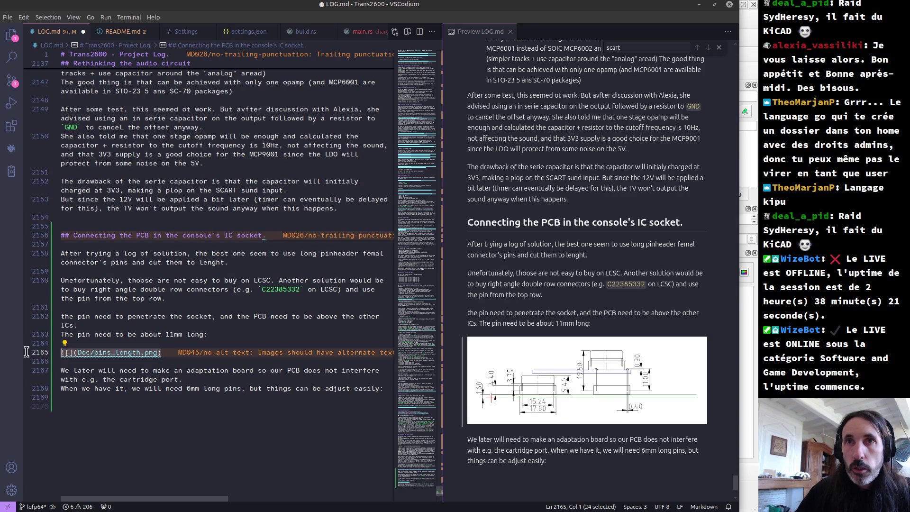
key("ctrl+c")
left_click(74, 405)
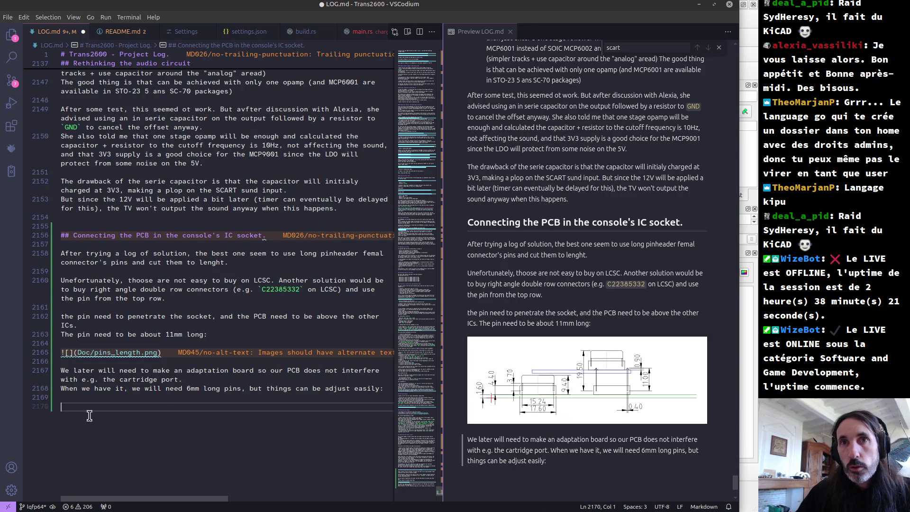
key("ctrl+v")
- Change the copied path to Doc/pins_length_with_adaptation_board.png, save, and check the preview
type("_")
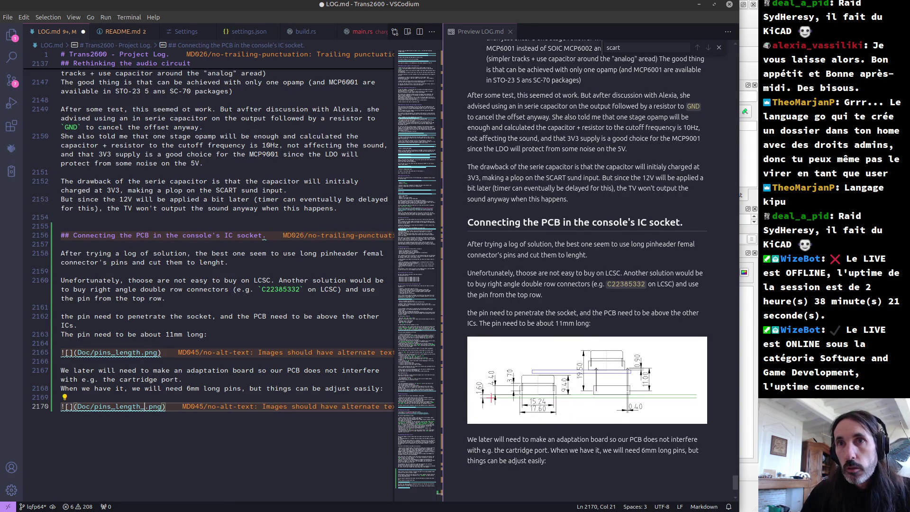
key("ctrl+space")
key("Return")
key("shift+Right")
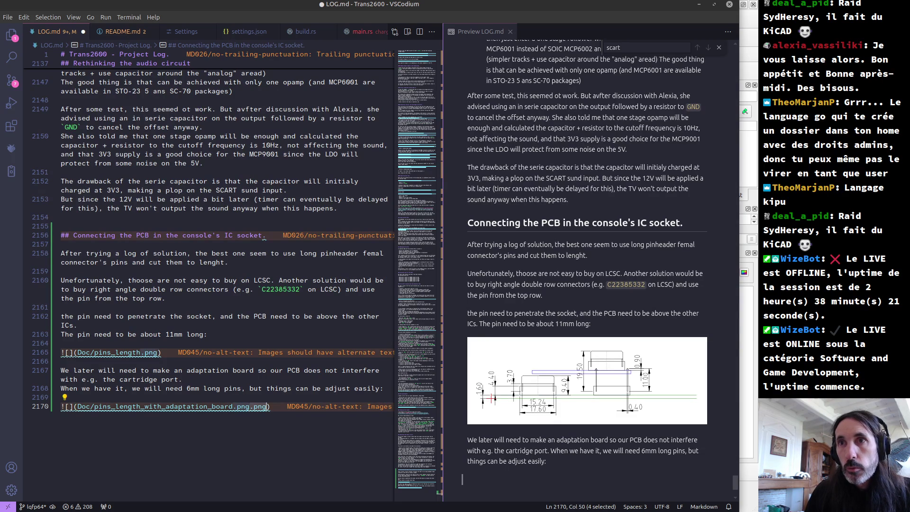
key("shift+Right")
key("shift+Right")
key("shift+Right")
key("Delete")
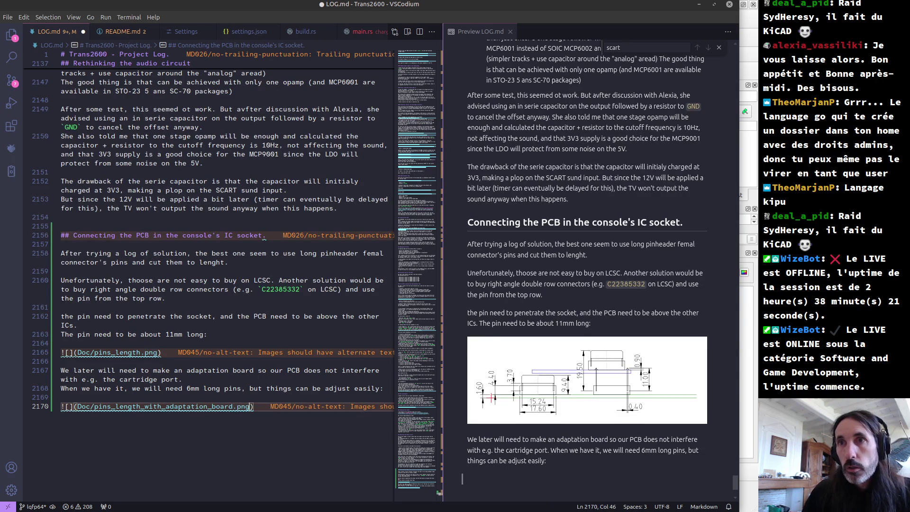
key("ctrl+s")
scroll(615, 343, "down", 1)
scroll(615, 343, "down", 2)
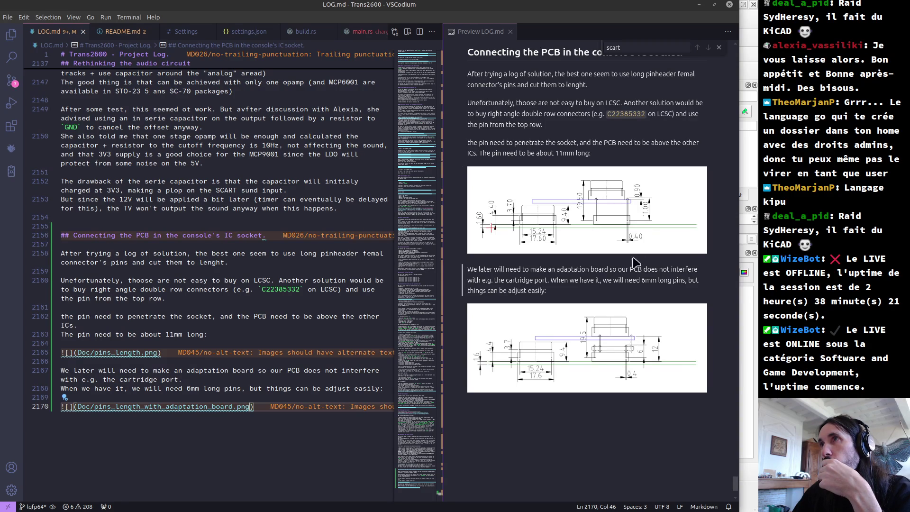
scroll(635, 340, "up", 3)
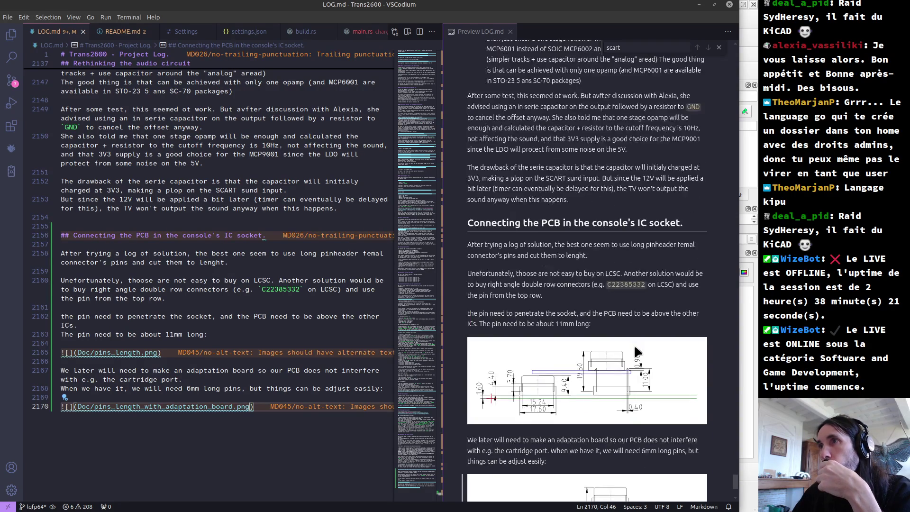
scroll(633, 343, "down", 2)
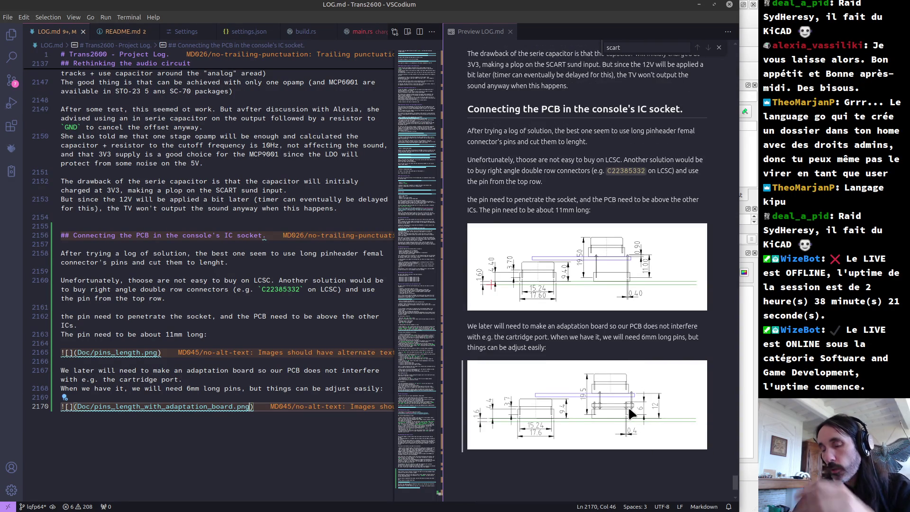
key("alt+Tab")
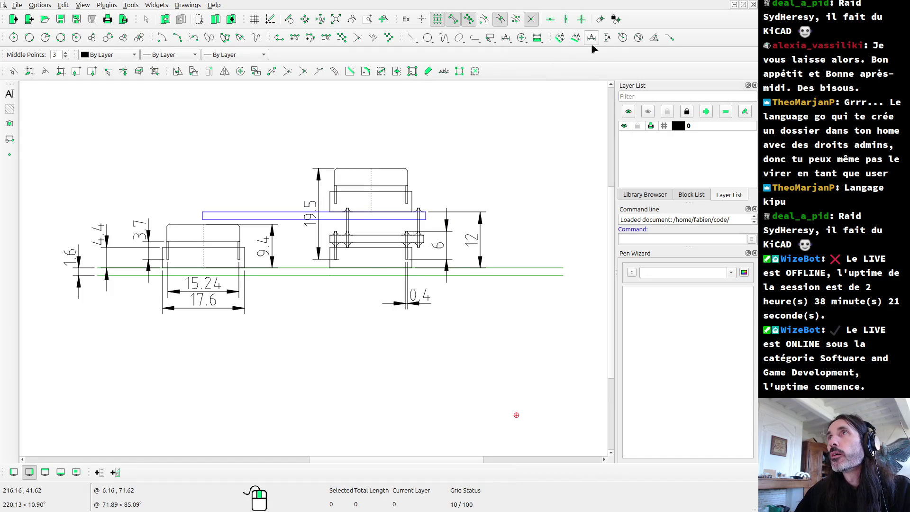
left_click(608, 40)
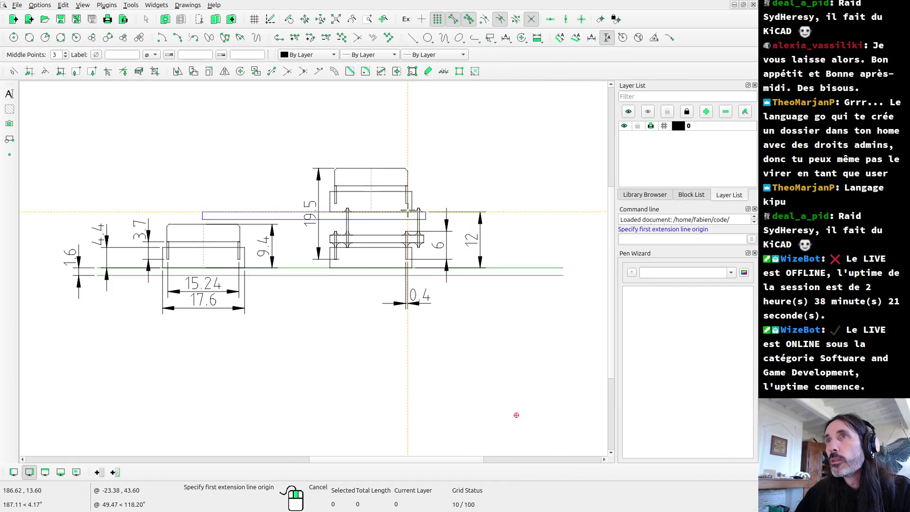
scroll(426, 201, "up", 2)
scroll(398, 221, "up", 2)
scroll(373, 233, "up", 1)
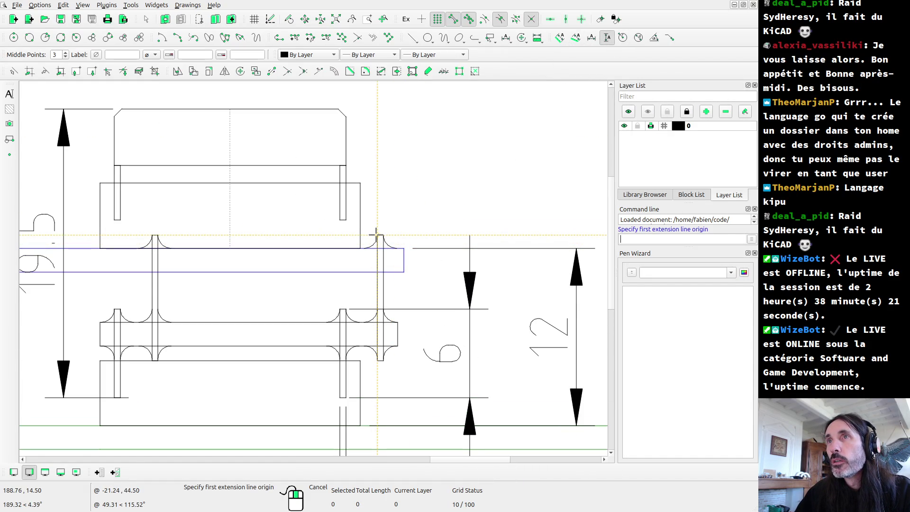
left_click(377, 234)
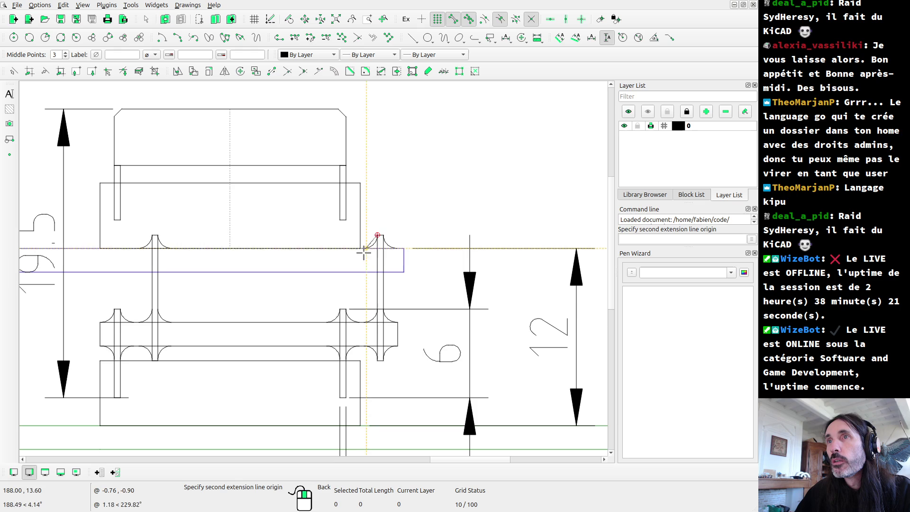
left_click(377, 361)
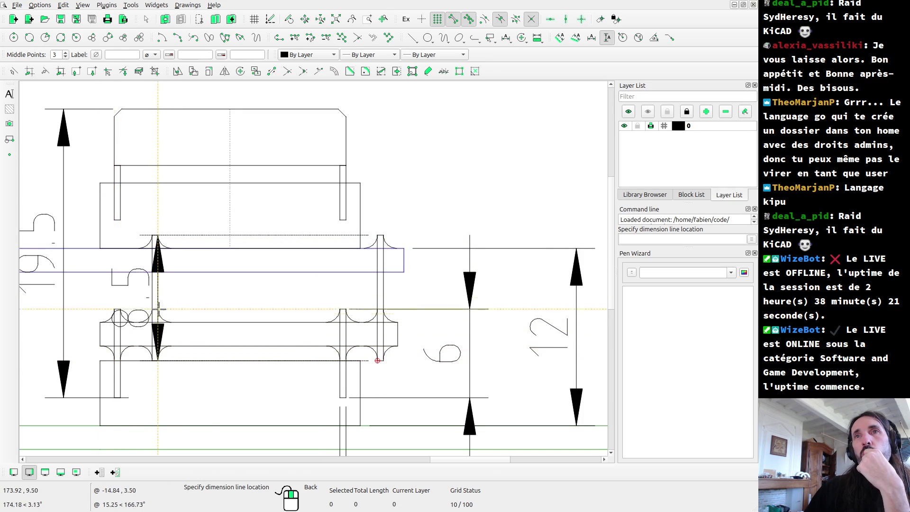
scroll(158, 265, "down", 1)
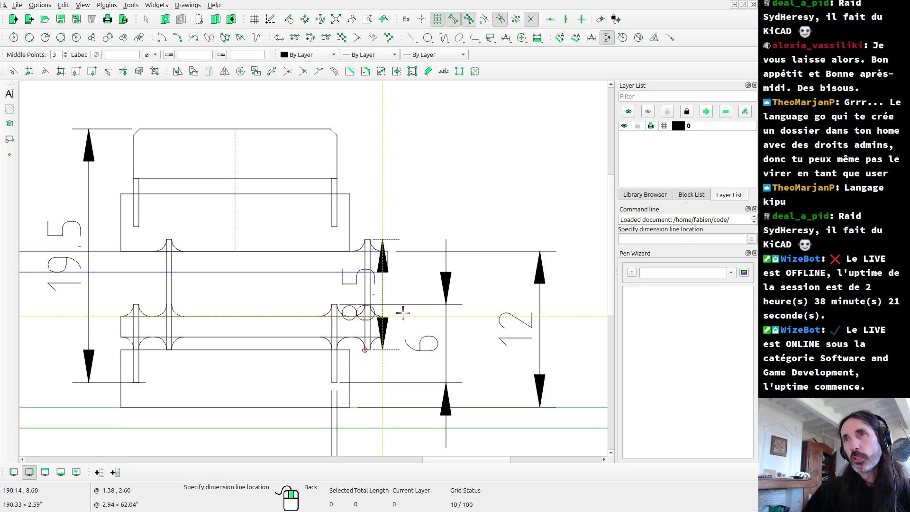
key("Escape")
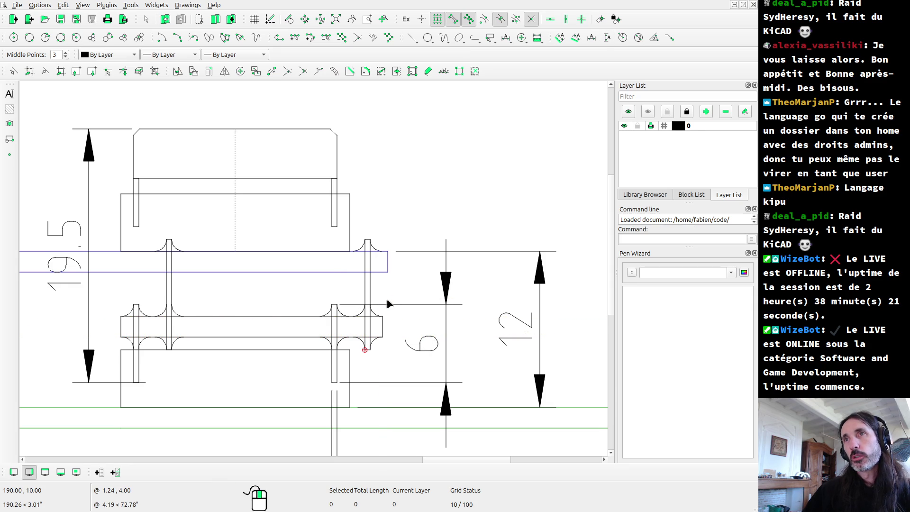
key("alt+Tab")
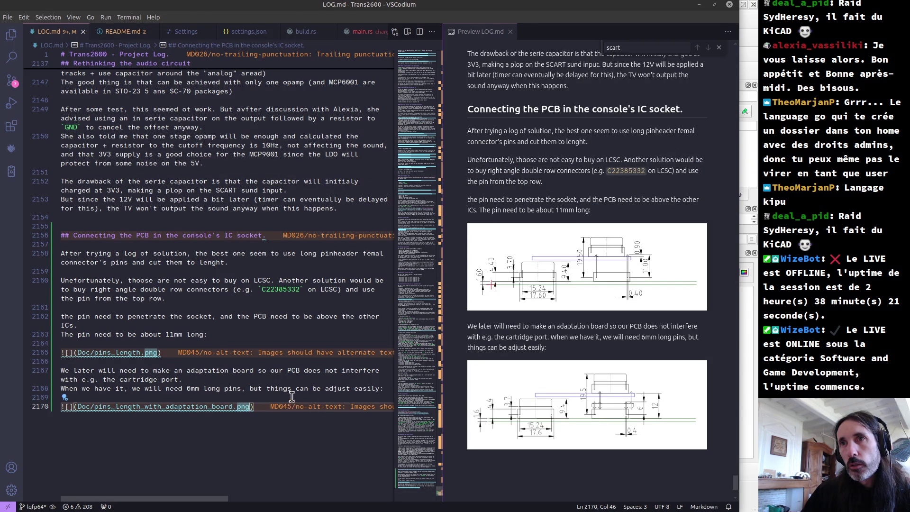
- Extend the note after 'easily' with 'as long as the added lenght of two pins around 14.5'
left_click(377, 387)
type("as ")
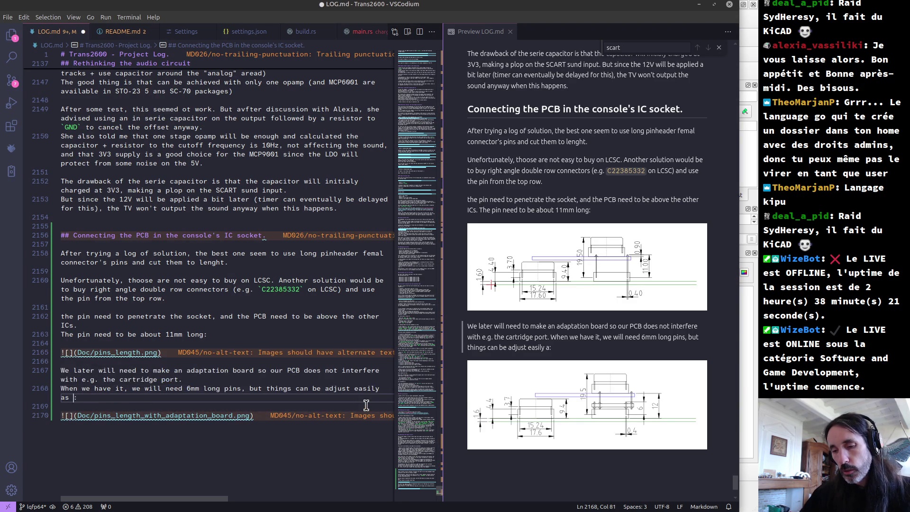
type("long as th")
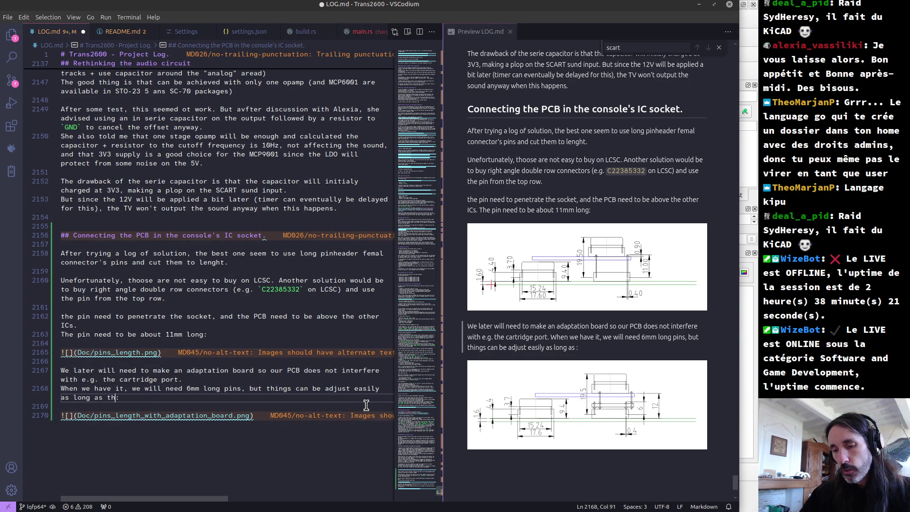
type("e ")
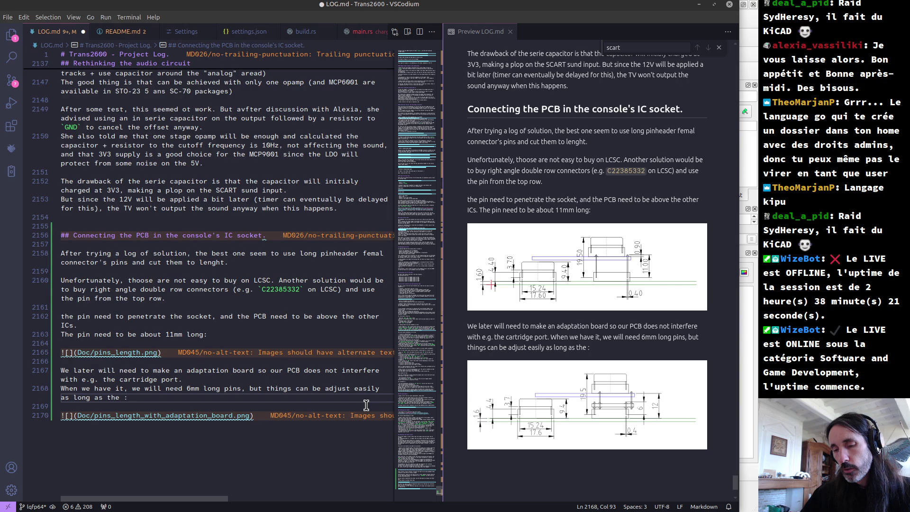
type("le")
key("BackSpace")
key("BackSpace")
key("BackSpace")
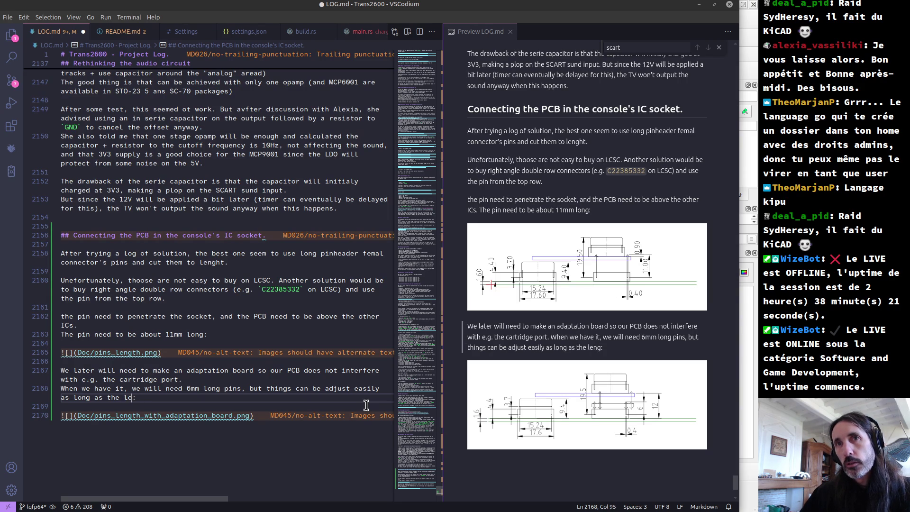
type("added le")
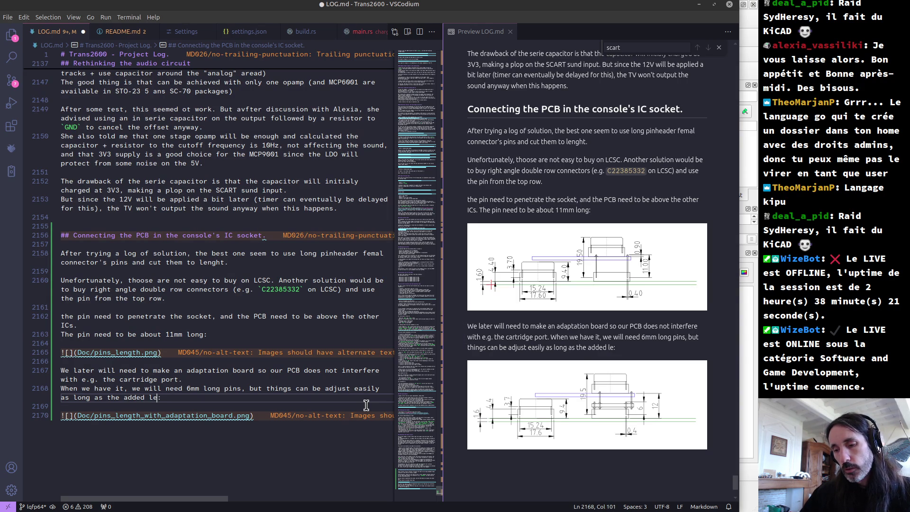
type("nght of")
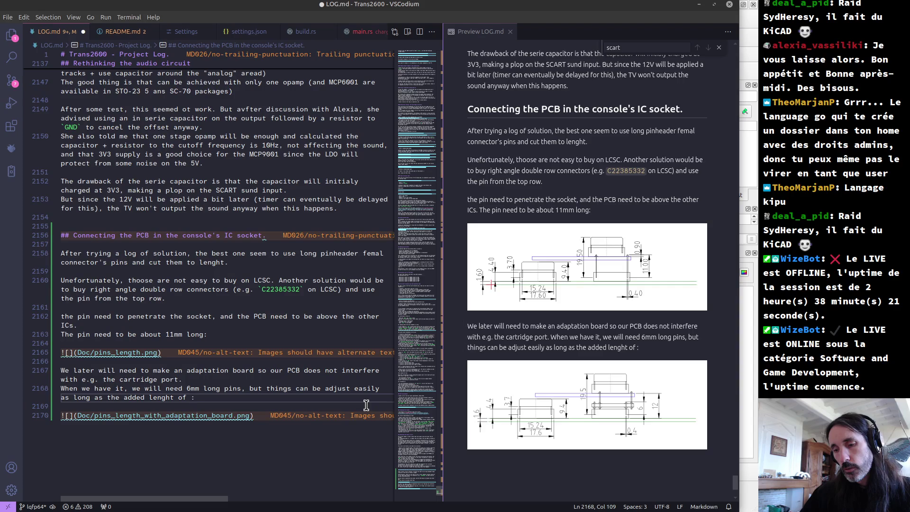
type(" two po")
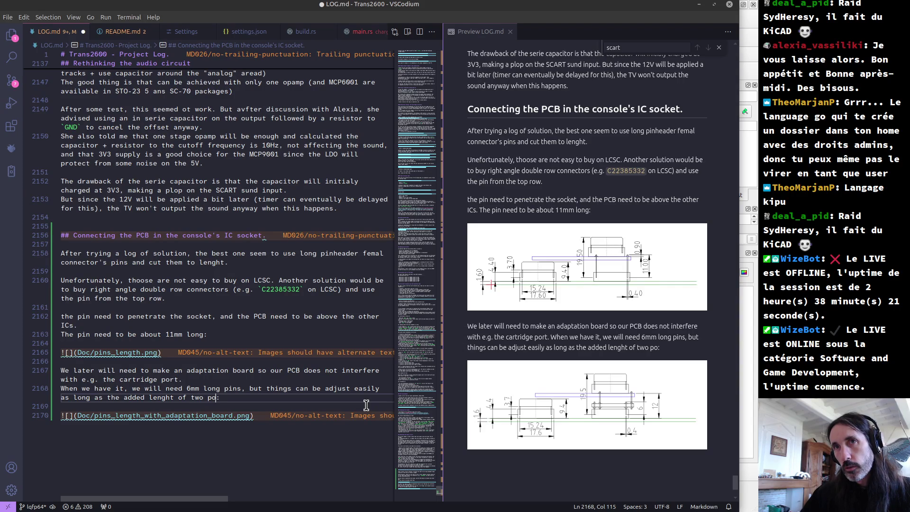
key("BackSpace")
type("s aro")
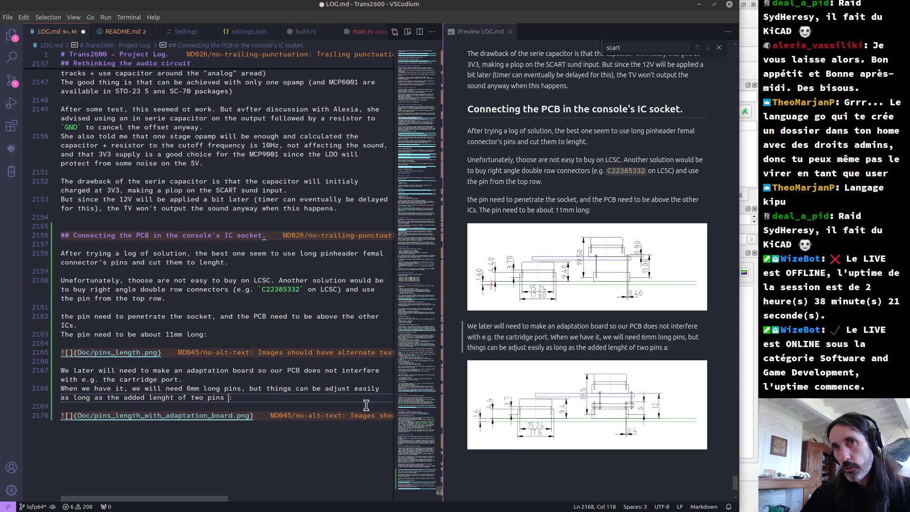
type("unf")
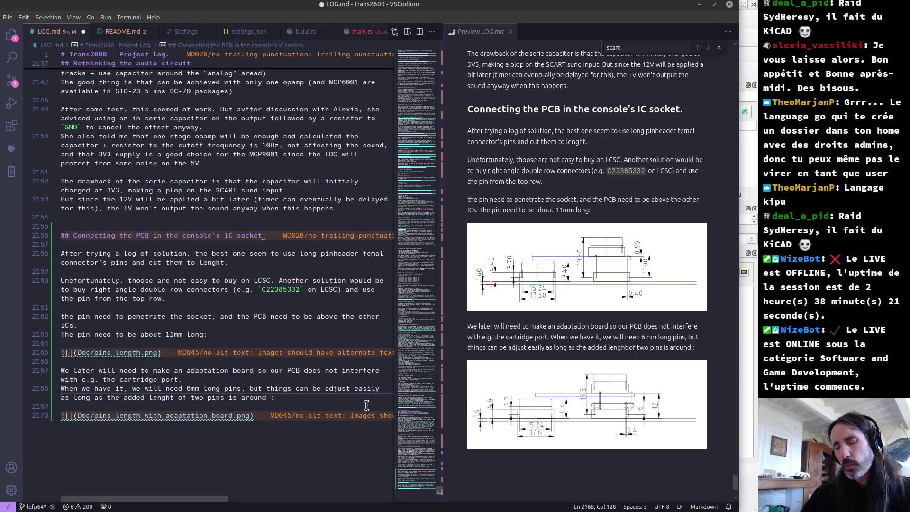
type("14")
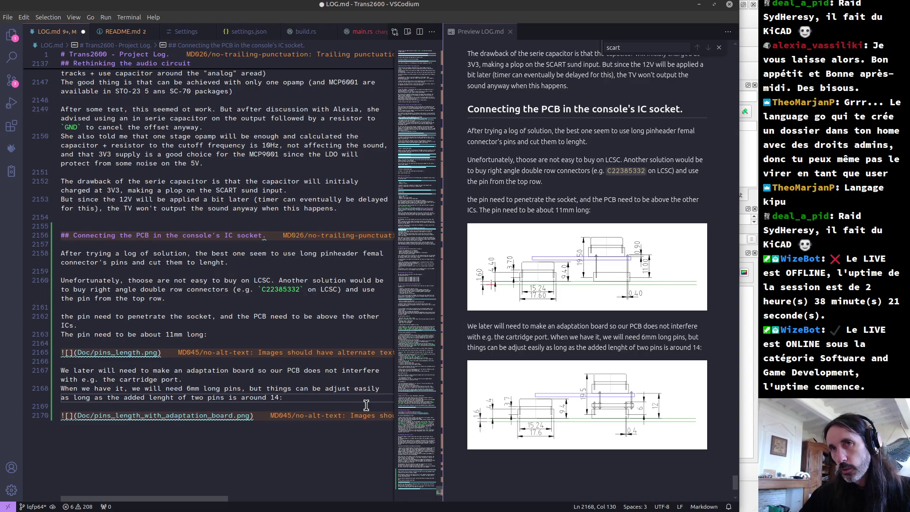
type(".5")
- Reword the ending to 'is at least 14mm' and save LOG.md
key("Left")
key("Left")
key("Left")
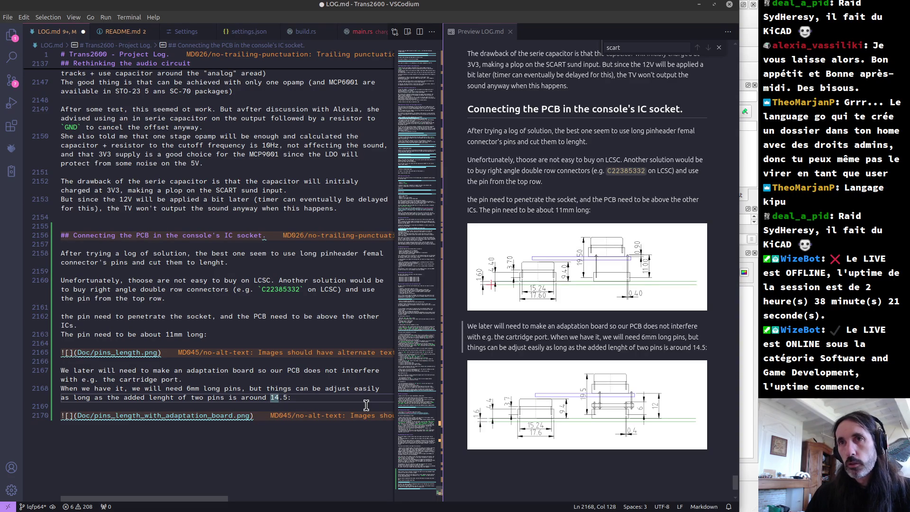
key("Left")
key("ctrl+BackSpace")
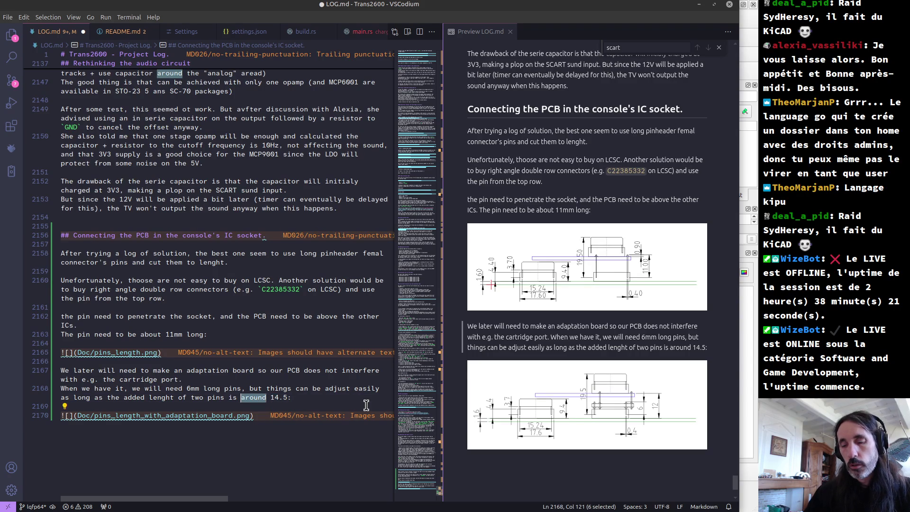
type("at least")
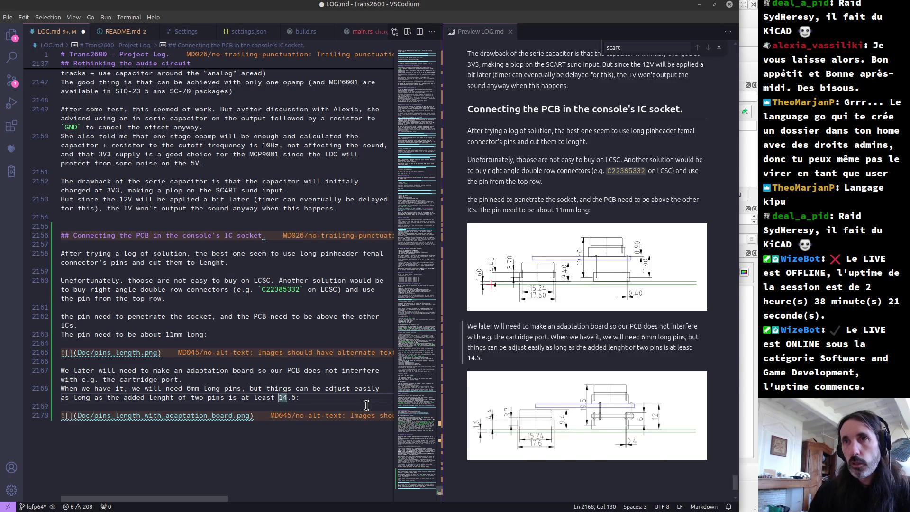
key("End")
key("BackSpace")
key("BackSpace")
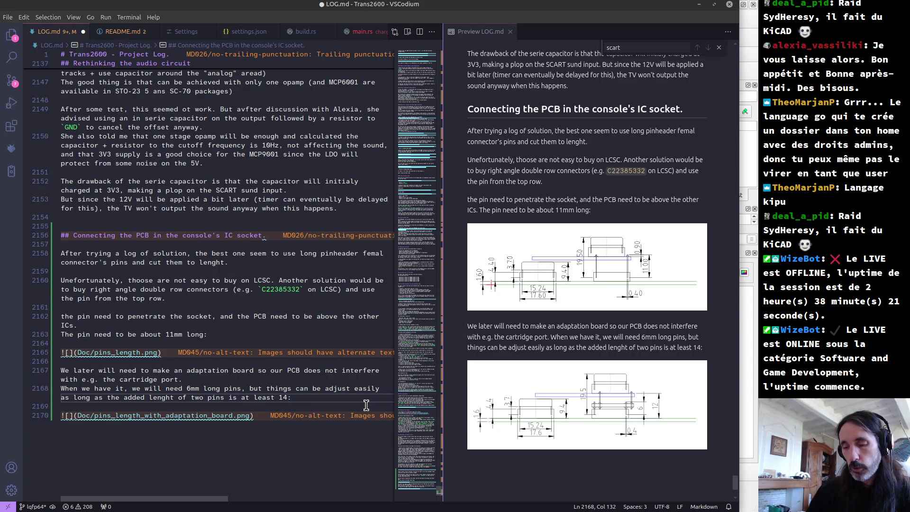
type("mm")
key("ctrl+s")
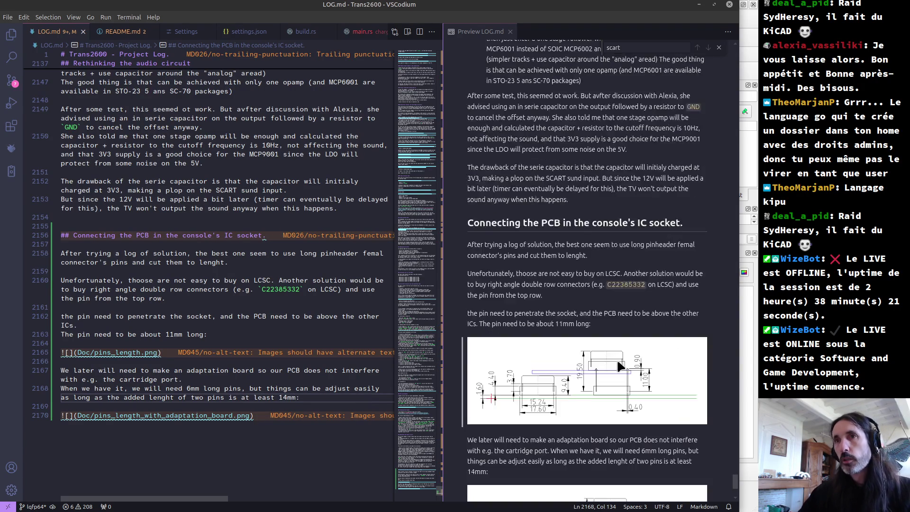
scroll(648, 364, "down", 1)
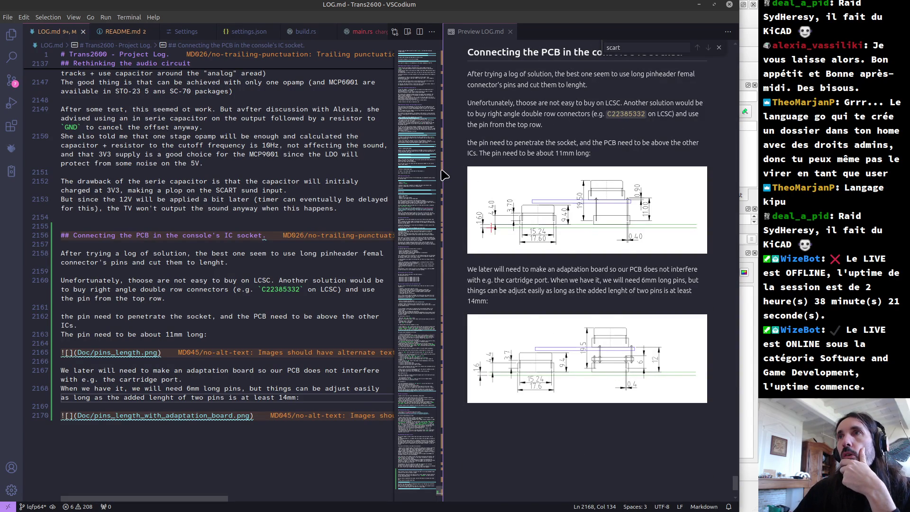
- Zoom the LibreCAD drawing onto the right-hand header with its adaptation board and 6 and 12 dimensions
key("alt+Tab")
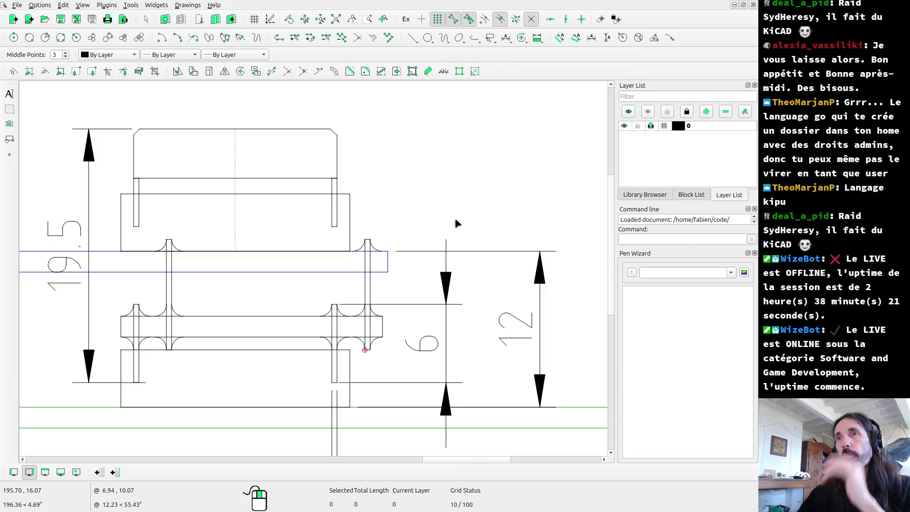
scroll(441, 230, "down", 1)
scroll(331, 351, "up", 2)
scroll(331, 351, "up", 1)
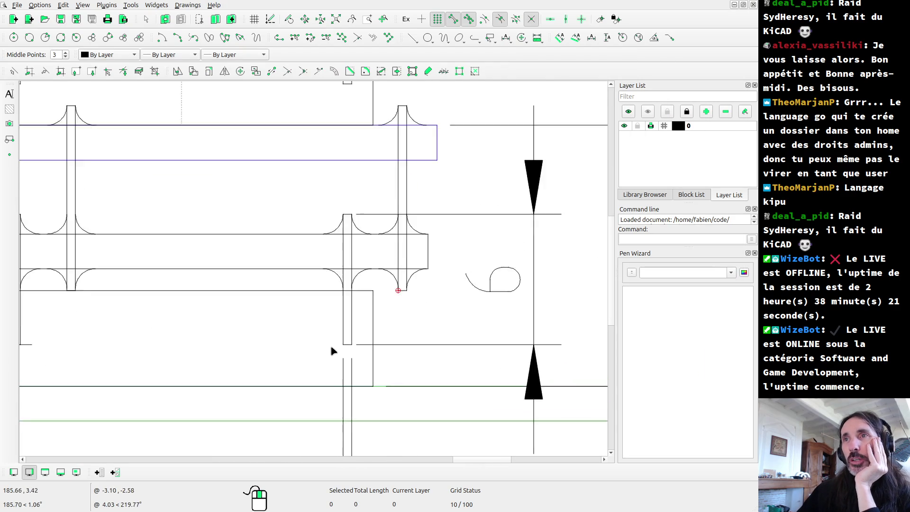
scroll(359, 256, "down", 1)
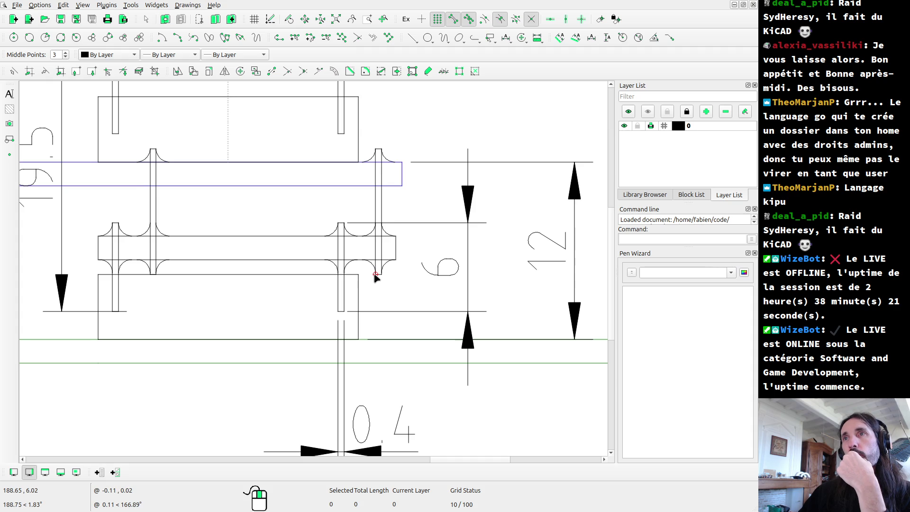
scroll(375, 278, "down", 3)
scroll(360, 279, "down", 3)
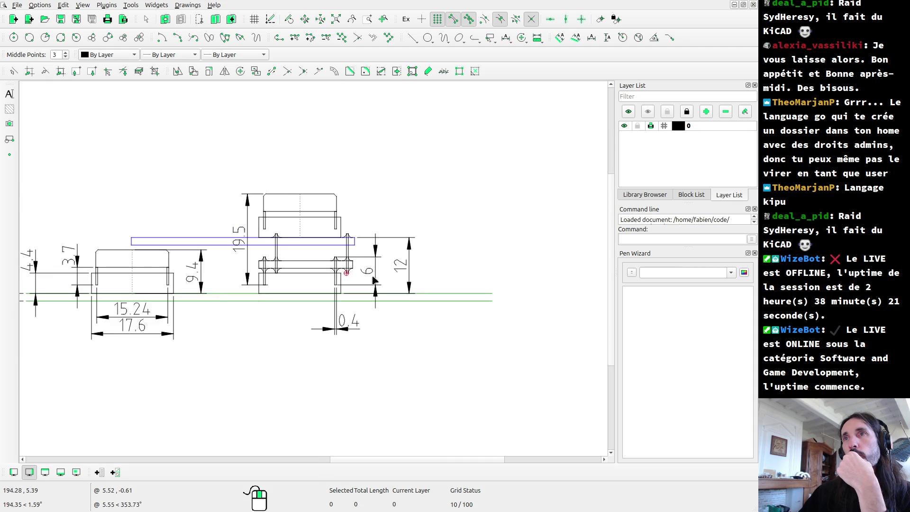
scroll(332, 285, "down", 2)
scroll(104, 283, "up", 2)
scroll(104, 283, "up", 2)
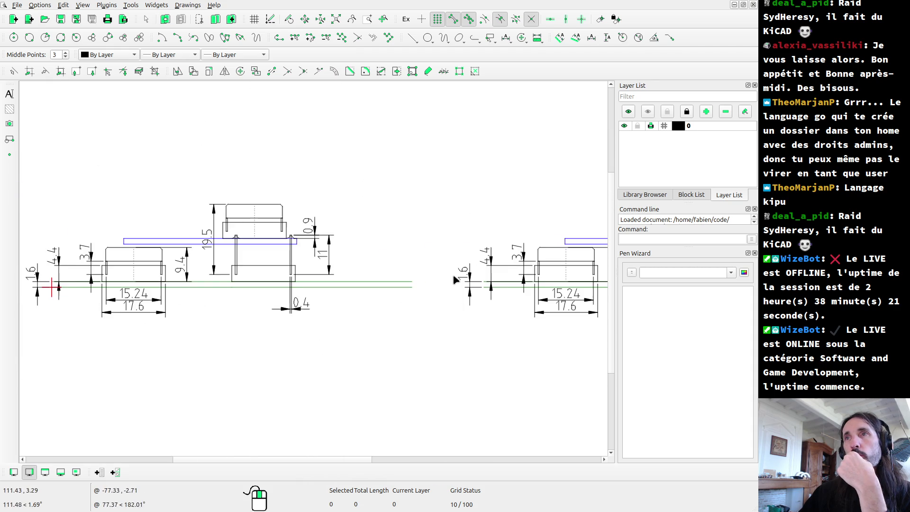
scroll(529, 269, "down", 2)
scroll(526, 266, "down", 1)
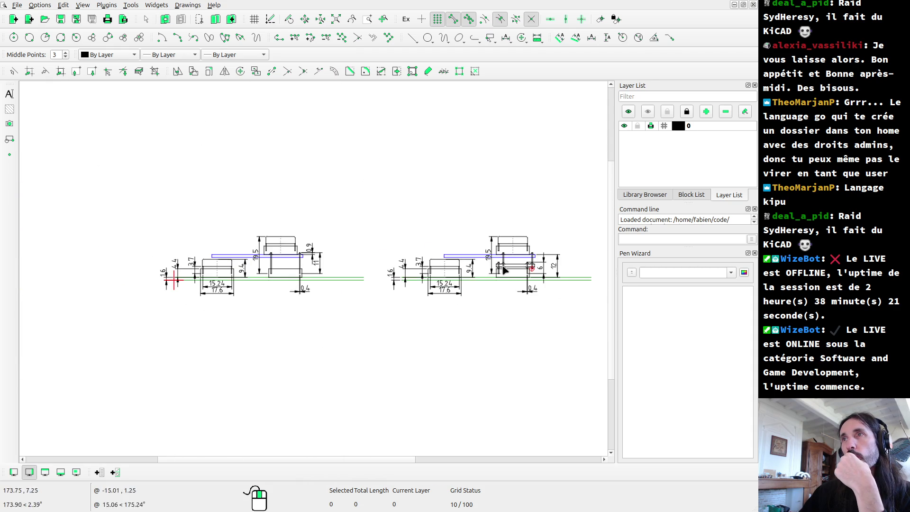
scroll(493, 270, "up", 2)
scroll(431, 273, "up", 3)
scroll(420, 270, "up", 1)
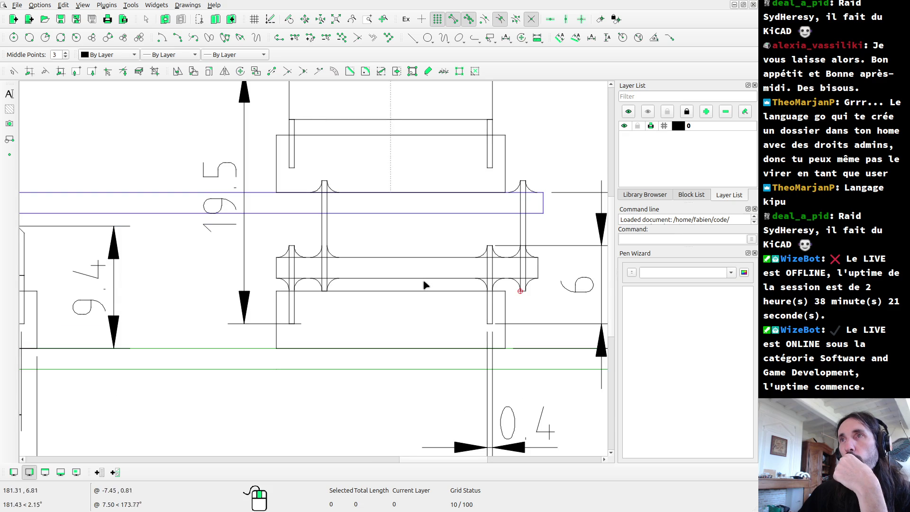
left_click(417, 259)
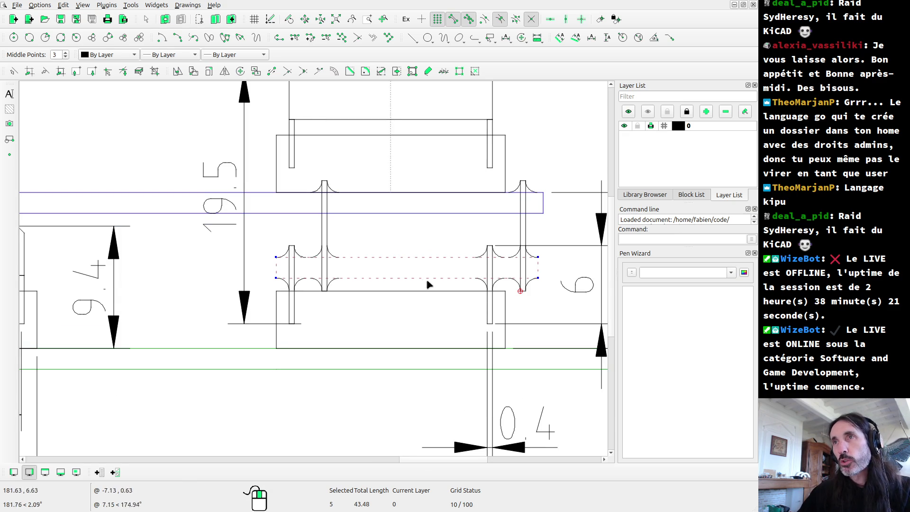
right_click(417, 260)
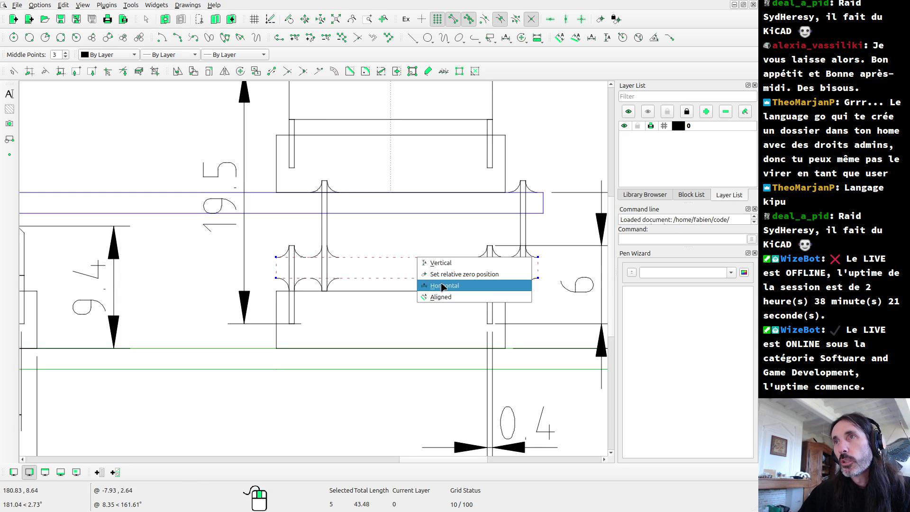
key("Escape")
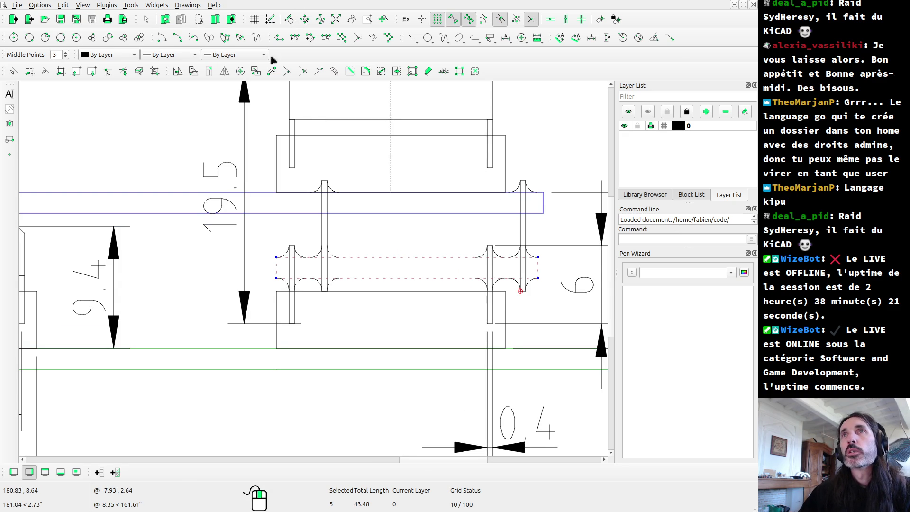
left_click(428, 71)
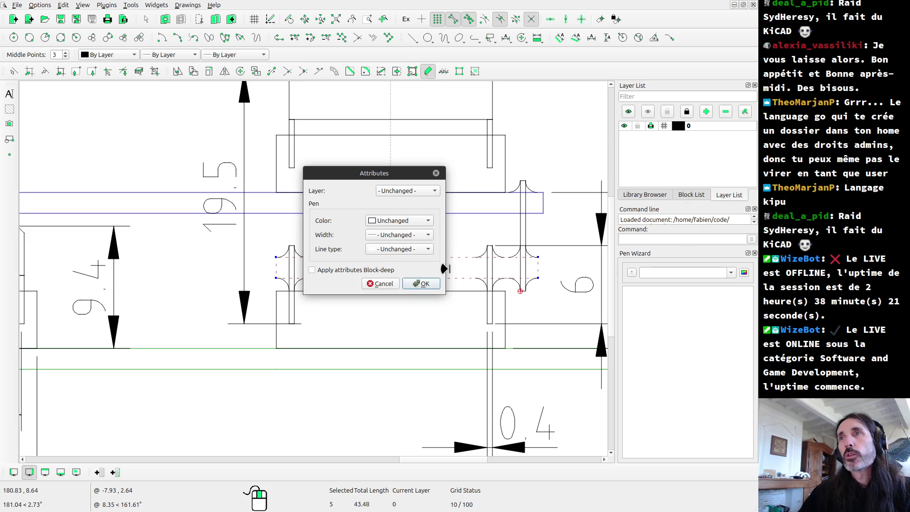
left_click(410, 223)
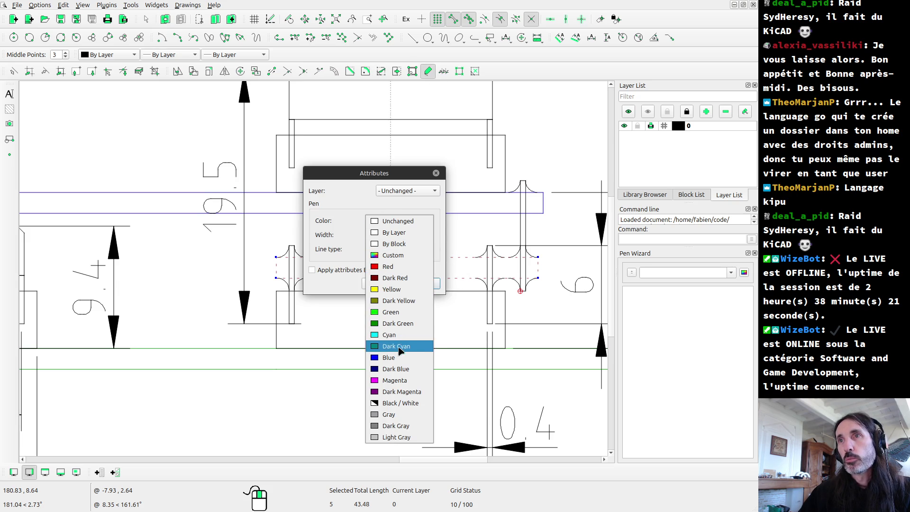
left_click(398, 361)
left_click(427, 283)
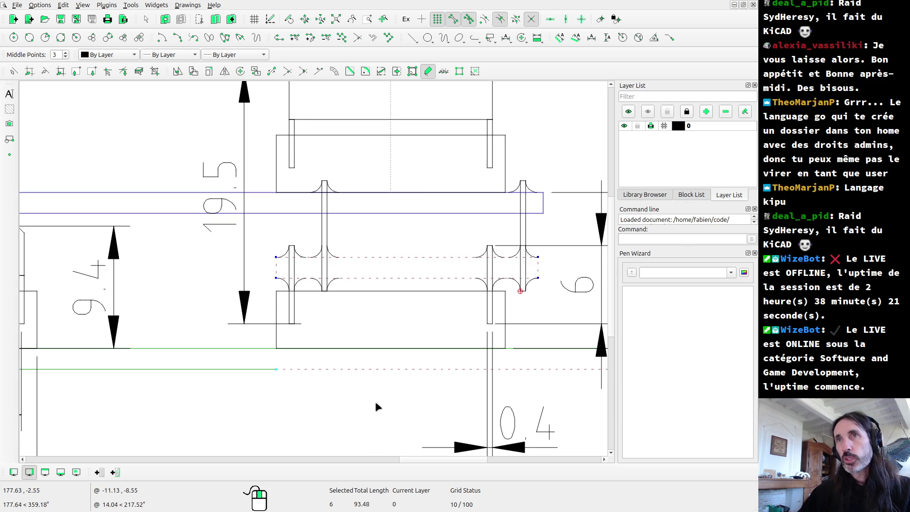
key("ctrl+z")
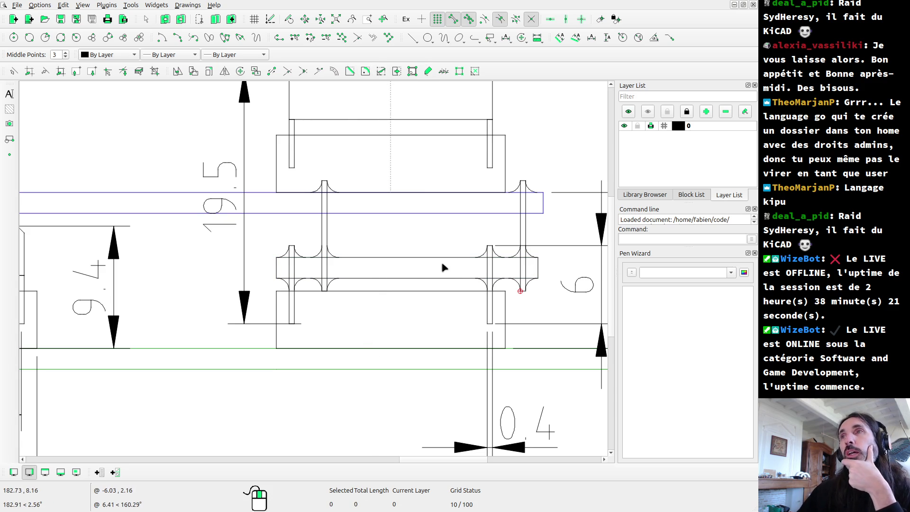
scroll(458, 279, "down", 2)
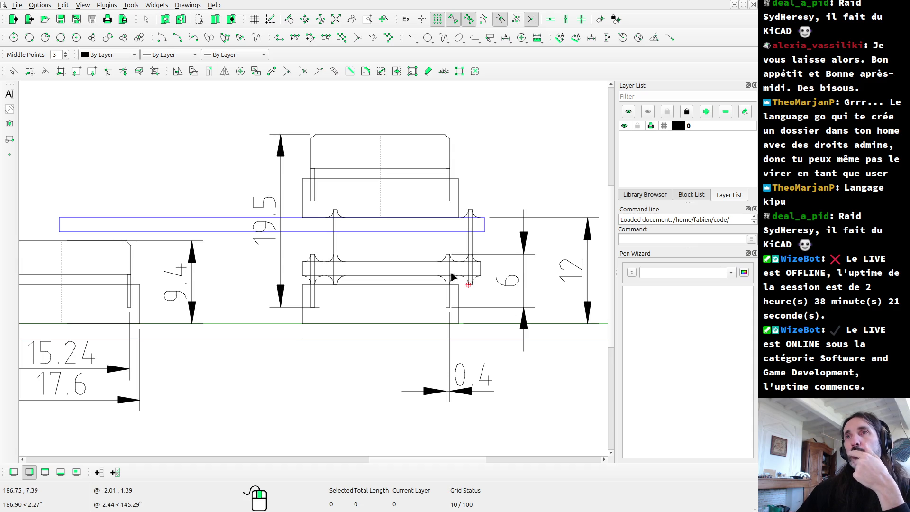
scroll(356, 272, "down", 3)
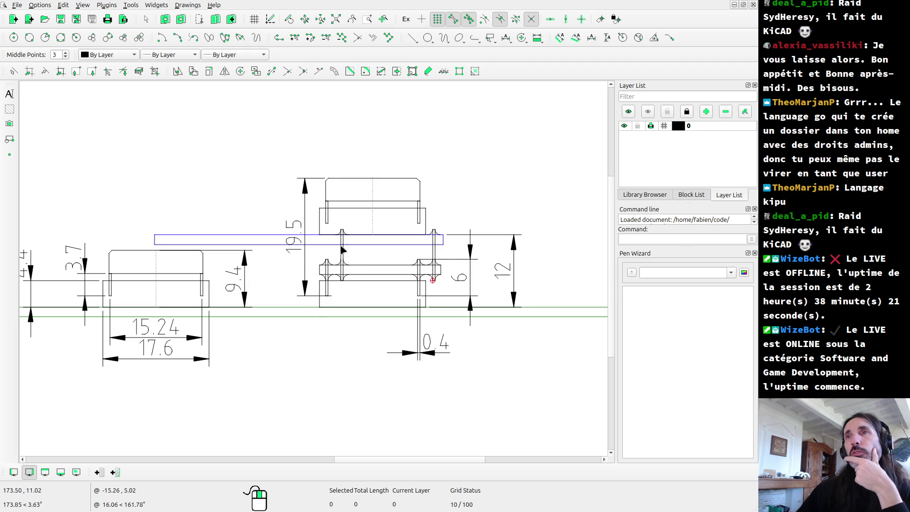
scroll(344, 262, "up", 2)
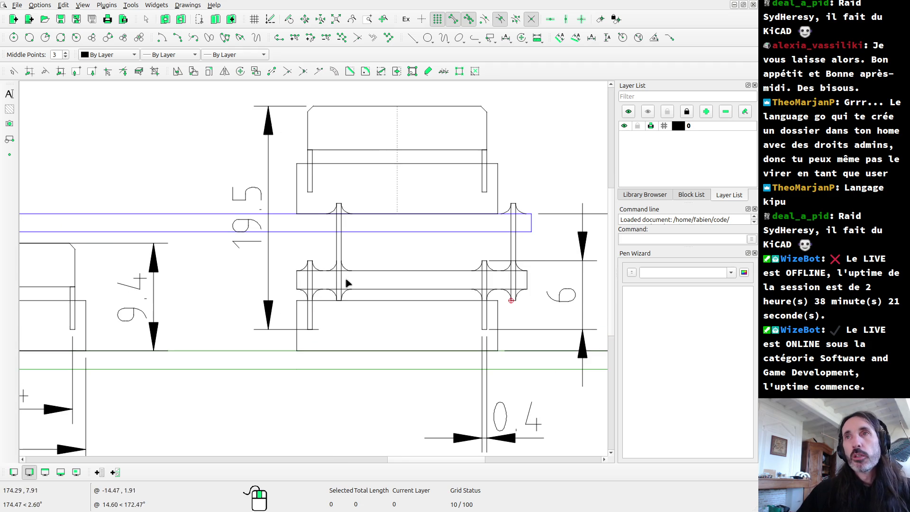
scroll(505, 290, "down", 2)
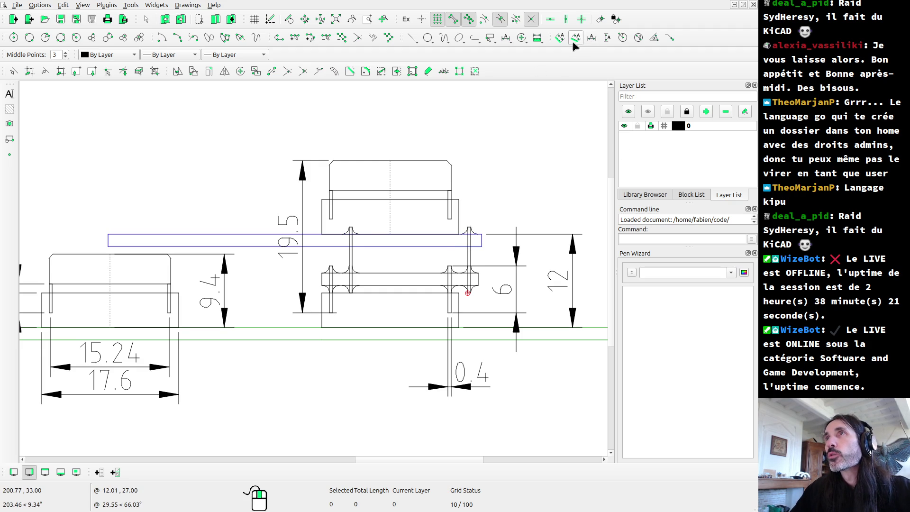
left_click(607, 37)
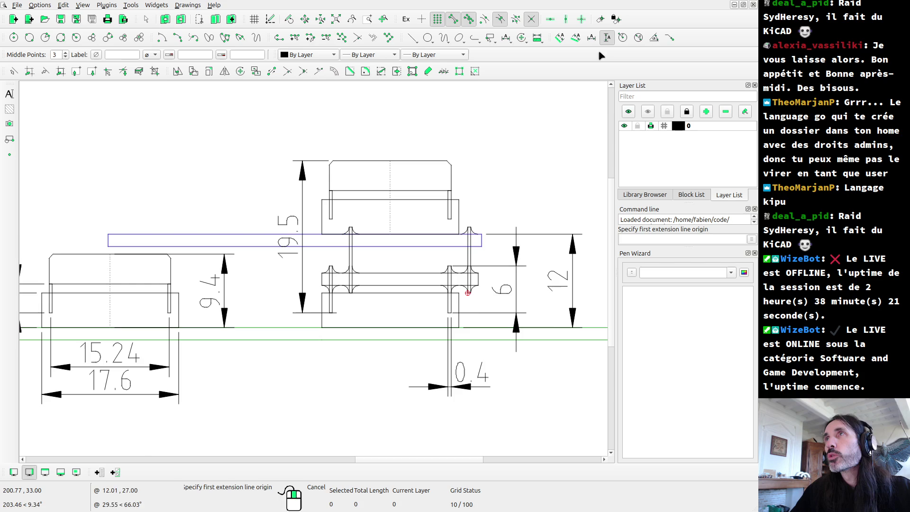
left_click(482, 246)
left_click(478, 273)
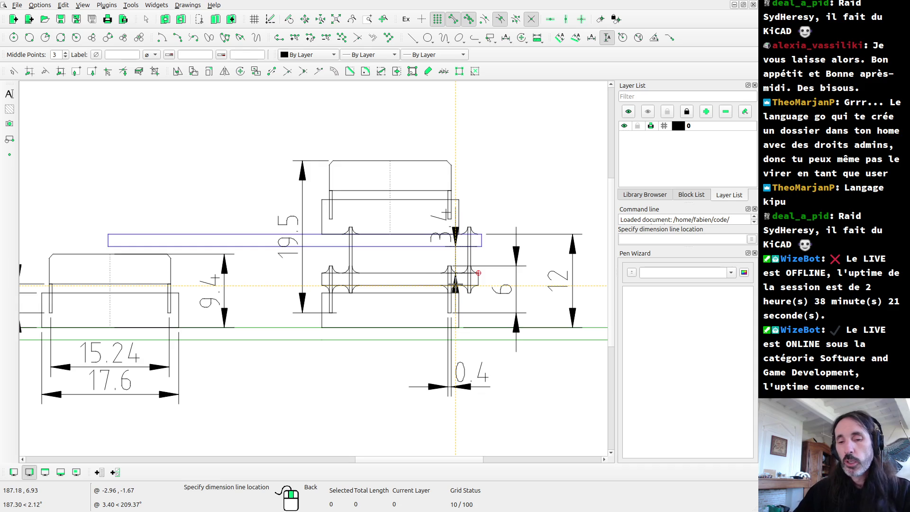
right_click(453, 278)
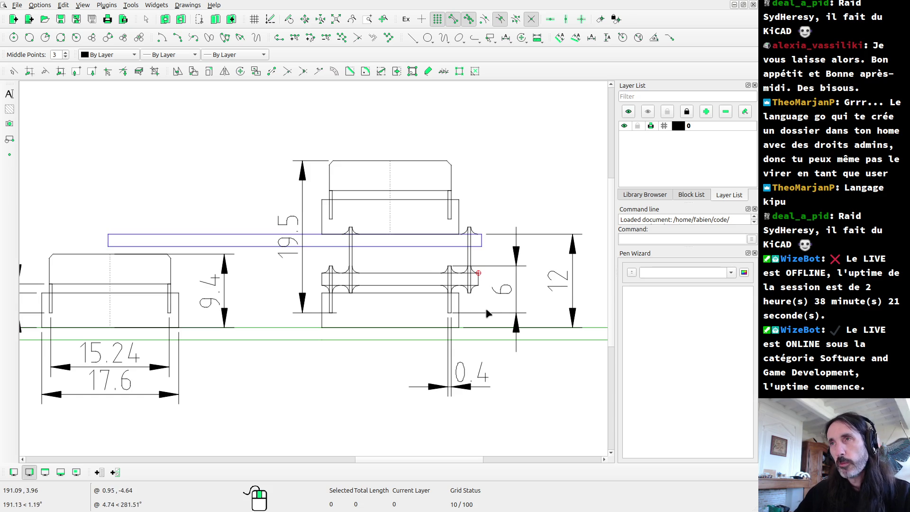
key("alt+Tab")
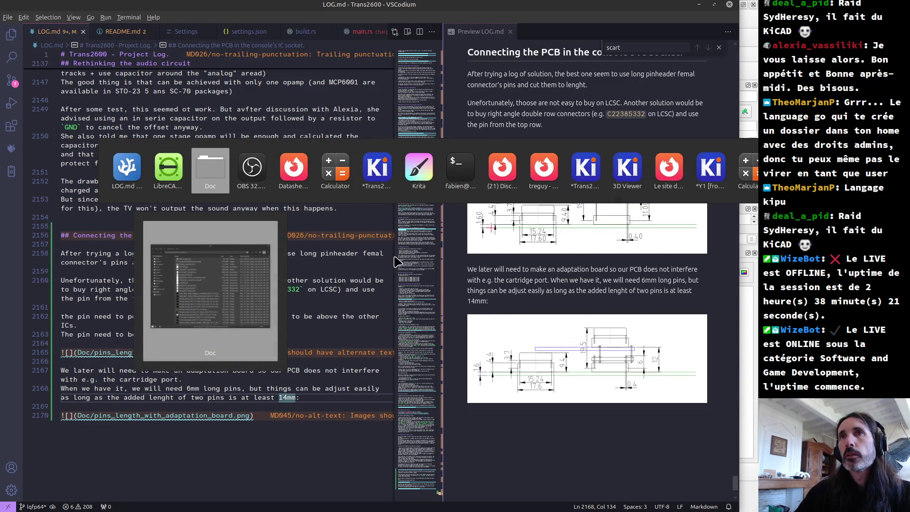
- Open the LCSC 2.00 mm double-row header datasheet, select its part number, and return to LOG.md
mouse_move(299, 174)
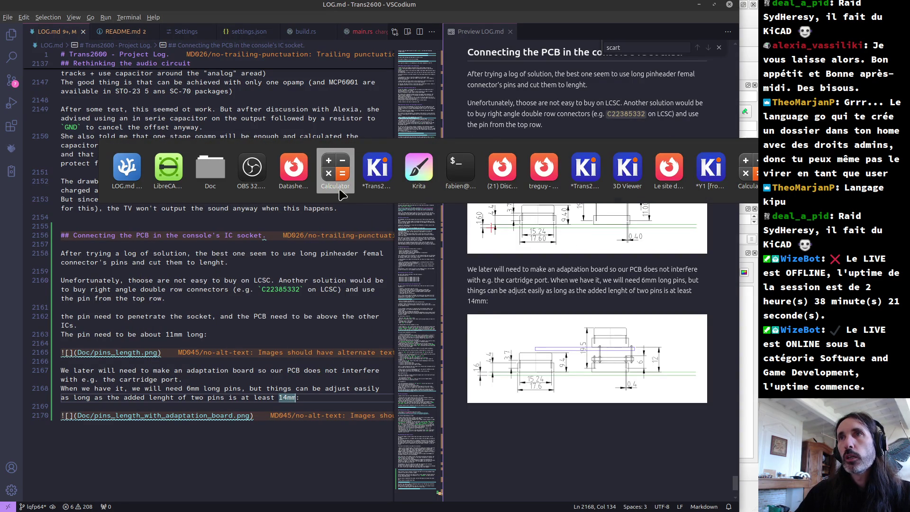
left_click(295, 170)
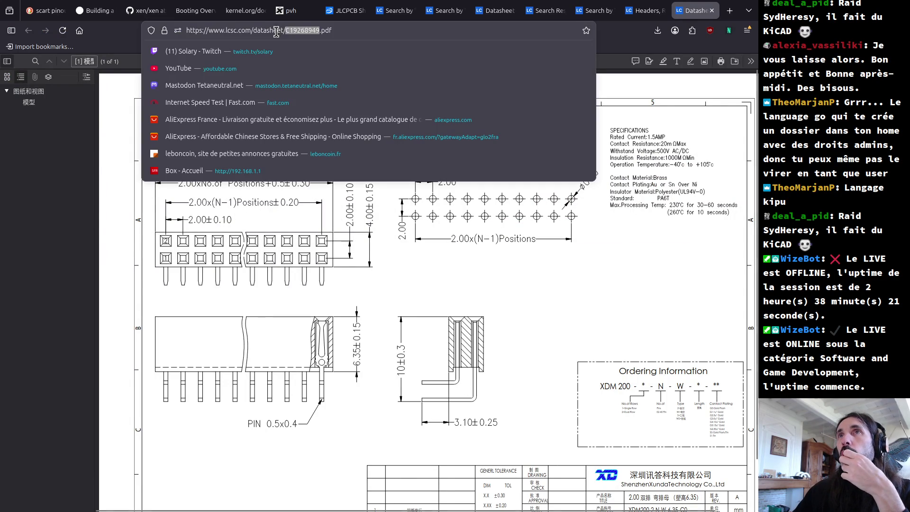
double_click(295, 32)
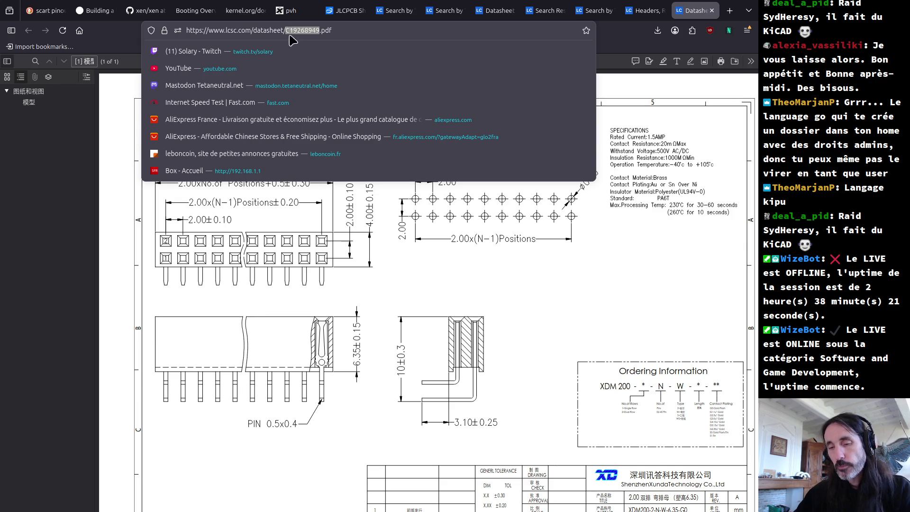
key("alt+Tab")
- Under the second drawing, write 'In the second case, 6mm pin can be found e.g. by cutting them on LCSC part'
left_click(270, 418)
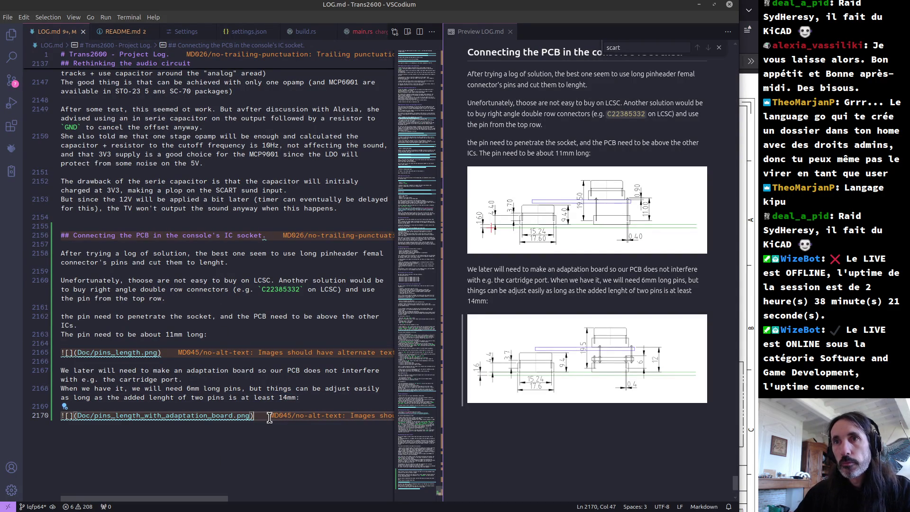
key("Return")
key("Return")
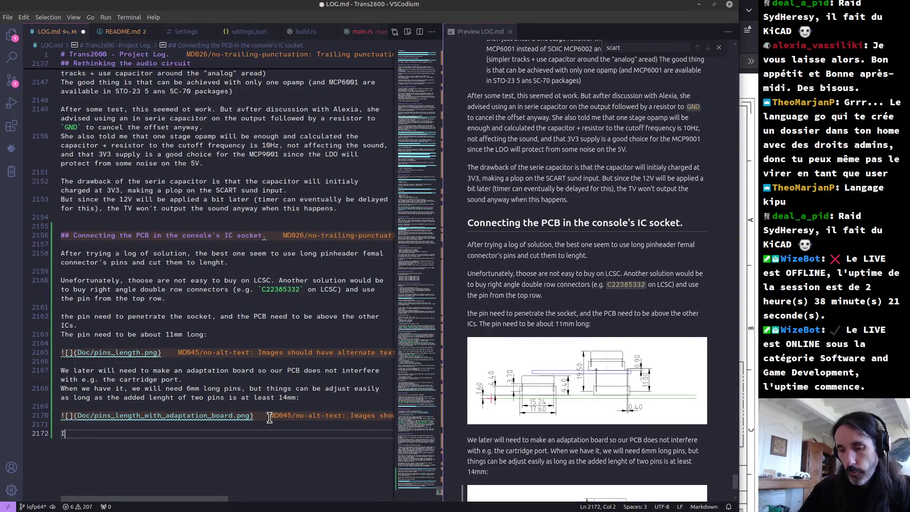
type("In the second ")
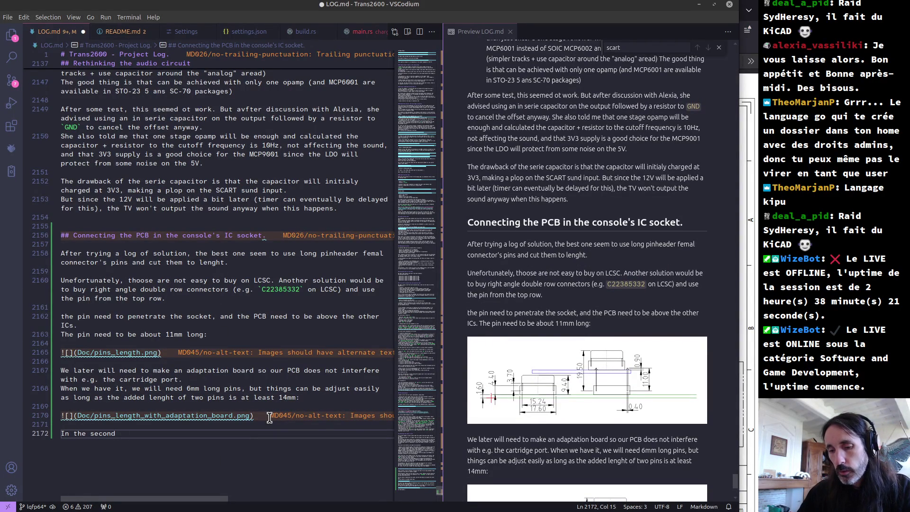
type("case, 6mm")
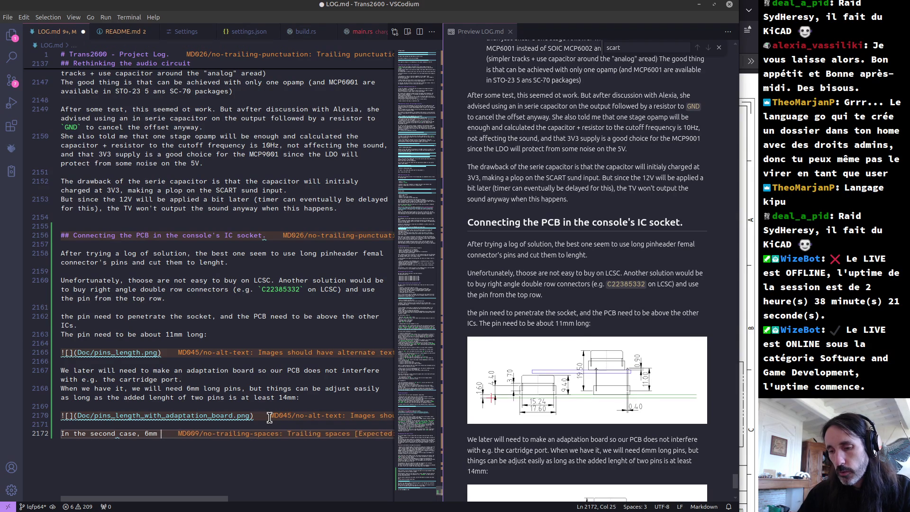
type(" pin can ")
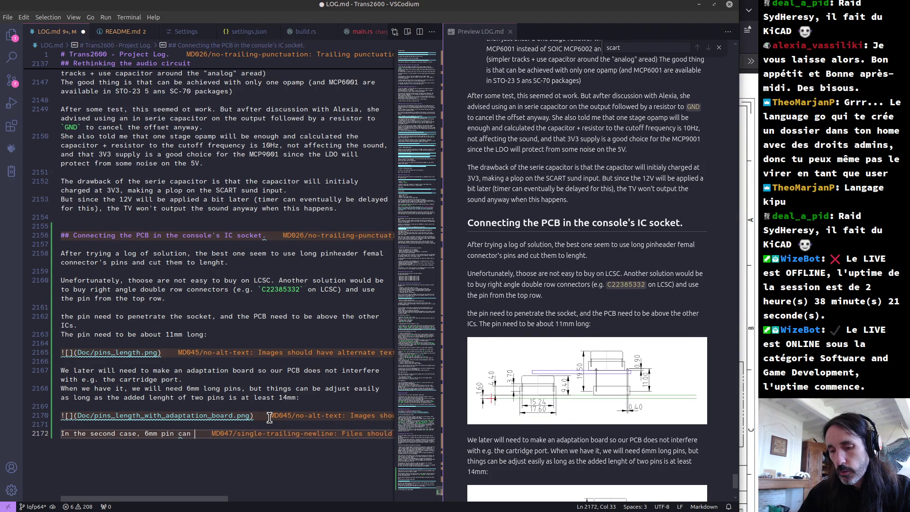
type("be found")
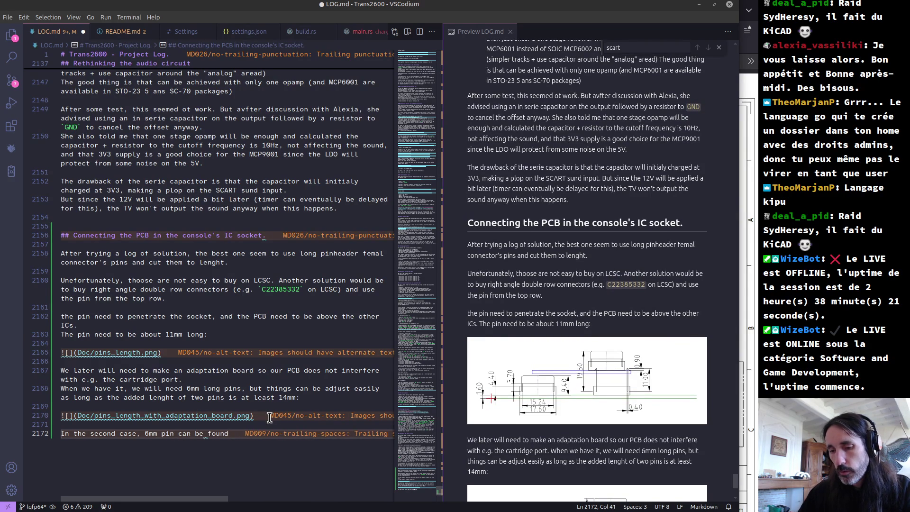
type(" e.g. by ")
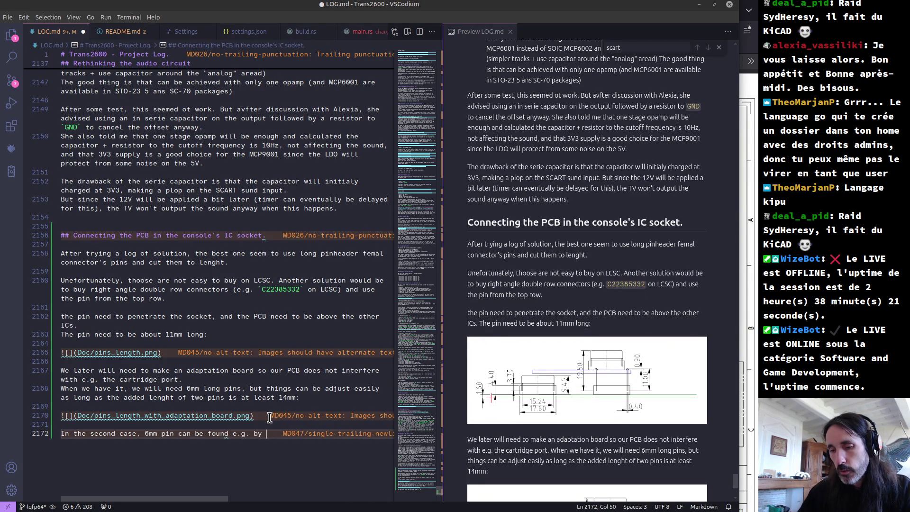
type("cutting them on ")
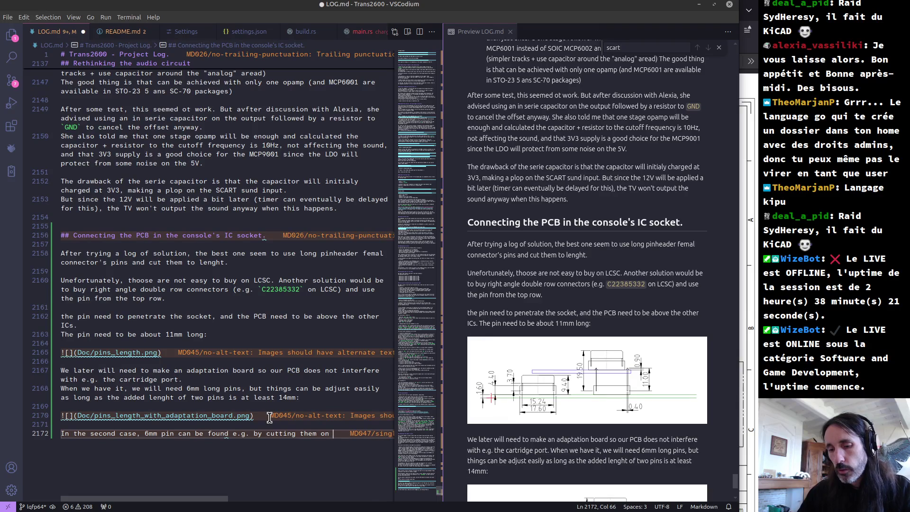
type("LCSC par")
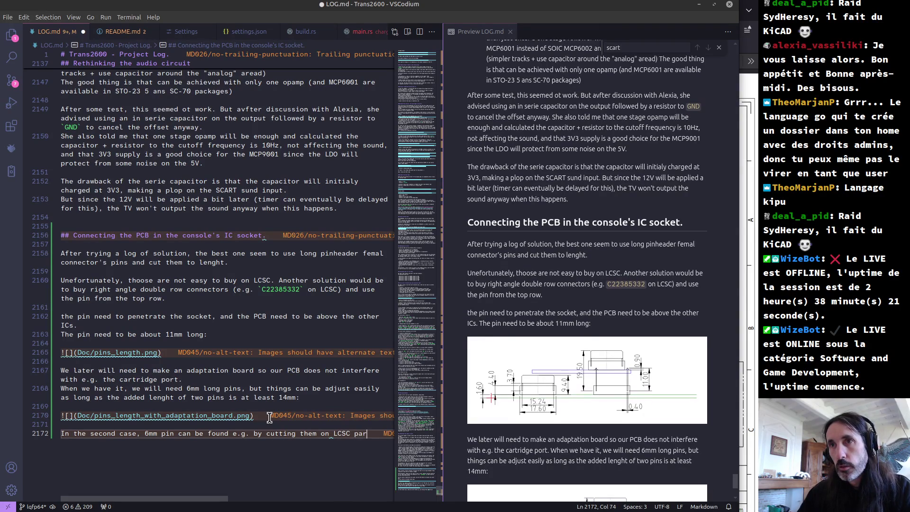
type("t")
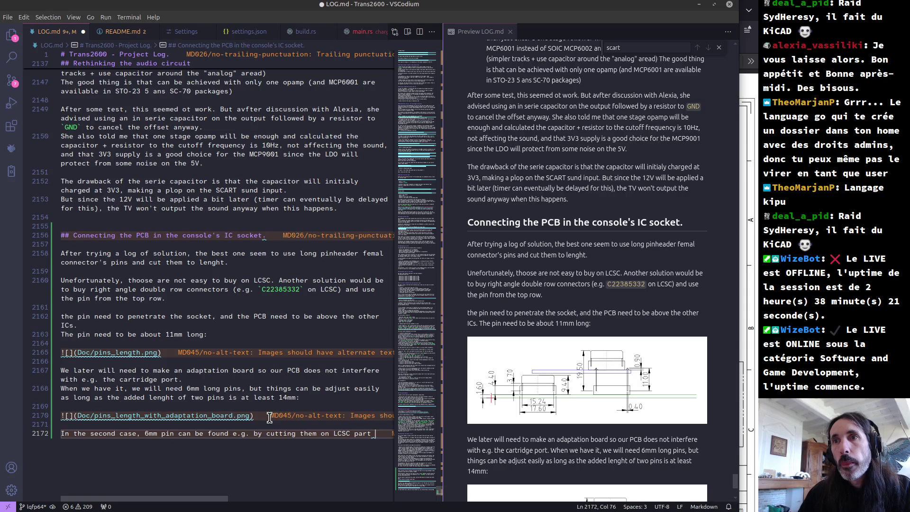
key("BackSpace")
key("BackSpace")
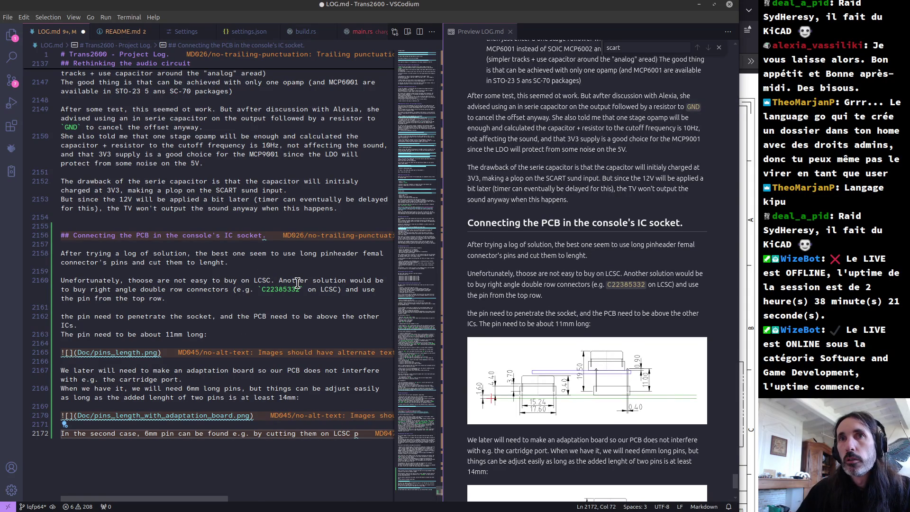
- Capitalise 'T' at the start of line 2162 and make 'pin' plural on line 2160
left_click(65, 320)
key("BackSpace")
type("T")
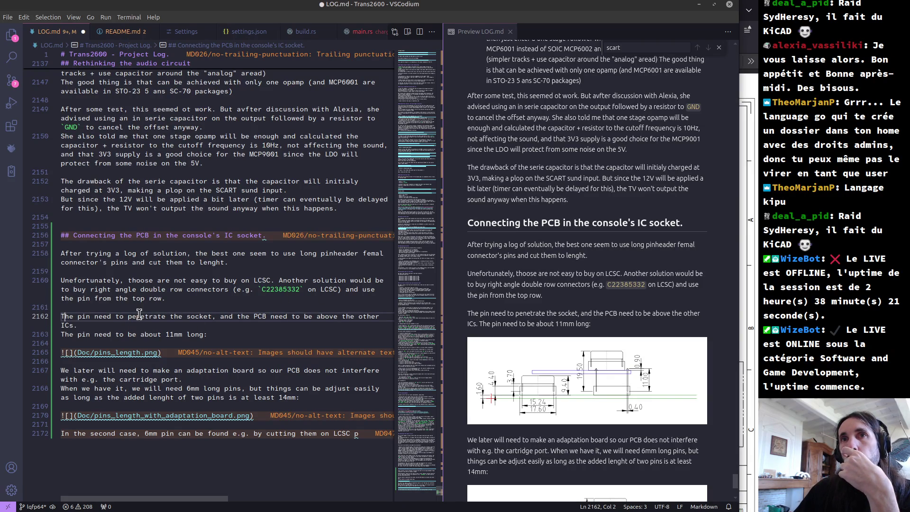
left_click(92, 297)
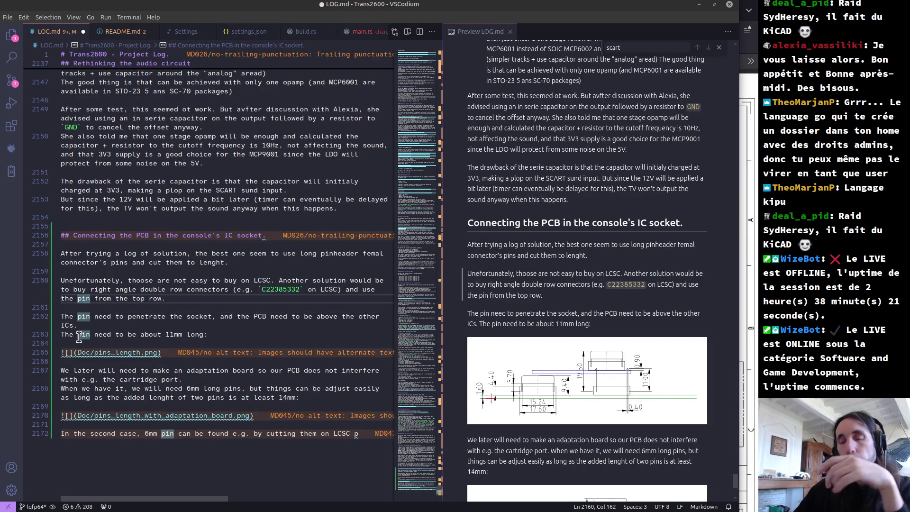
type("s")
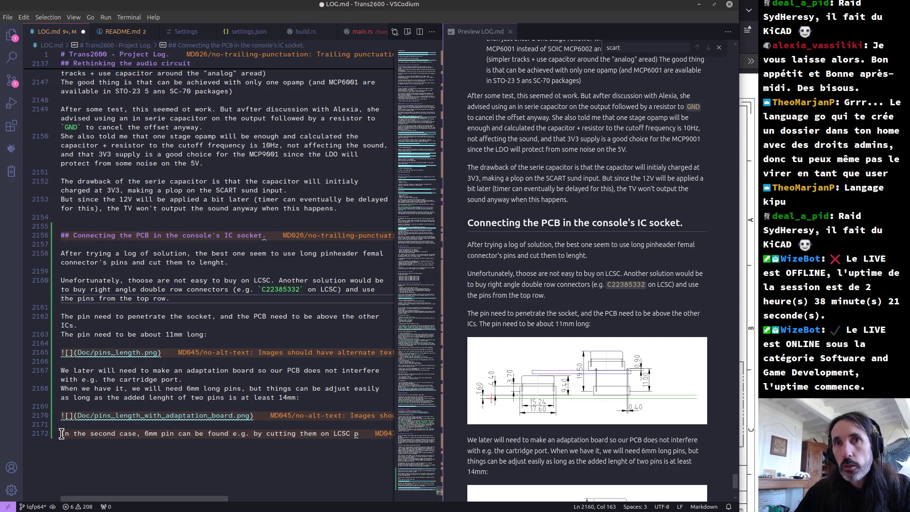
- Move the paragraph about buying on LCSC to the end of the log
left_click(61, 434)
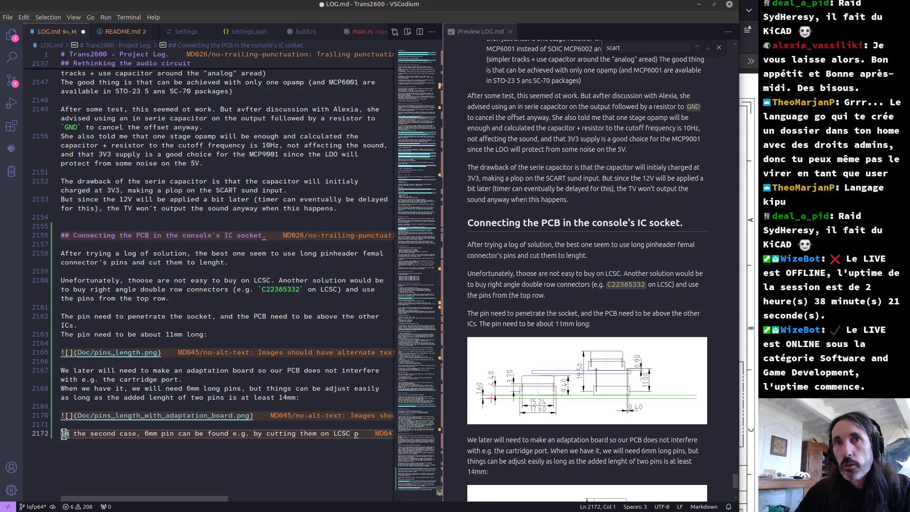
left_click_drag(64, 435, 337, 434)
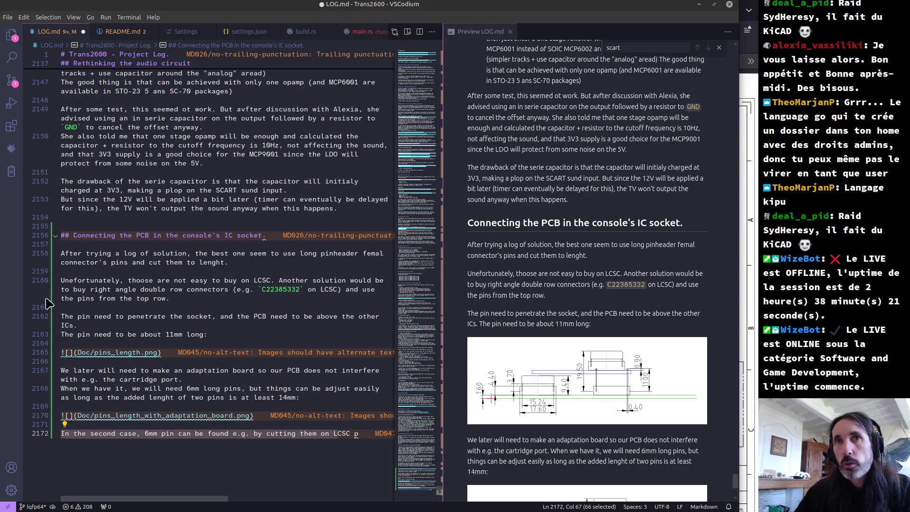
left_click(63, 279)
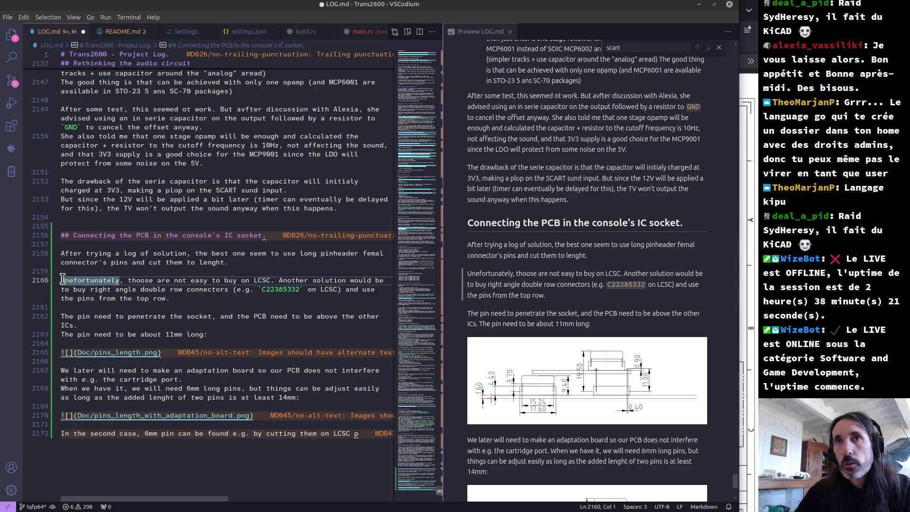
left_click(361, 435)
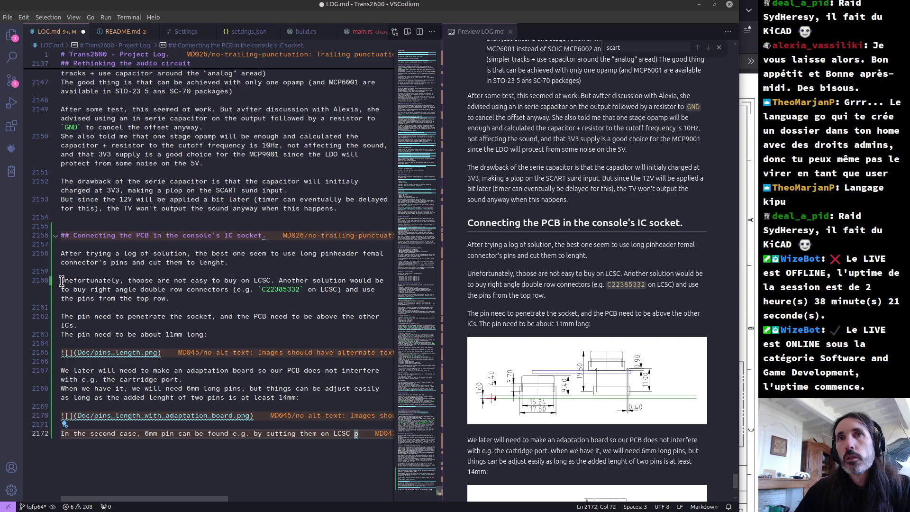
left_click_drag(62, 281, 171, 299)
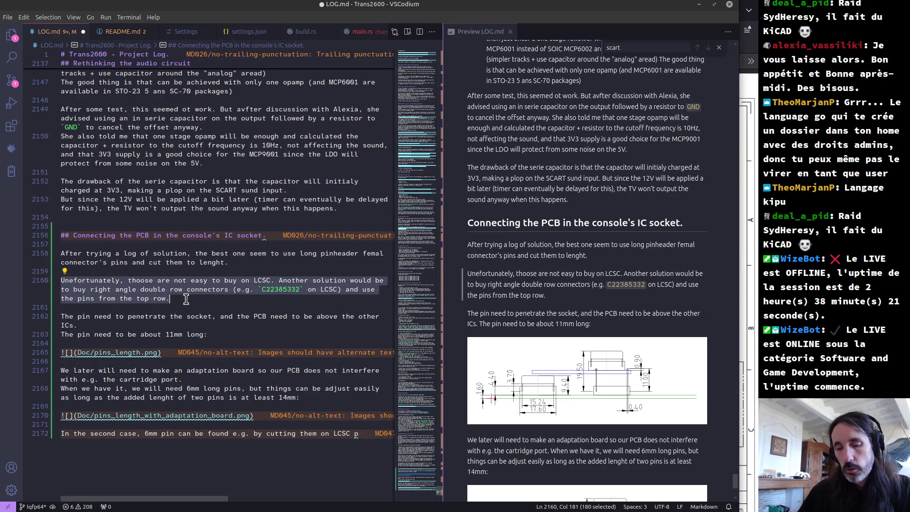
key("BackSpace")
key("BackSpace")
key("BackSpace")
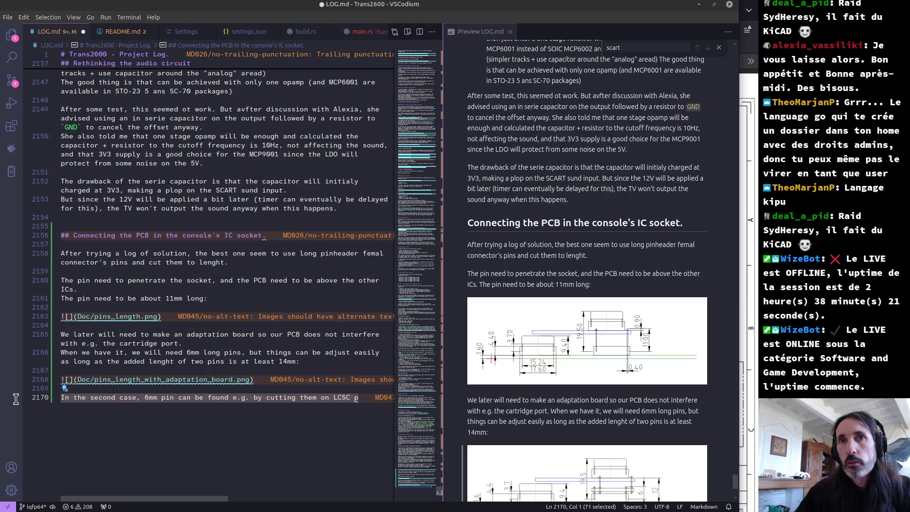
type("Unfortunately, thoose are not easy to buy on LCSC. Another solution would be to buy right angle double row connectors (e.g. `C2385332` on LCSC) and use the pins from the top row.")
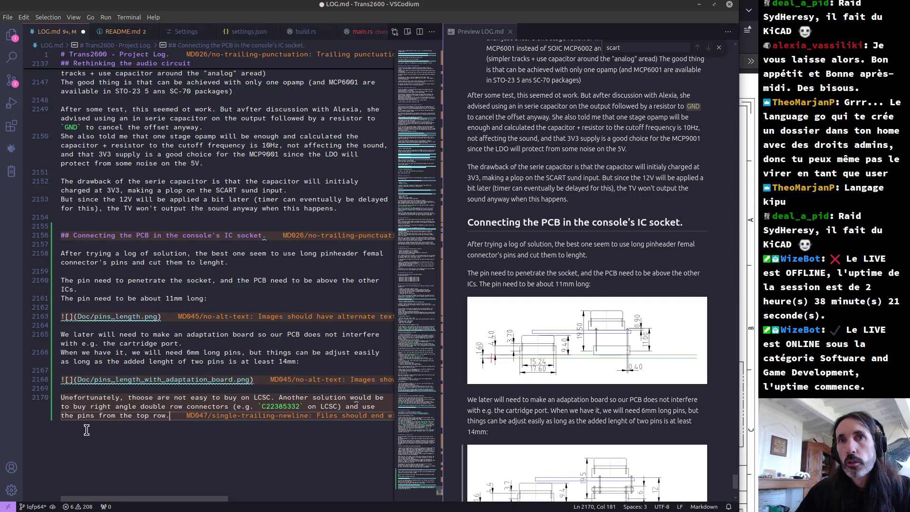
- Replace 'those' with 'the 11mm pins' and replace the 'Another solution' wording with 'The 6mm on can be cut e.g. on'
double_click(134, 401)
type("the ")
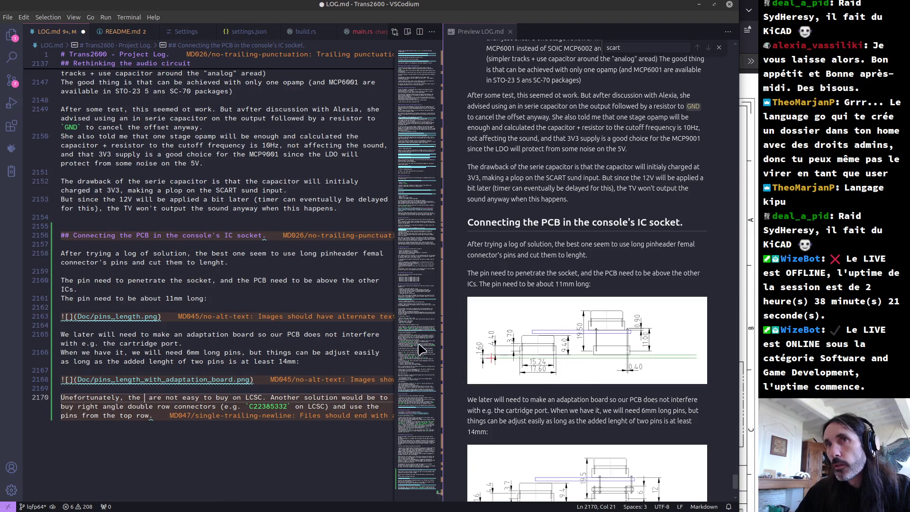
type("11mm ")
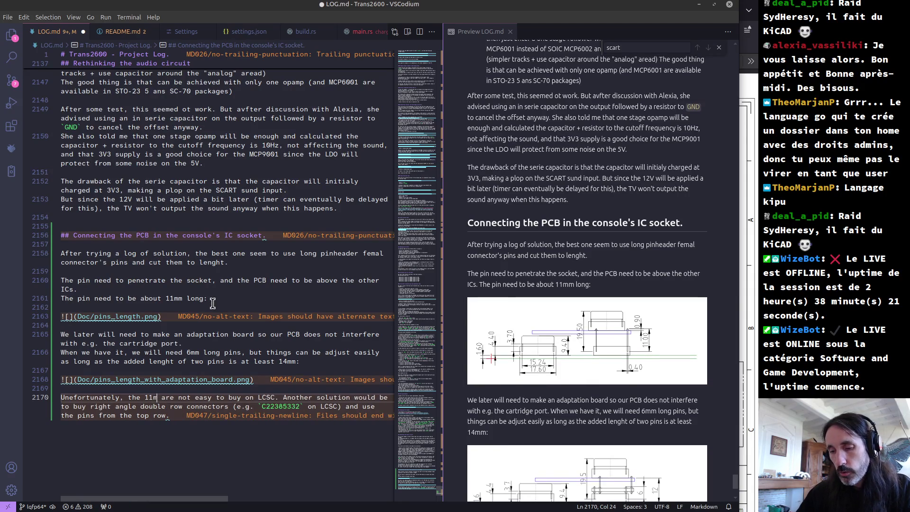
type("pins")
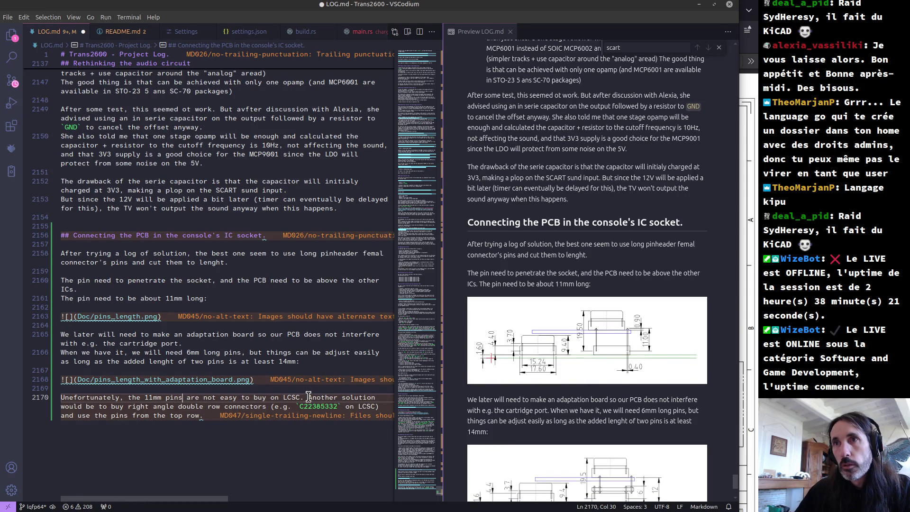
key("Return")
key("Return")
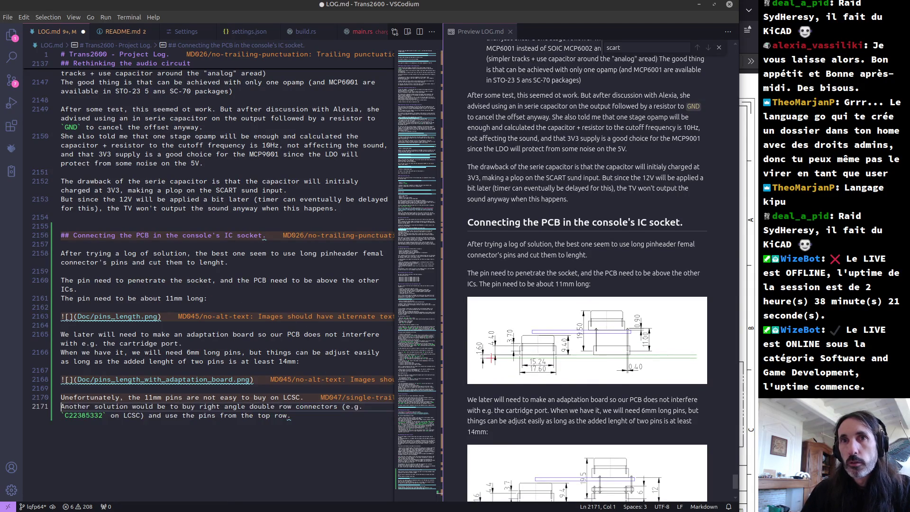
type("The ")
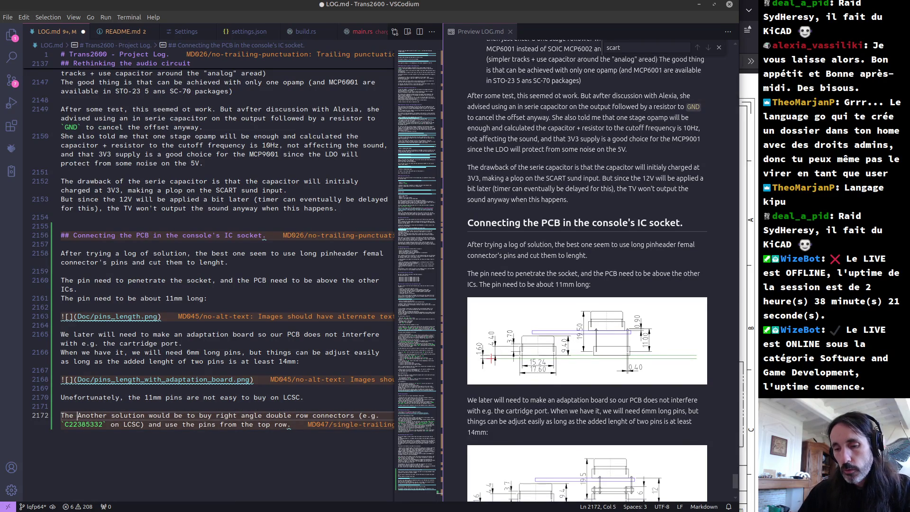
type("6mm ")
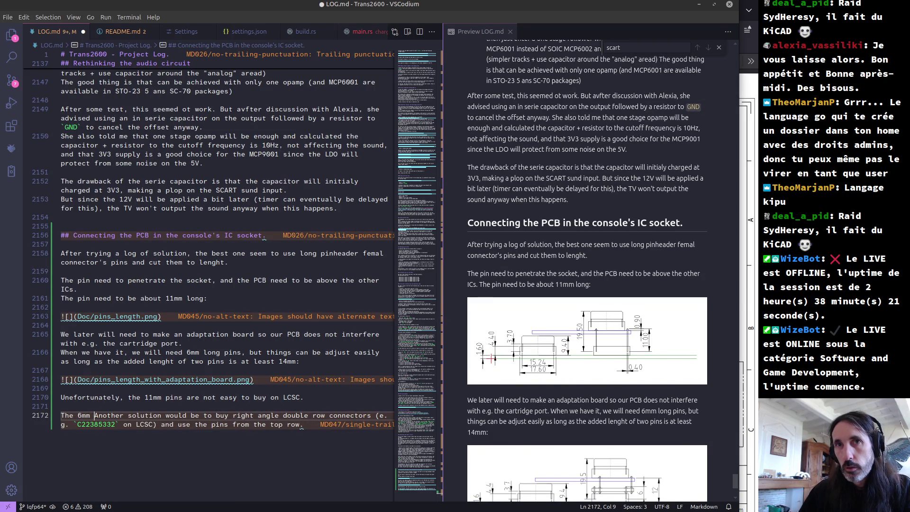
type("on can be")
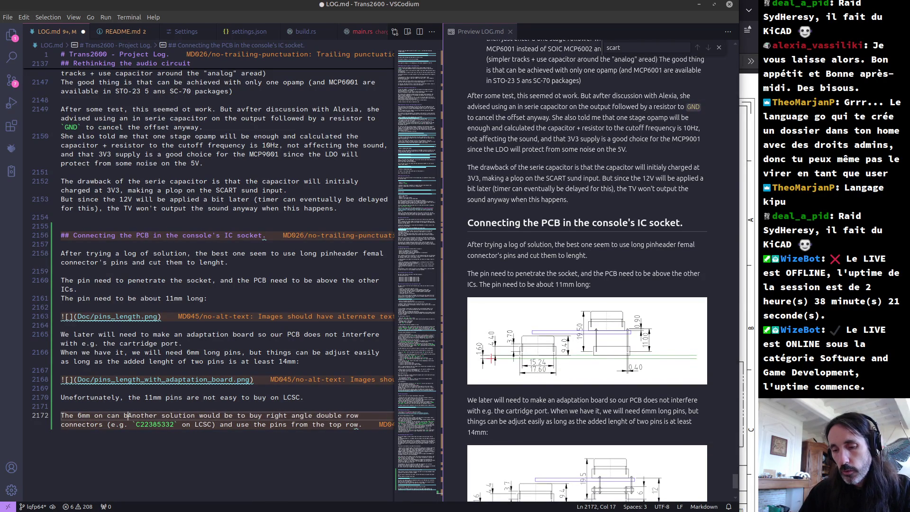
type(" cut e.g. on")
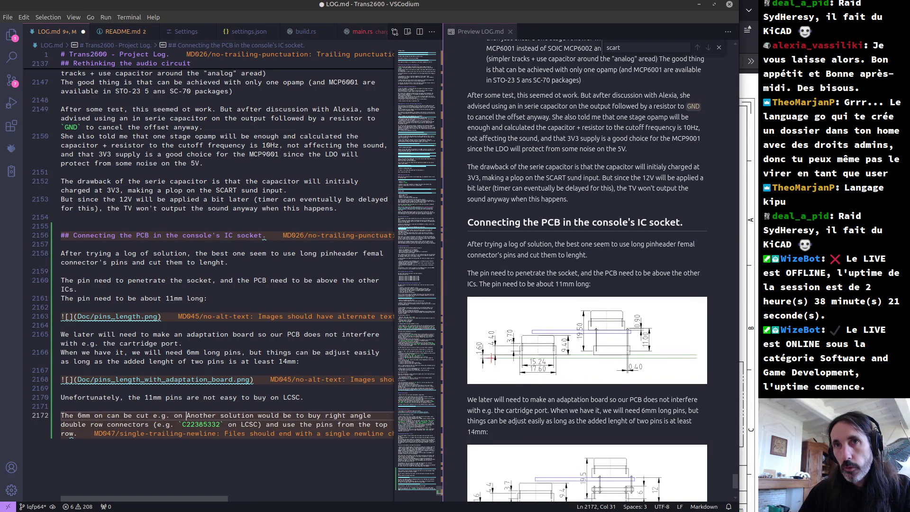
key("shift+Down")
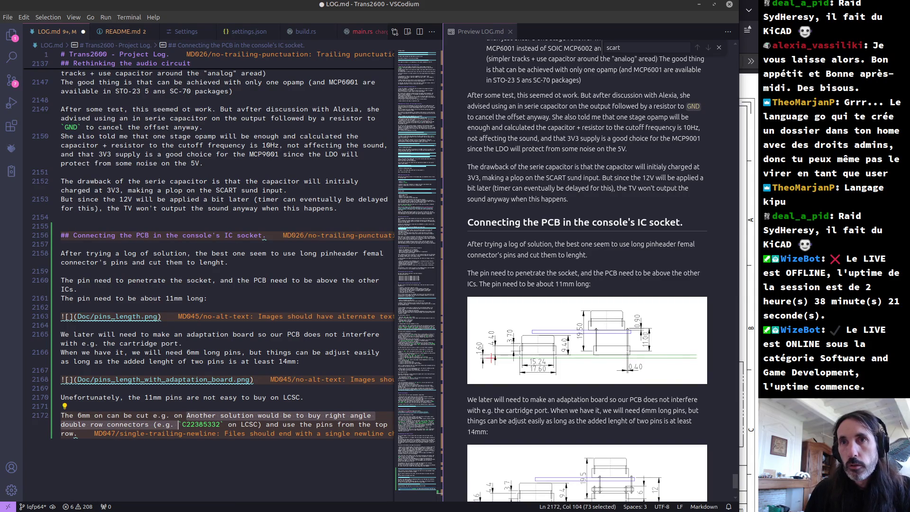
key("BackSpace")
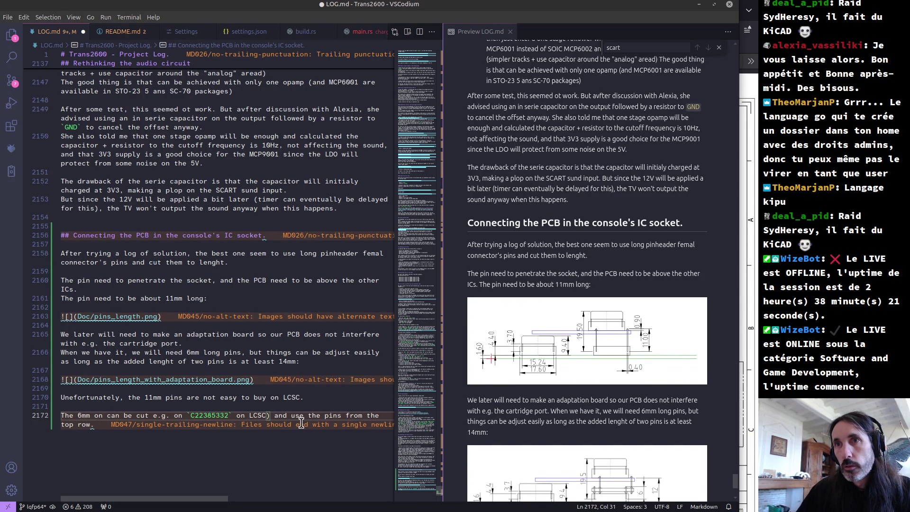
- Change 'and use' to ', using' in the top row sentence and save LOG.md
mouse_move(300, 422)
double_click(280, 415)
key("BackSpace")
key("BackSpace")
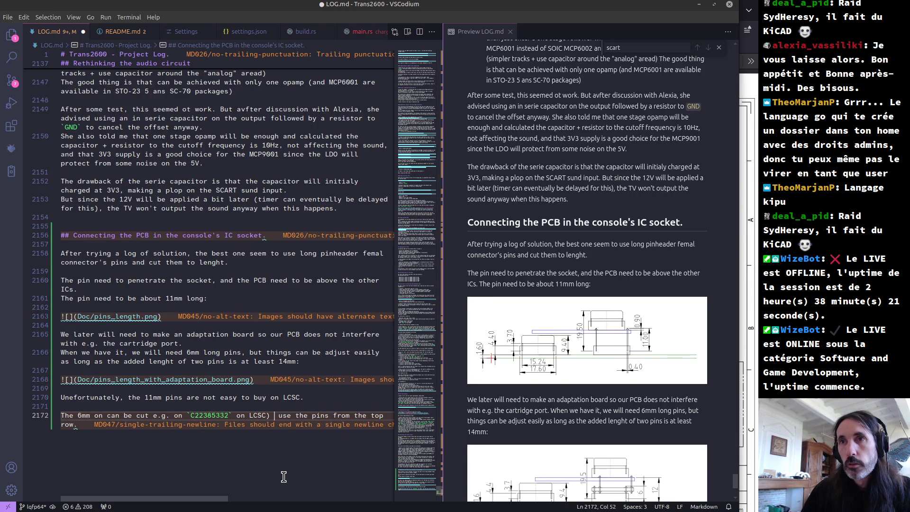
type(",")
key("Delete")
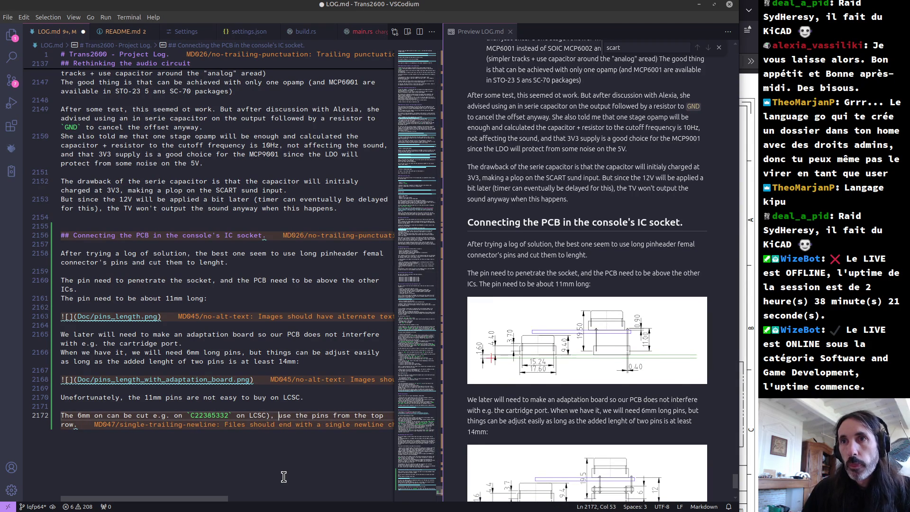
type("sing")
key("Delete")
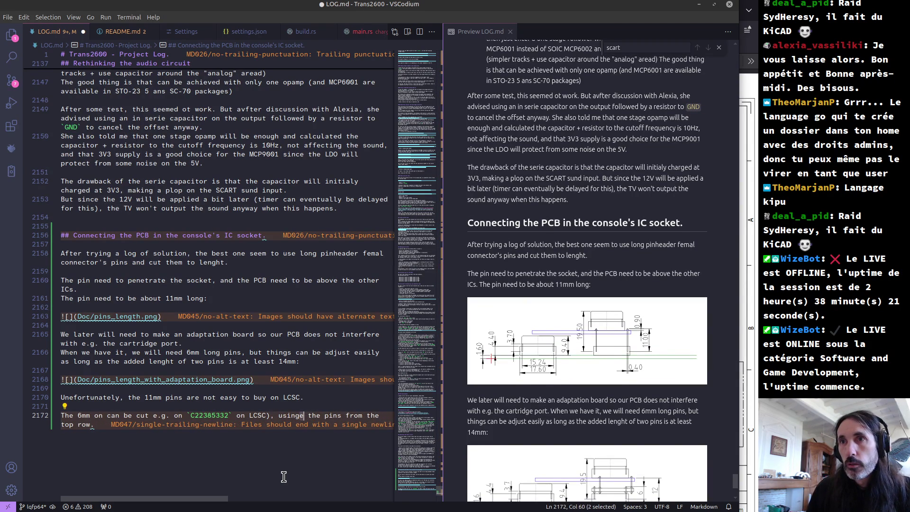
key("shift+Right")
key("Delete")
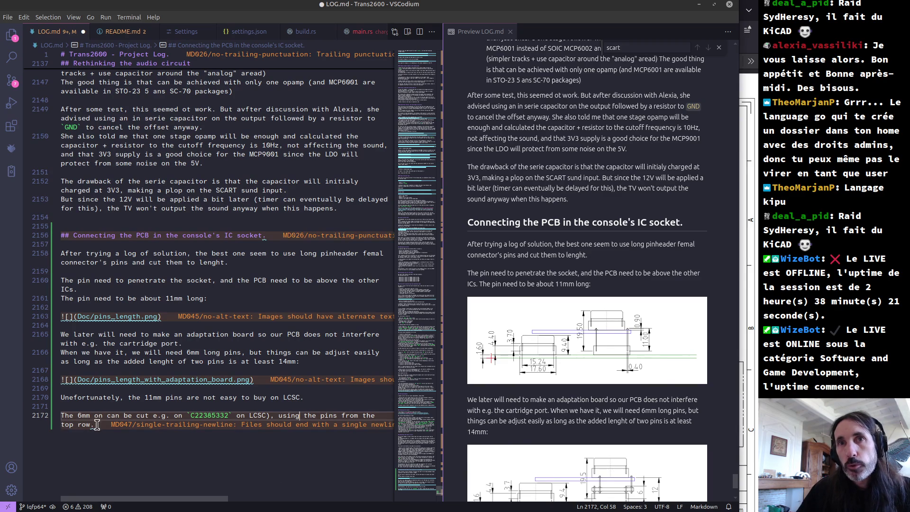
left_click(102, 425)
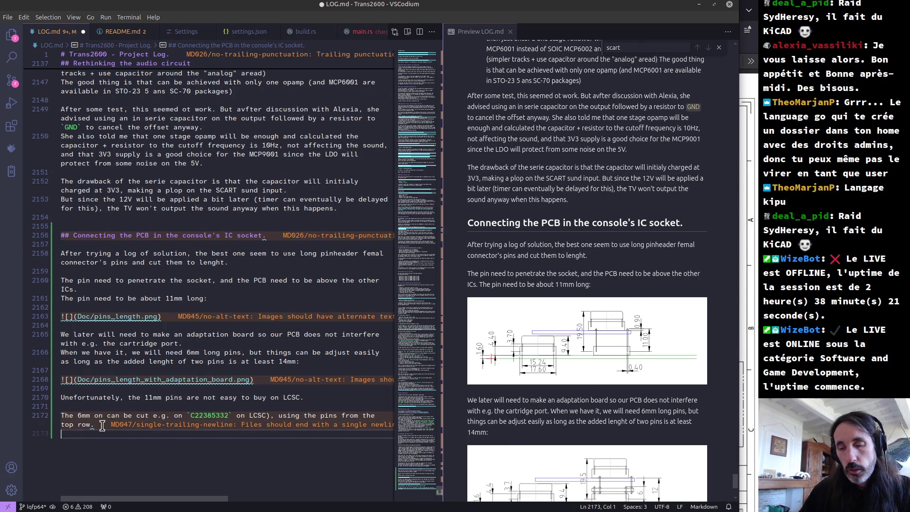
key("ctrl+s")
key("alt+Tab")
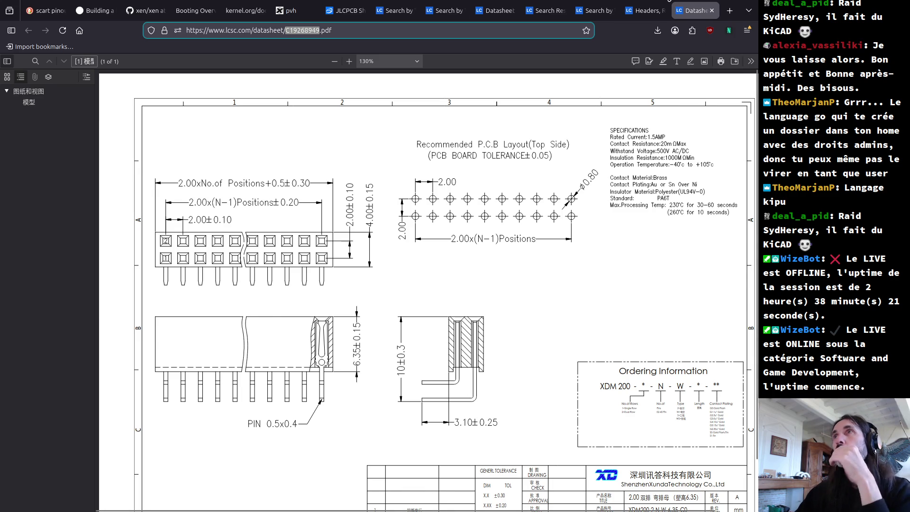
- Return to the LCSC Headers listing and zoom out to show more columns
left_click(640, 12)
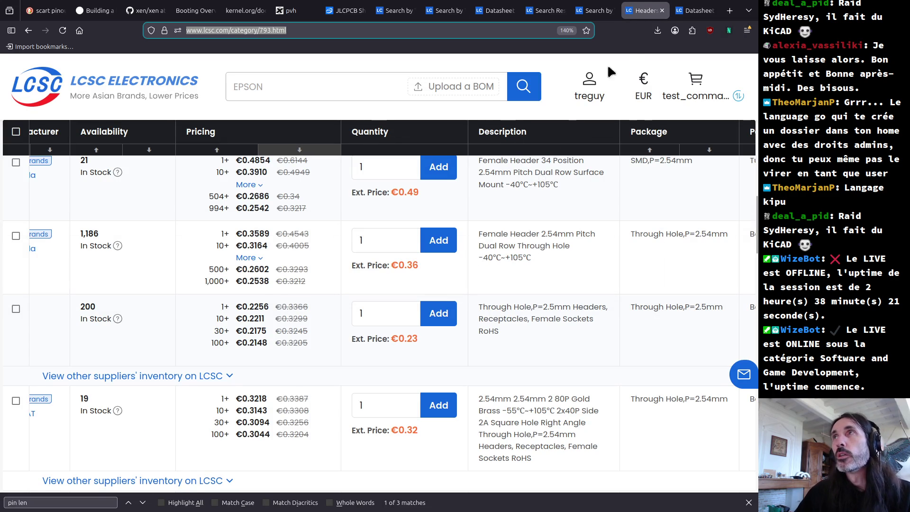
key("ctrl+minus")
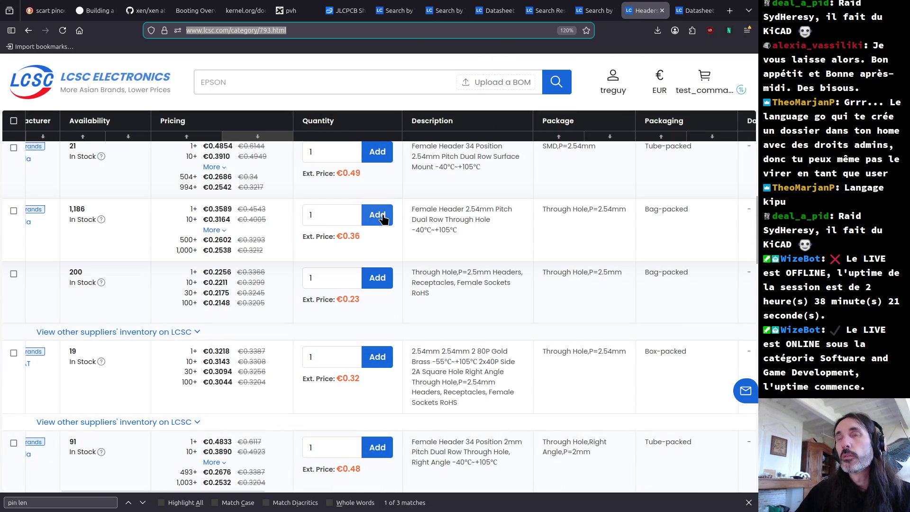
key("ctrl+minus")
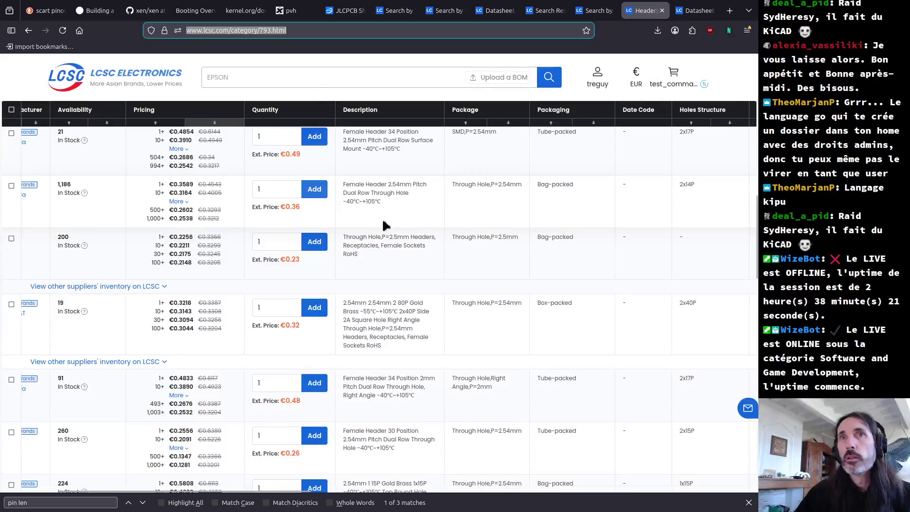
scroll(275, 311, "up", 5)
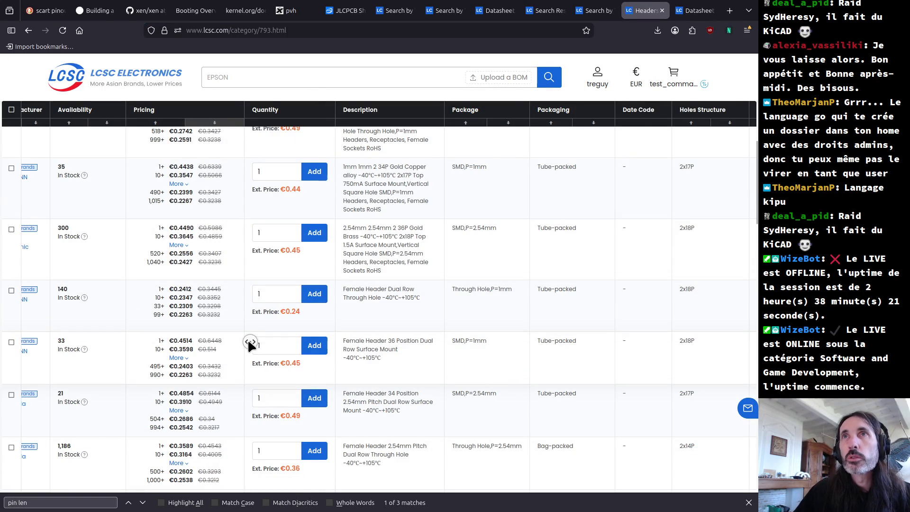
scroll(252, 346, "left", 3)
mouse_move(45, 240)
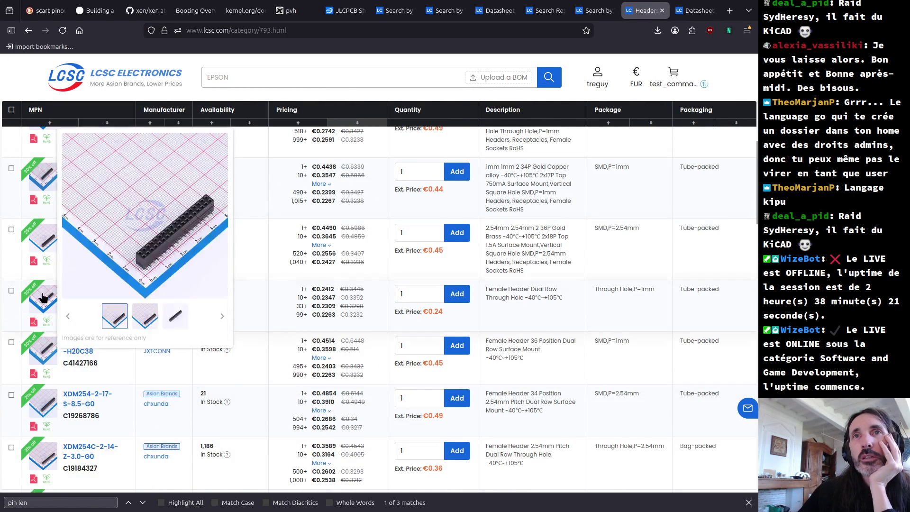
scroll(22, 373, "down", 3)
mouse_move(47, 385)
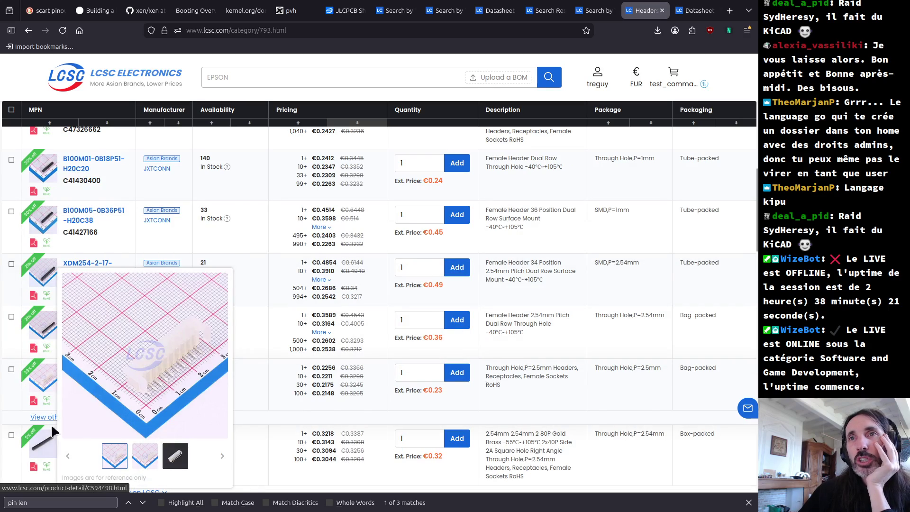
scroll(46, 447, "down", 2)
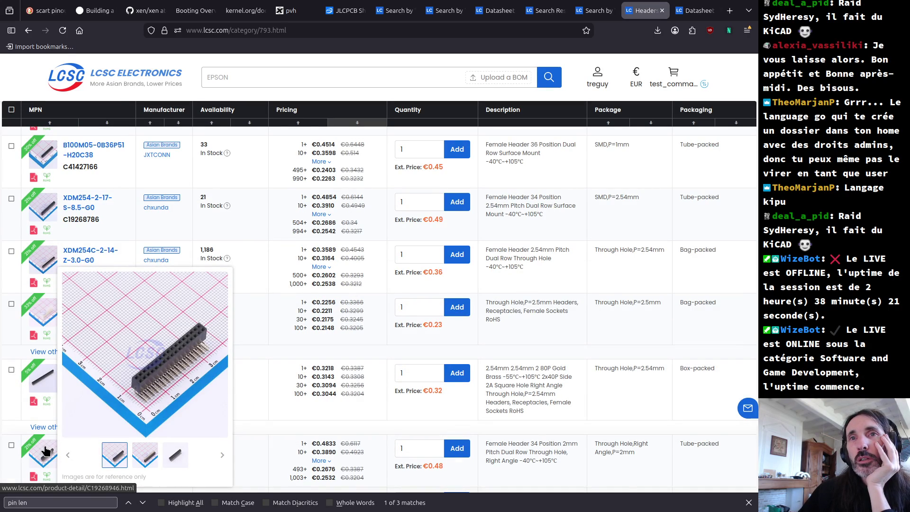
- Check the C19268946 and B254YD-ZS13P datasheets, closing each to return to the listing
left_click(33, 476)
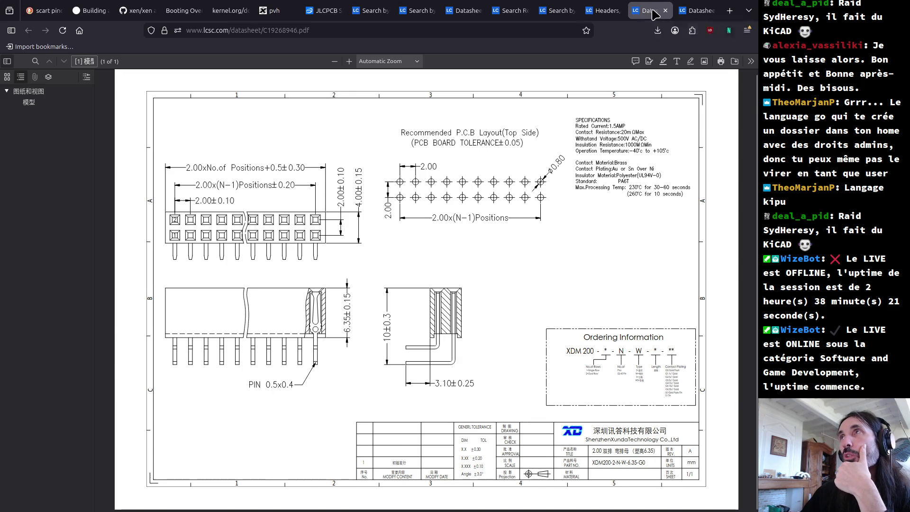
left_click(665, 11)
scroll(48, 420, "down", 5)
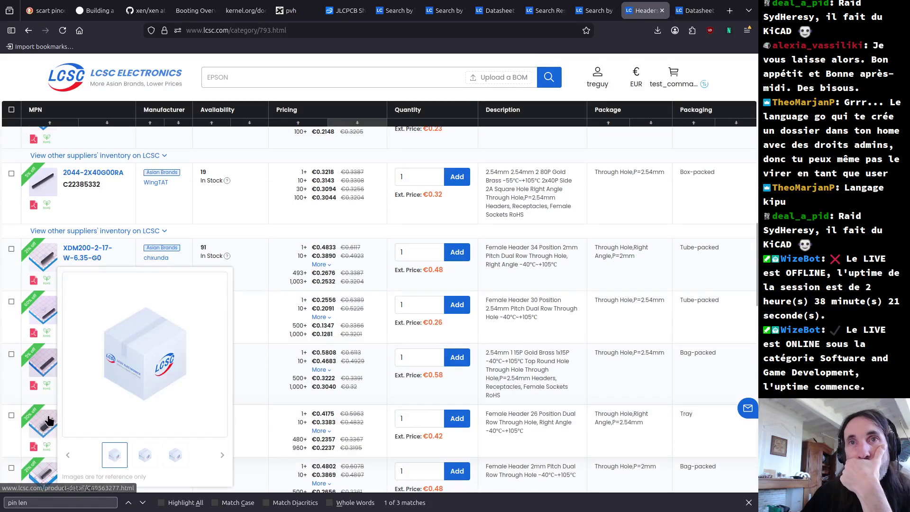
middle_click(33, 446)
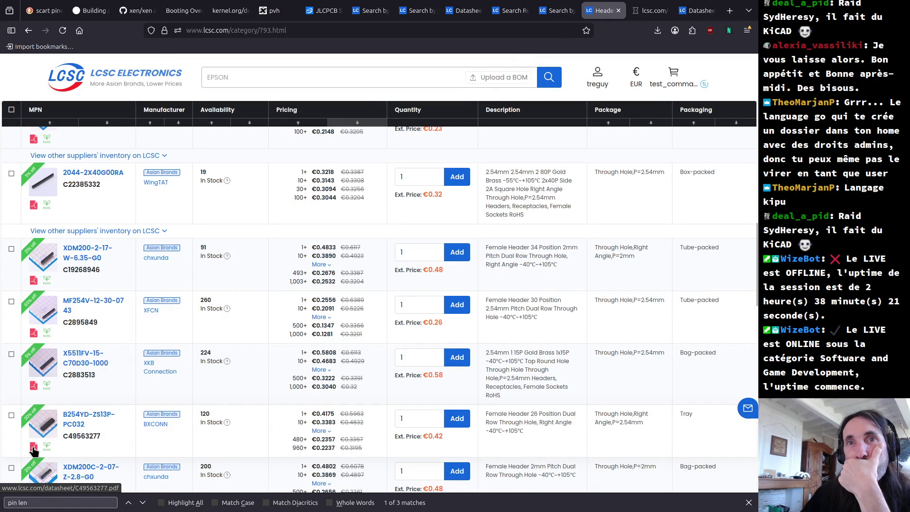
left_click(649, 11)
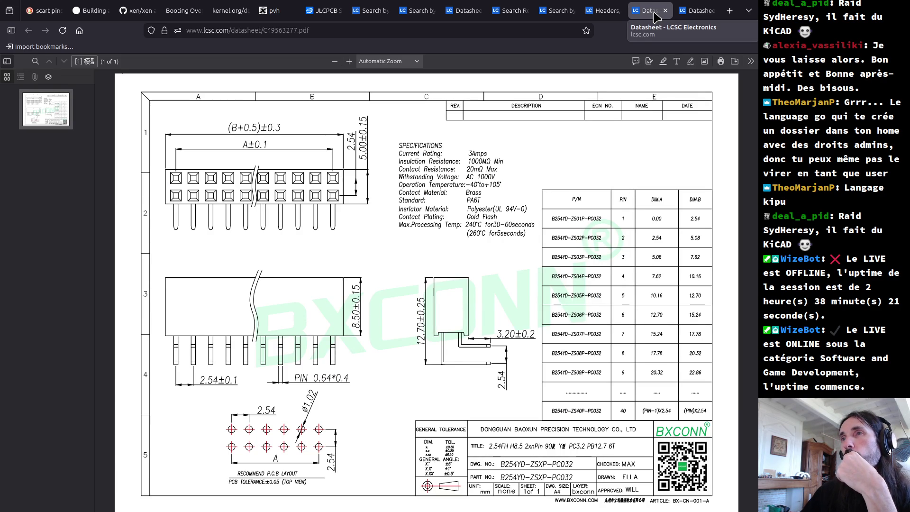
middle_click(654, 15)
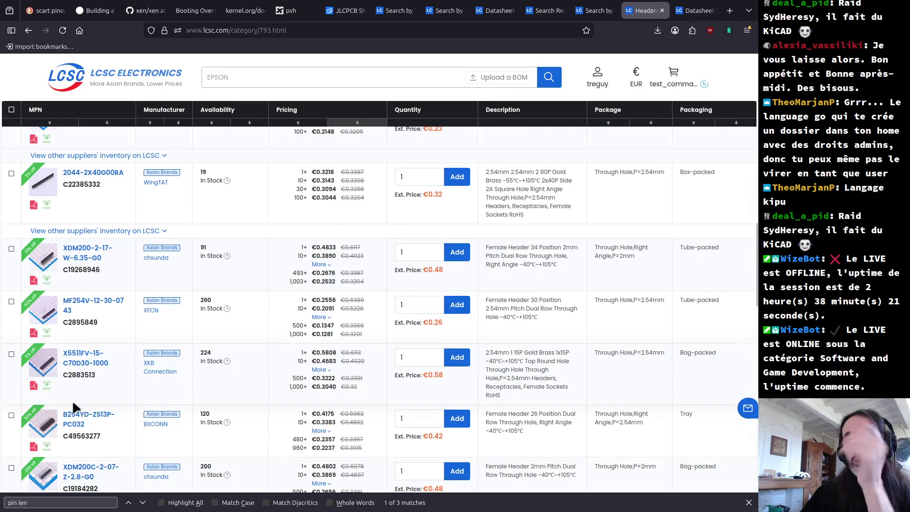
- Scroll down the female header listing and go to results page 10
scroll(74, 405, "down", 5)
mouse_move(41, 409)
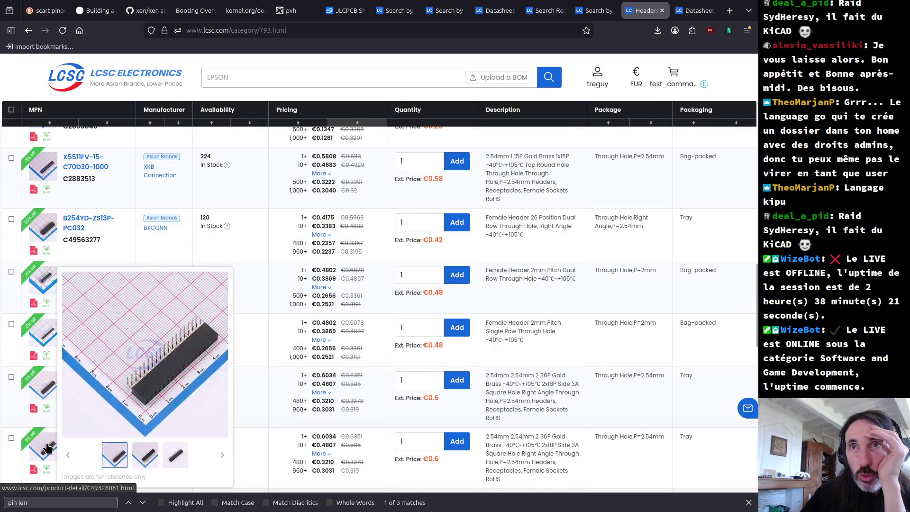
scroll(42, 448, "down", 5)
scroll(43, 443, "down", 5)
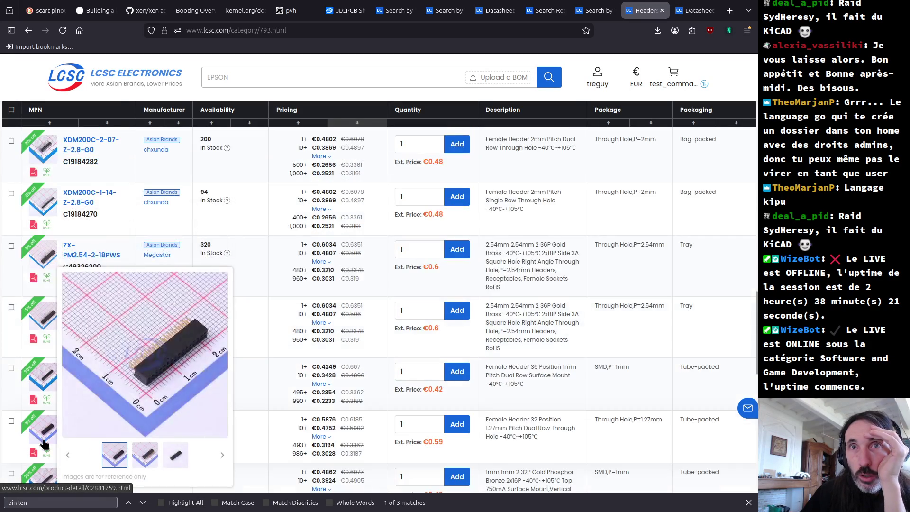
scroll(46, 455, "down", 3)
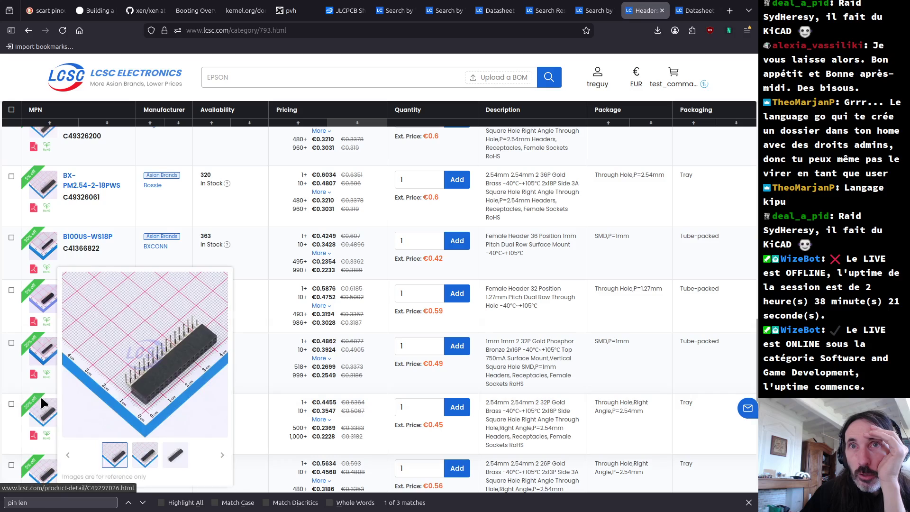
scroll(40, 398, "down", 3)
scroll(40, 403, "down", 3)
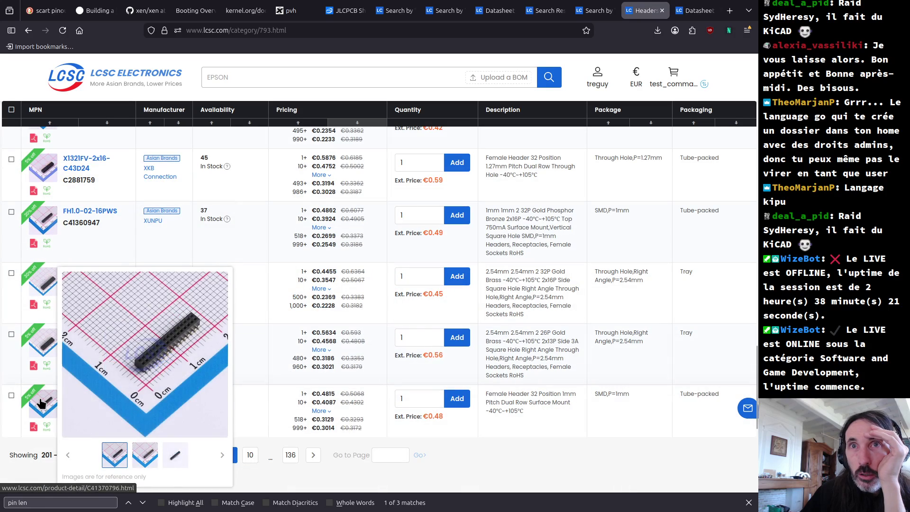
left_click(249, 455)
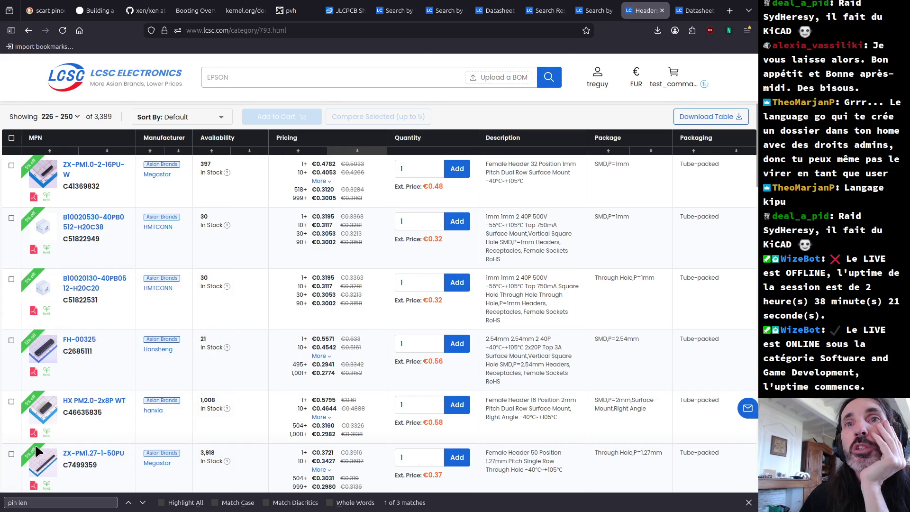
- View the ZX-PM1.27-1-50PU datasheet's pin dimensions, then close it
mouse_move(38, 455)
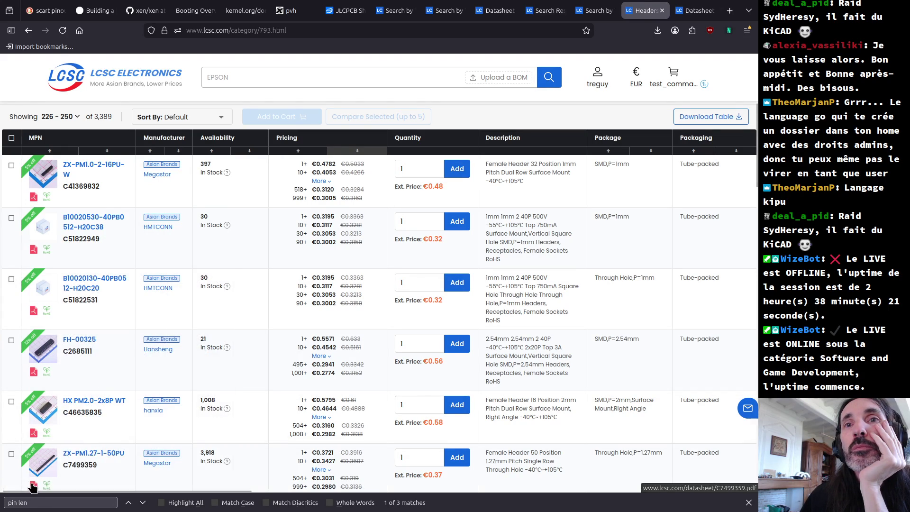
left_click(33, 487)
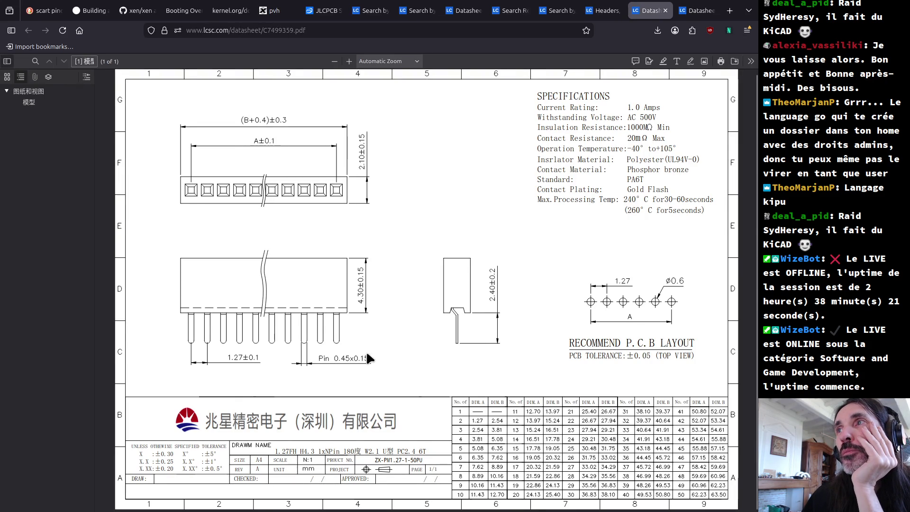
left_click(665, 10)
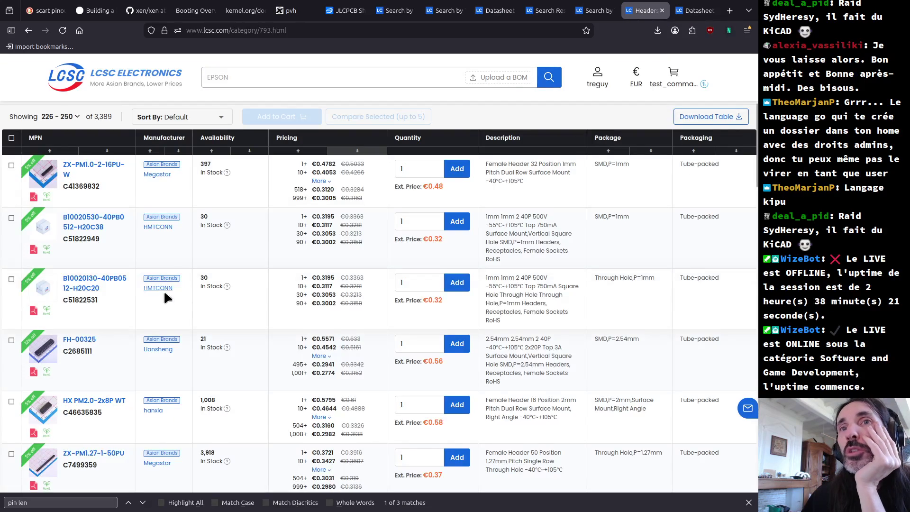
- View the PM200V-11-40-H43 header datasheet, then close it
scroll(42, 332, "down", 1)
scroll(43, 286, "down", 3)
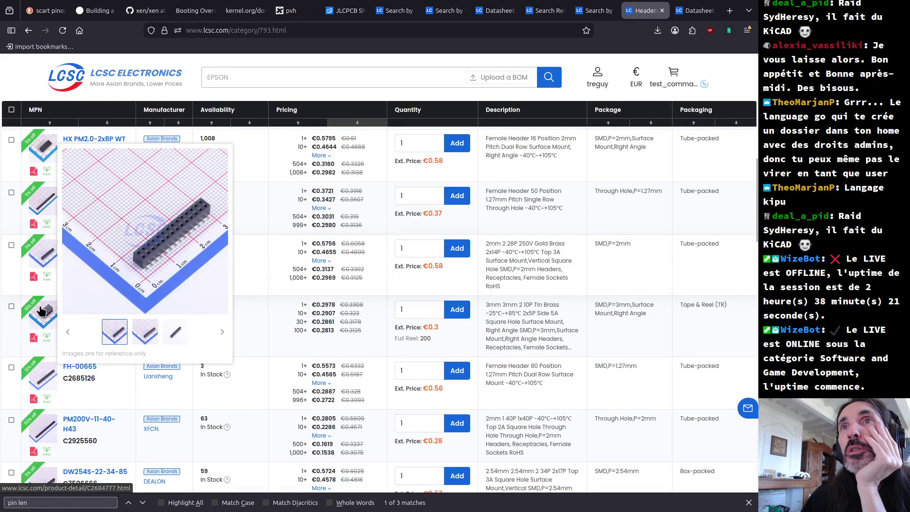
mouse_move(39, 318)
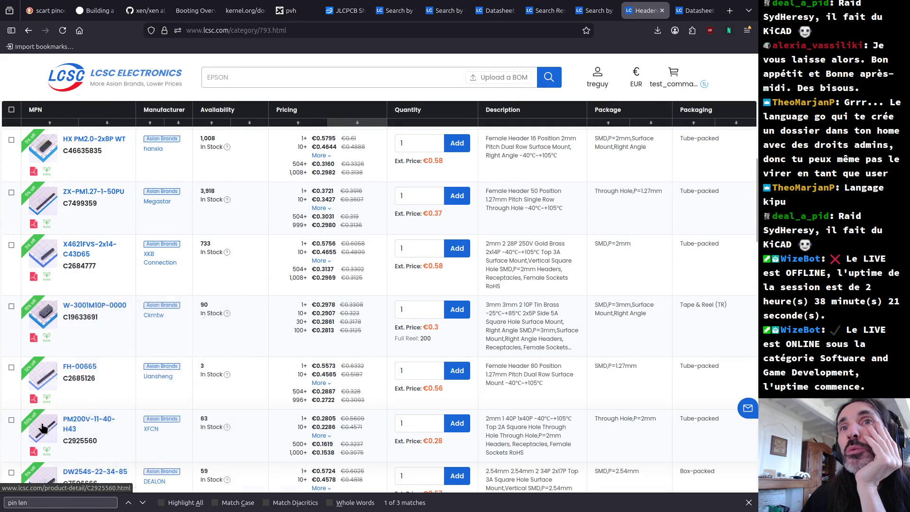
mouse_move(46, 429)
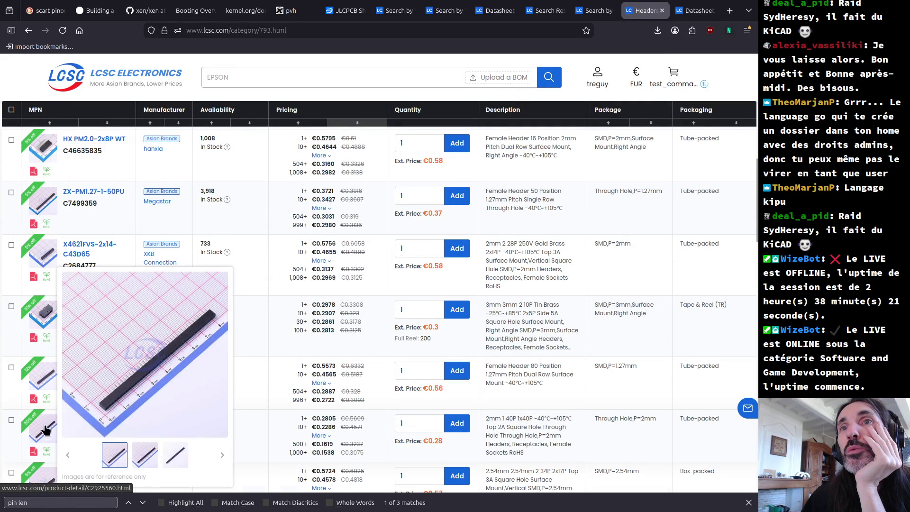
left_click(31, 453)
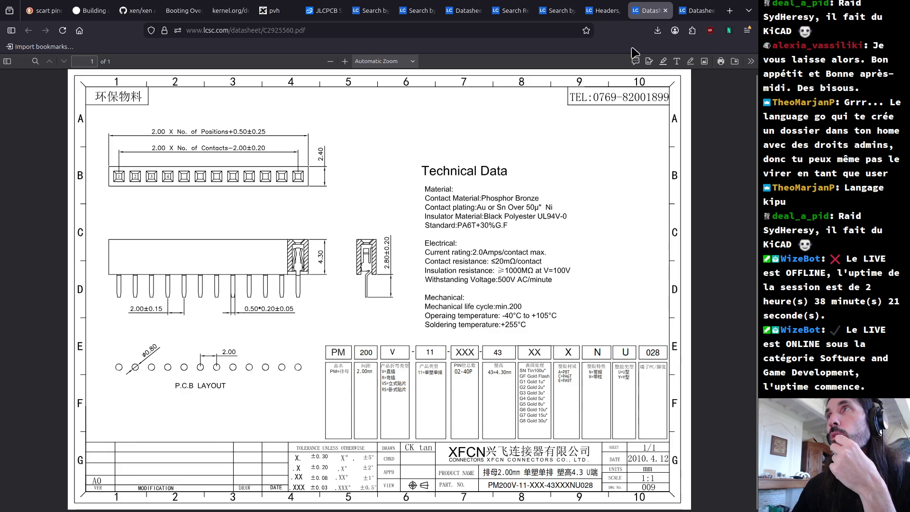
left_click(665, 10)
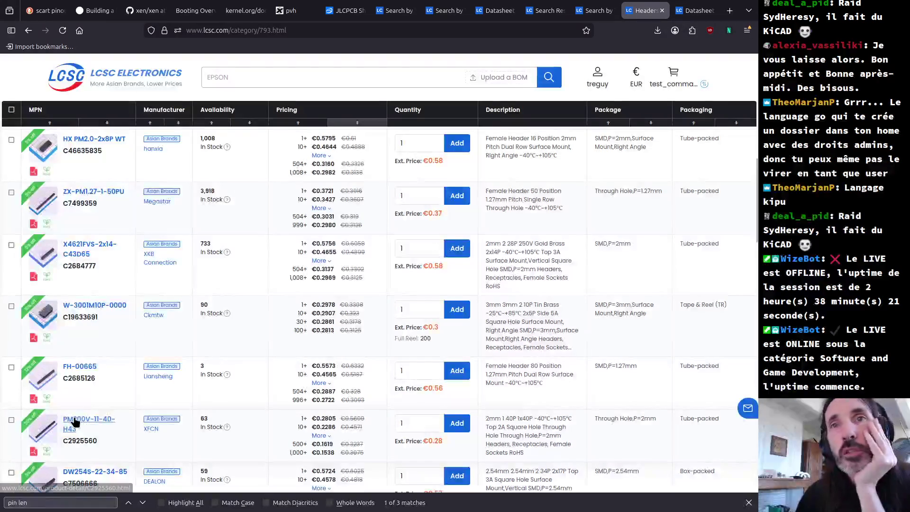
- Check the XDM200-2-16-W-6.35-G0 datasheet, then advance to results page 11
scroll(76, 422, "down", 2)
mouse_move(43, 422)
scroll(42, 421, "down", 3)
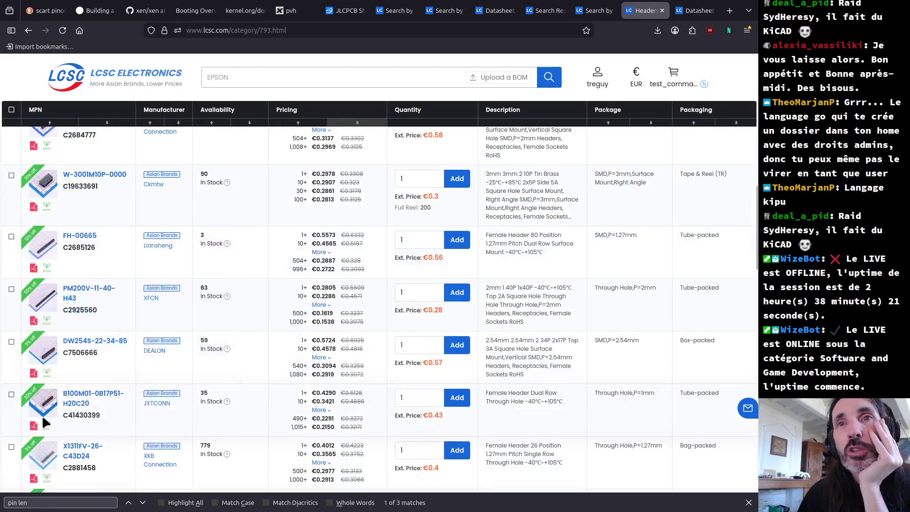
scroll(38, 417, "down", 2)
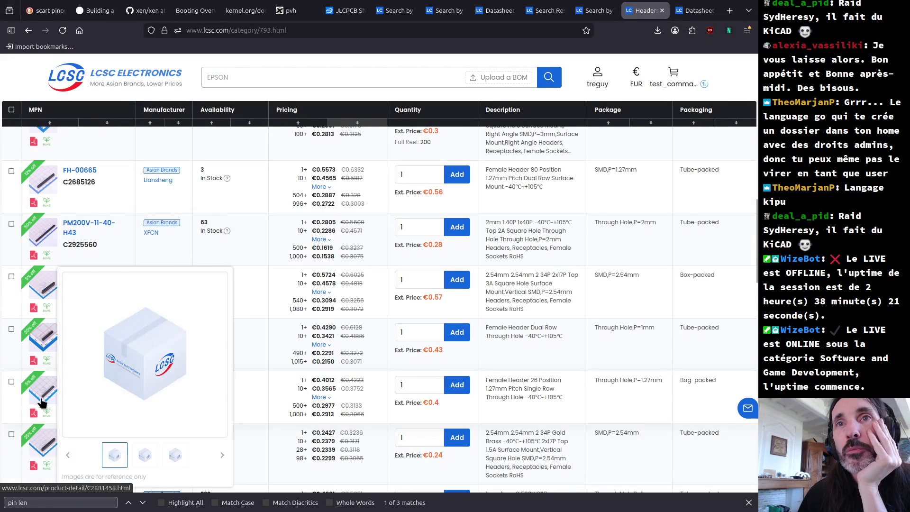
scroll(41, 398, "down", 2)
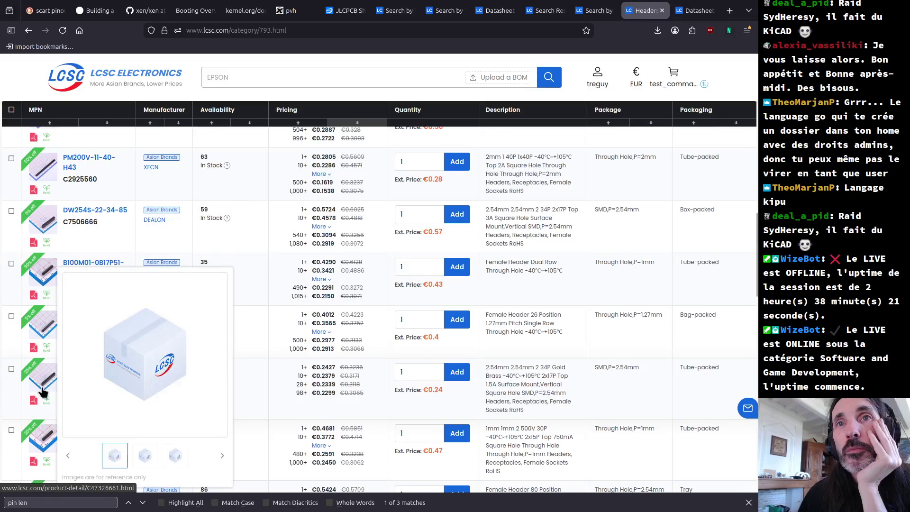
mouse_move(40, 443)
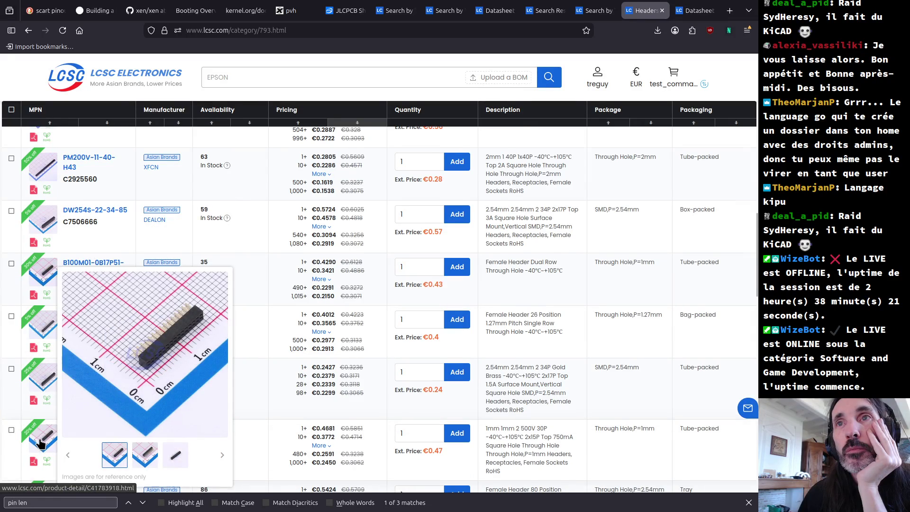
scroll(40, 443, "down", 2)
scroll(40, 443, "down", 1)
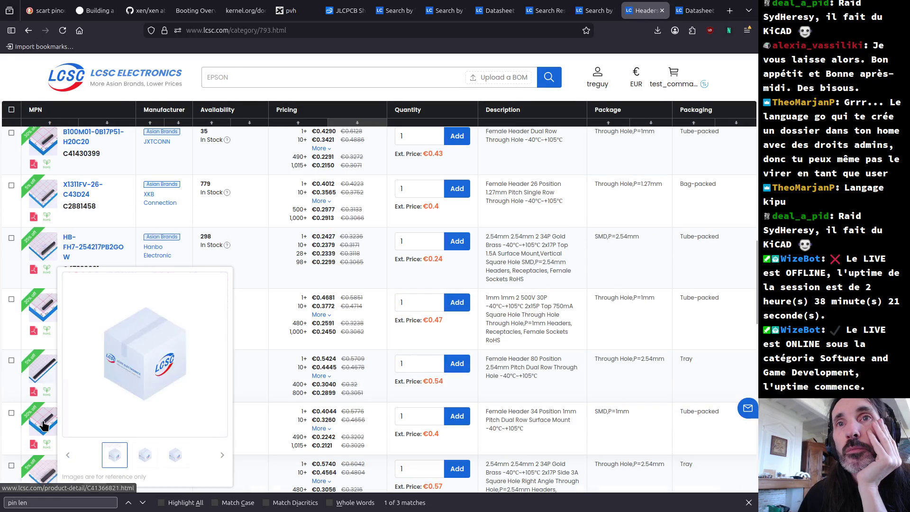
scroll(42, 426, "down", 2)
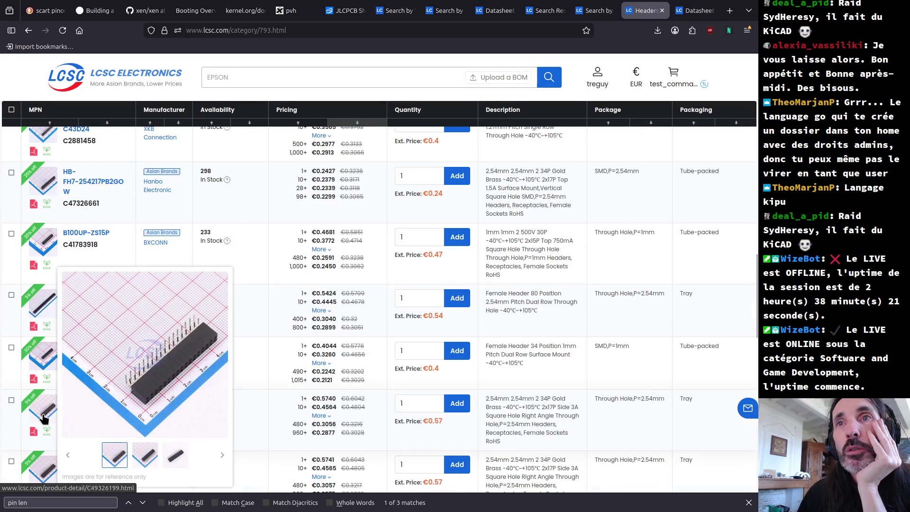
scroll(42, 417, "down", 2)
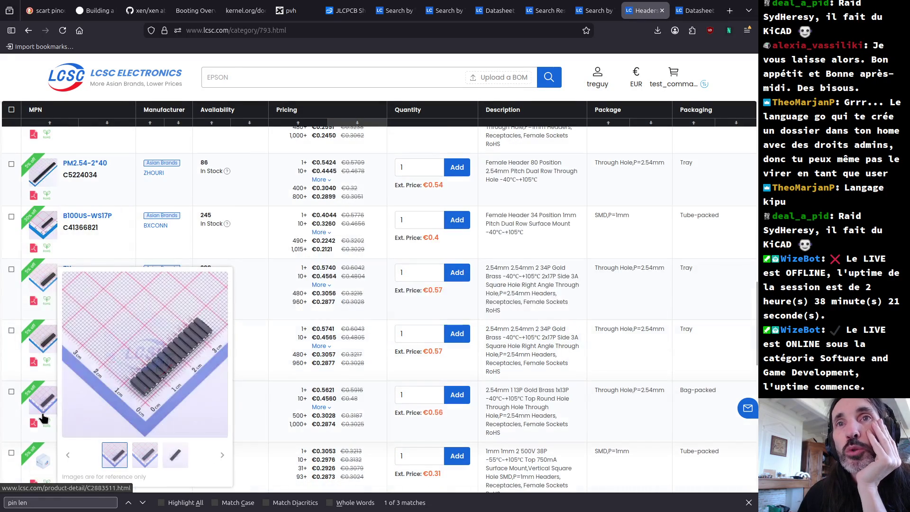
scroll(42, 415, "down", 3)
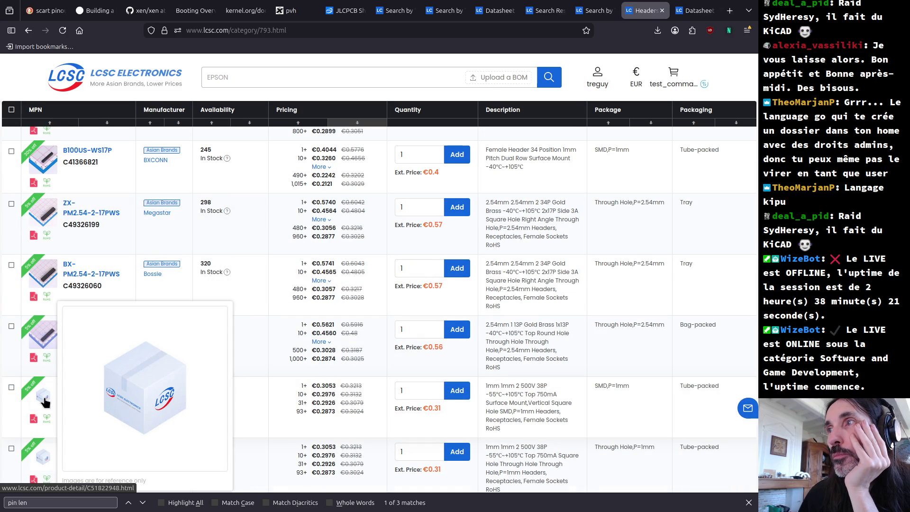
scroll(45, 402, "down", 2)
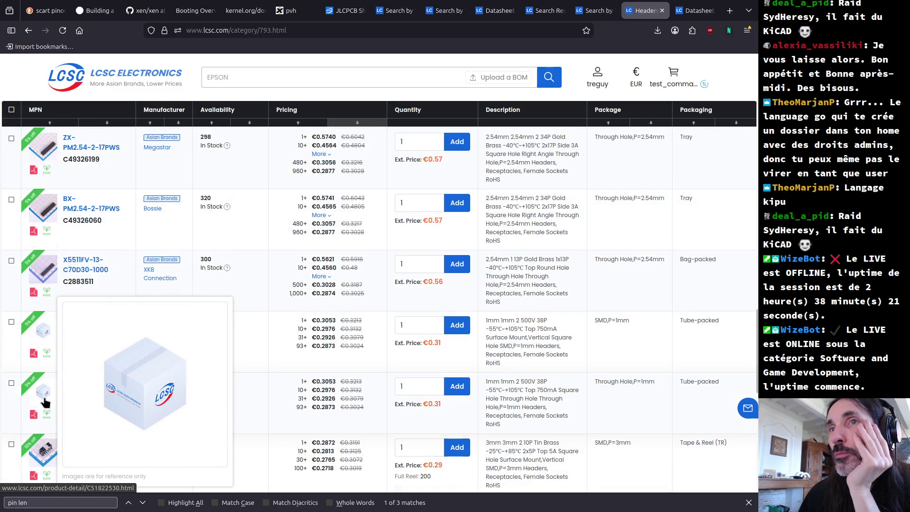
scroll(45, 402, "down", 2)
scroll(45, 398, "down", 2)
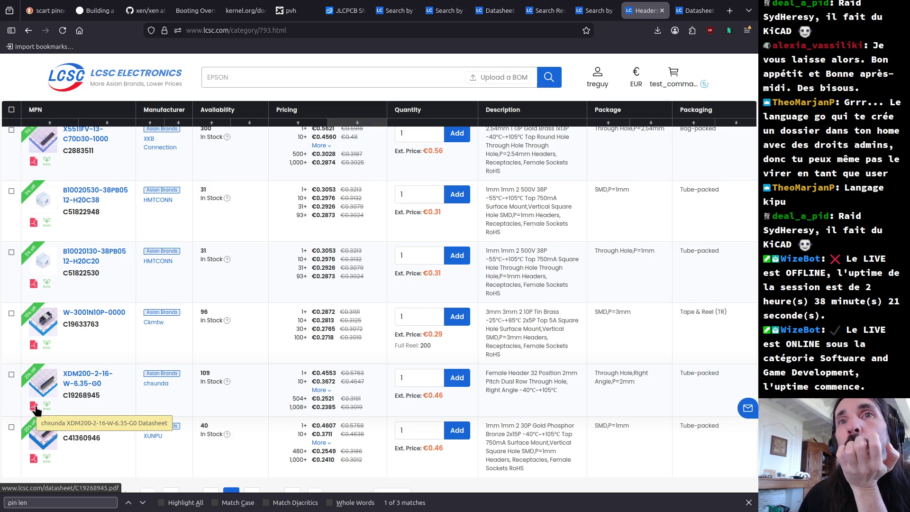
left_click(34, 407)
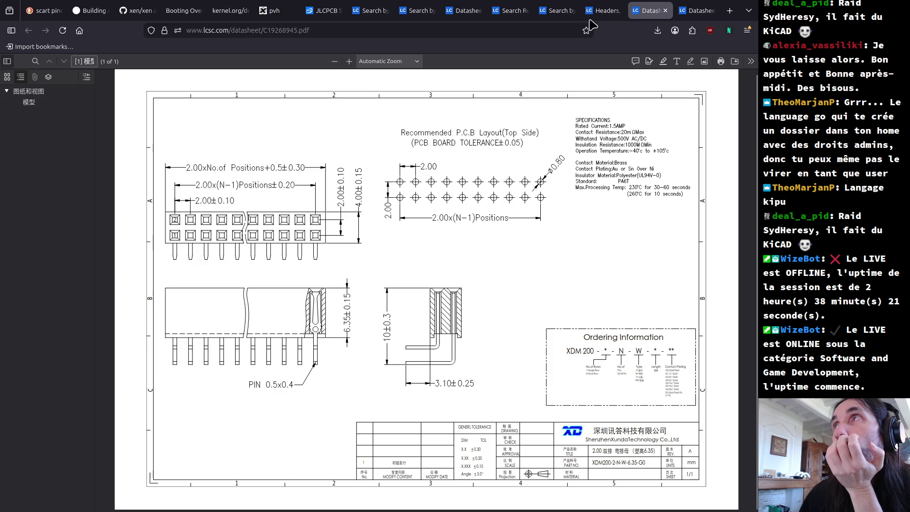
middle_click(652, 10)
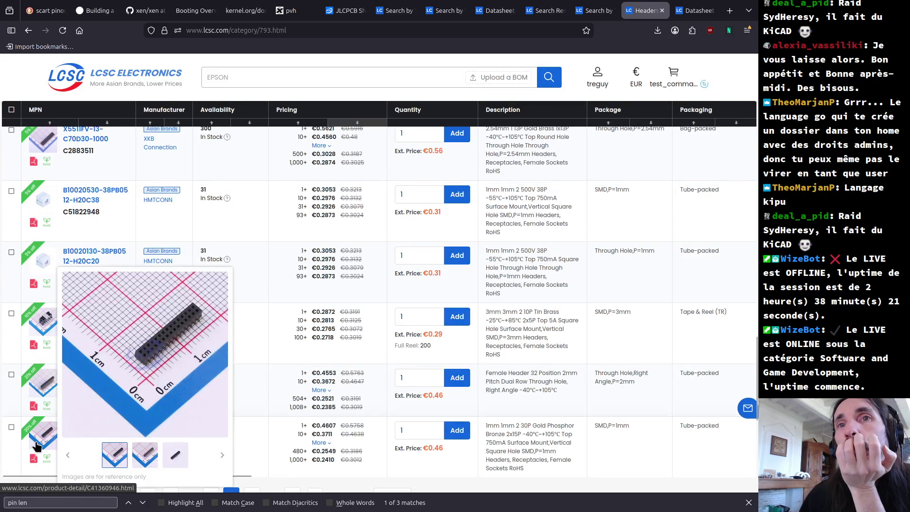
scroll(33, 463, "down", 2)
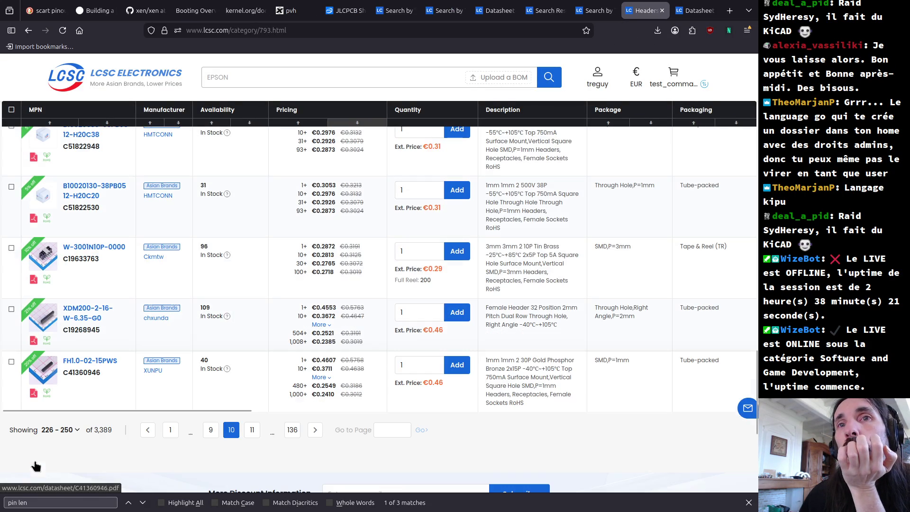
left_click(254, 430)
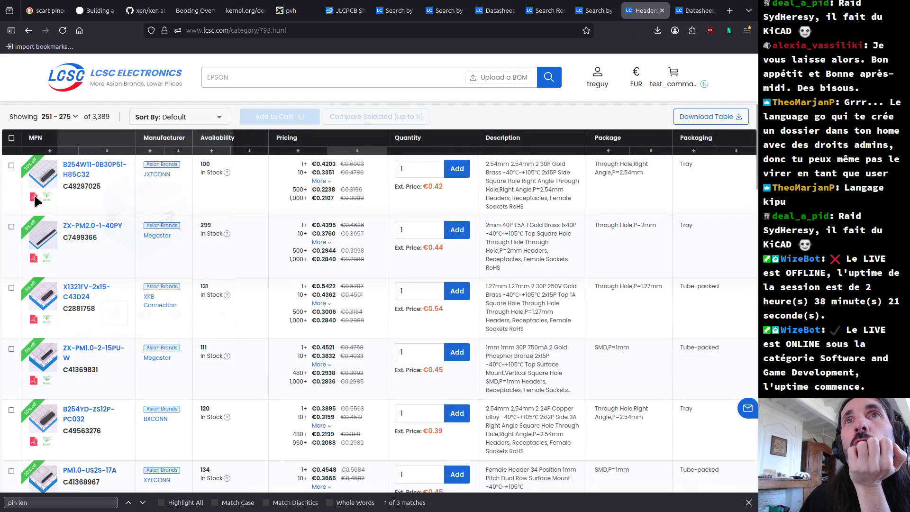
- Preview page 11 header photos down to XDM200-2-20-S-4.3-G0 and DW254S-22-30-85
mouse_move(42, 184)
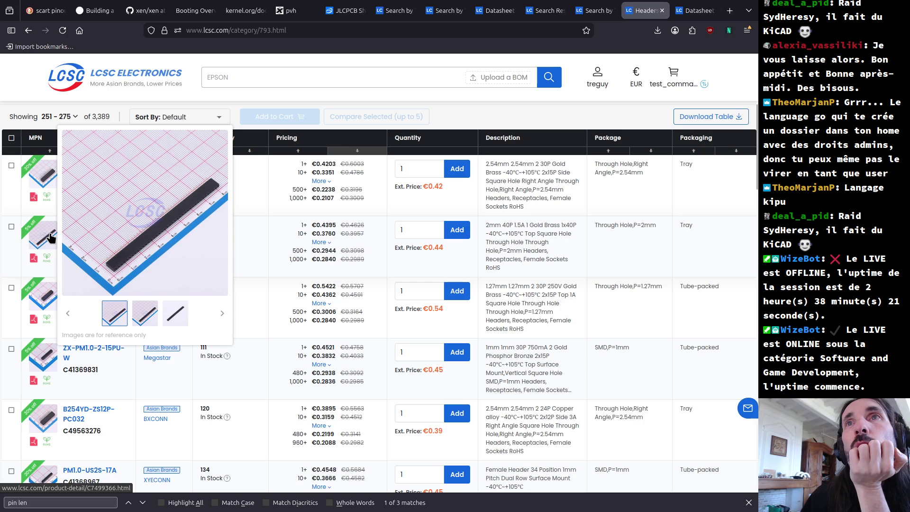
mouse_move(46, 355)
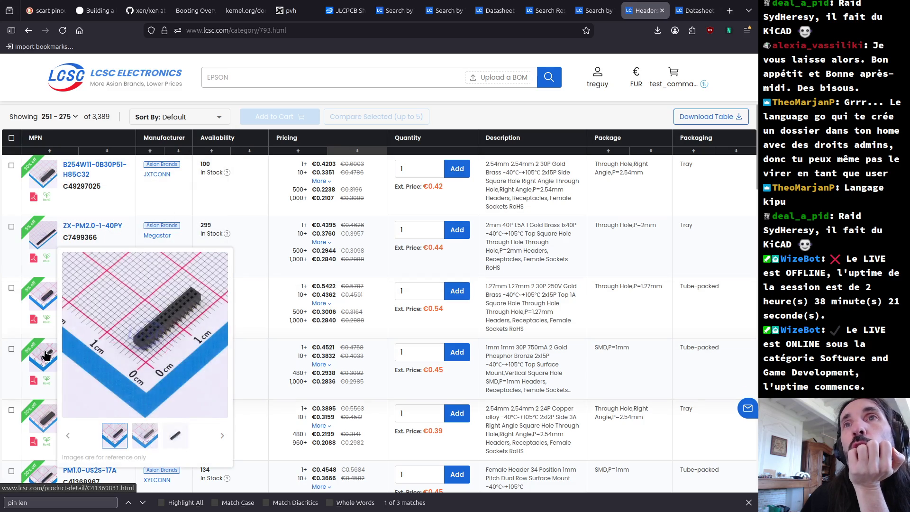
mouse_move(42, 472)
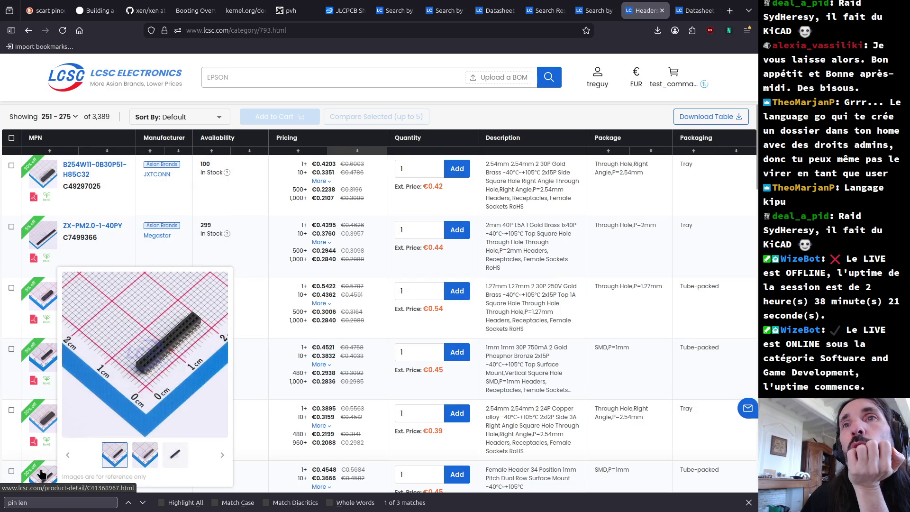
scroll(41, 471, "down", 2)
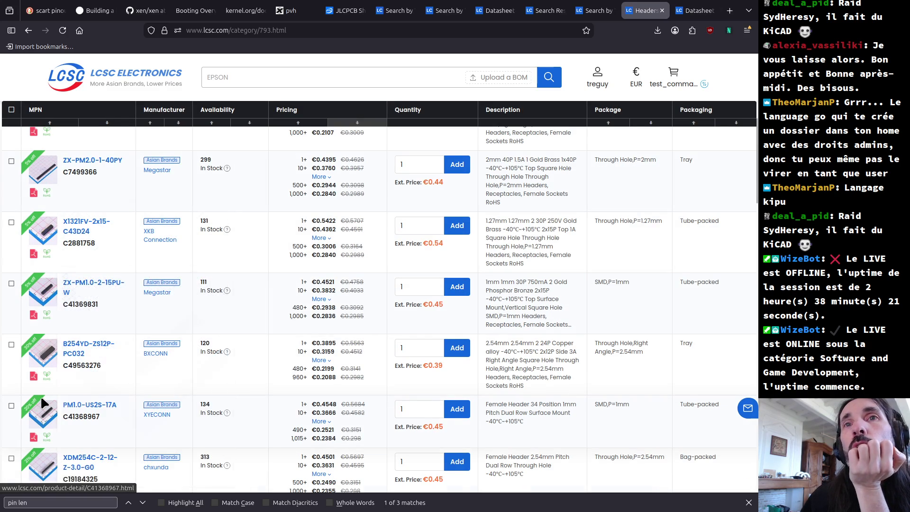
mouse_move(42, 400)
scroll(42, 401, "down", 4)
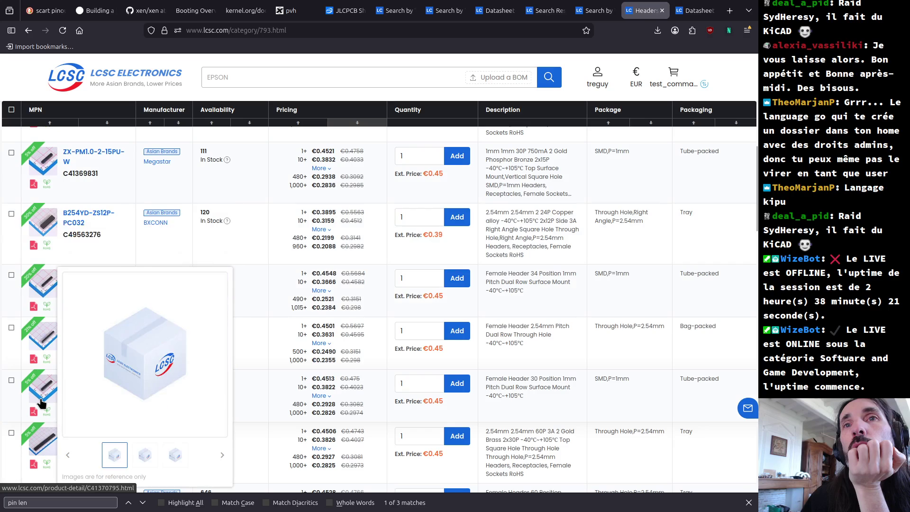
scroll(40, 402, "down", 2)
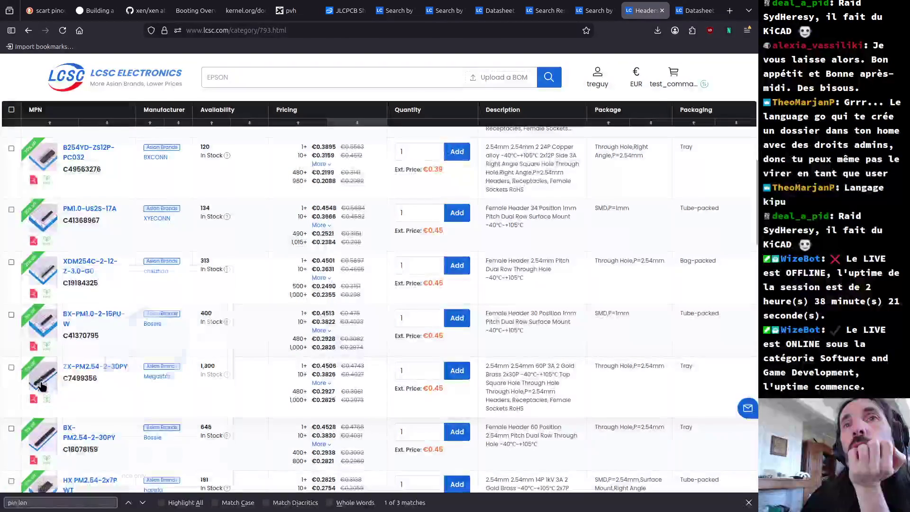
scroll(42, 370, "down", 2)
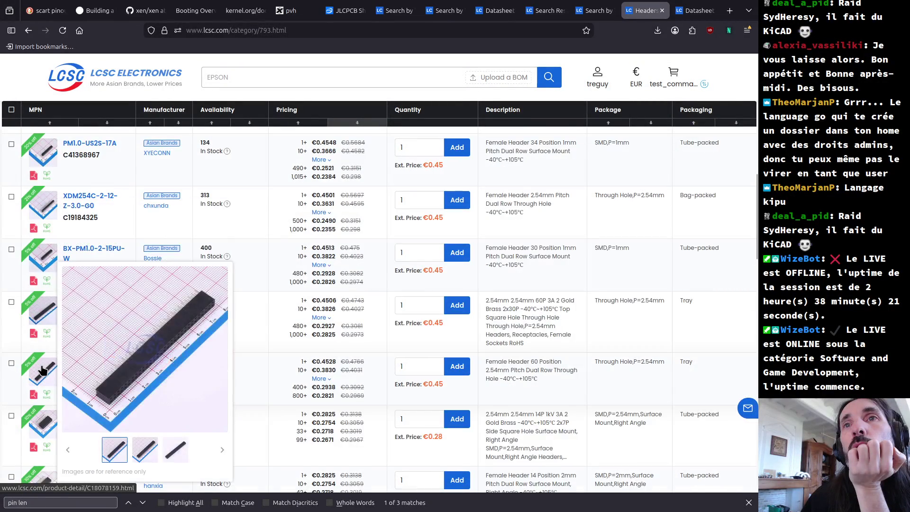
scroll(43, 369, "down", 2)
scroll(41, 370, "down", 2)
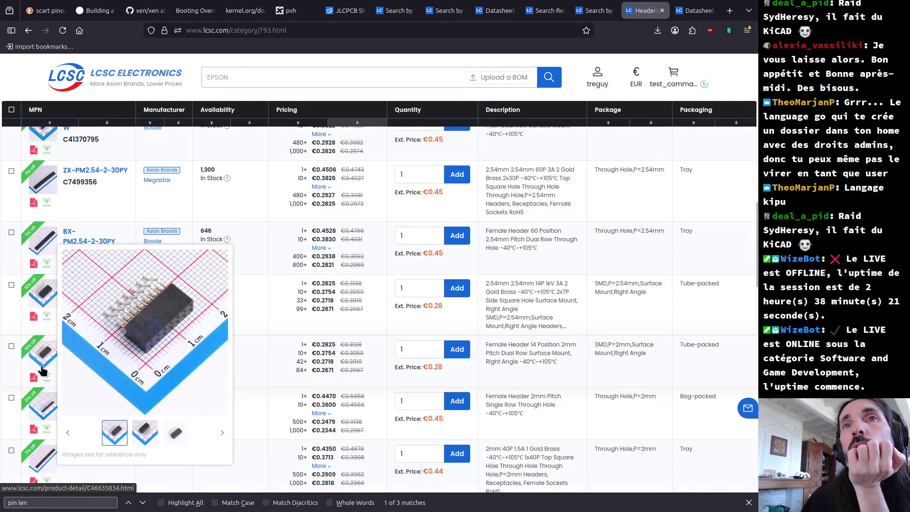
scroll(41, 370, "down", 2)
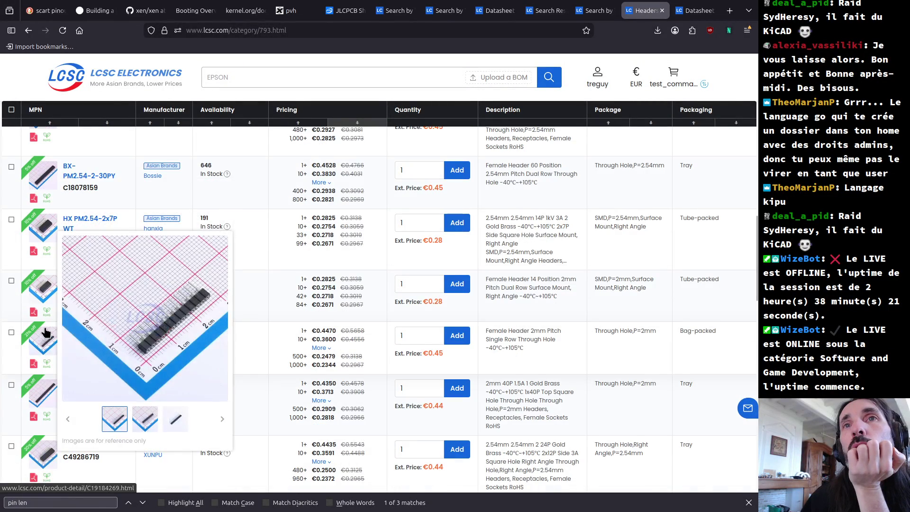
scroll(46, 333, "down", 2)
scroll(46, 332, "down", 2)
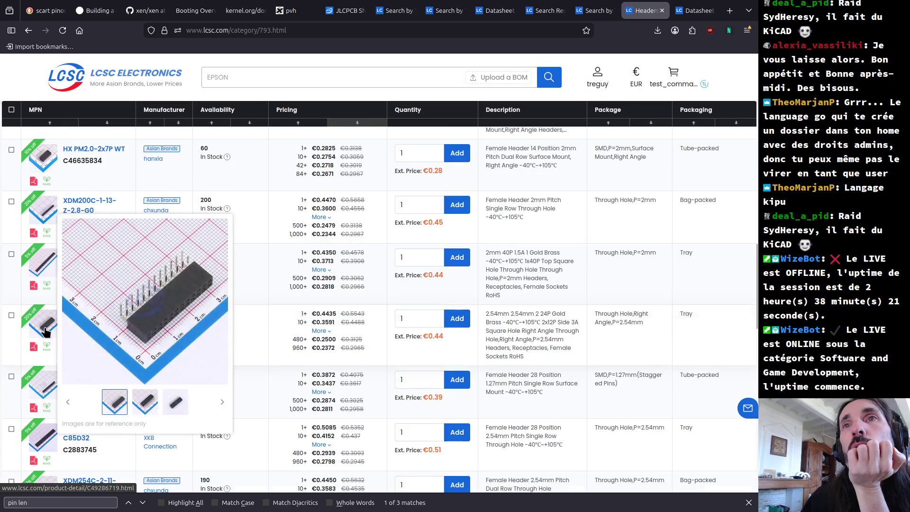
scroll(46, 332, "down", 2)
scroll(45, 332, "down", 2)
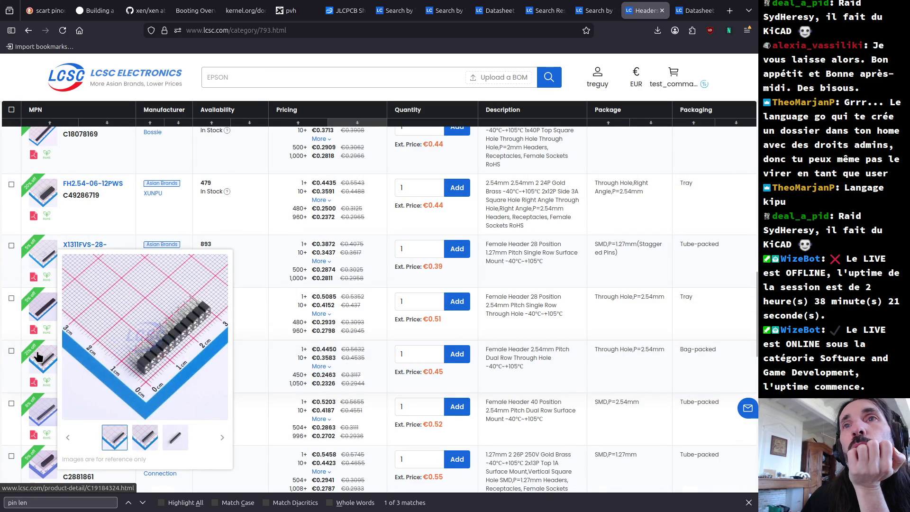
scroll(45, 408, "down", 2)
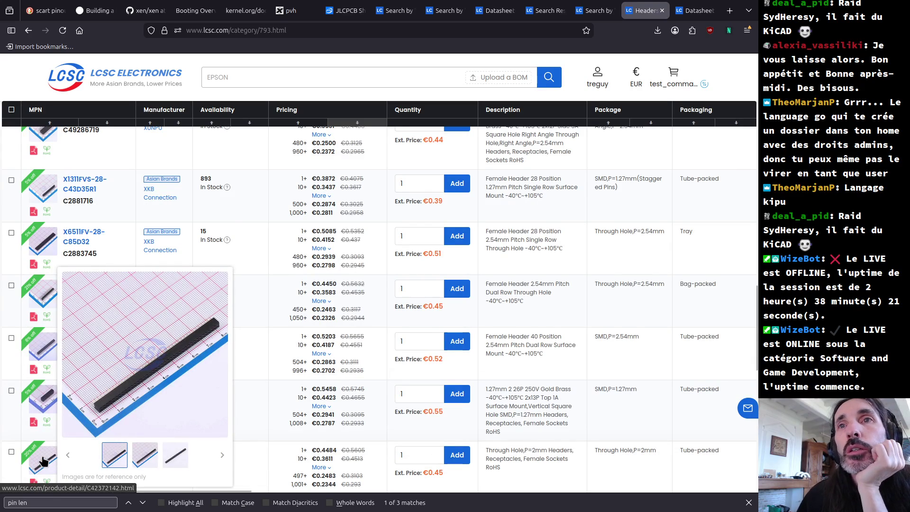
scroll(41, 452, "down", 2)
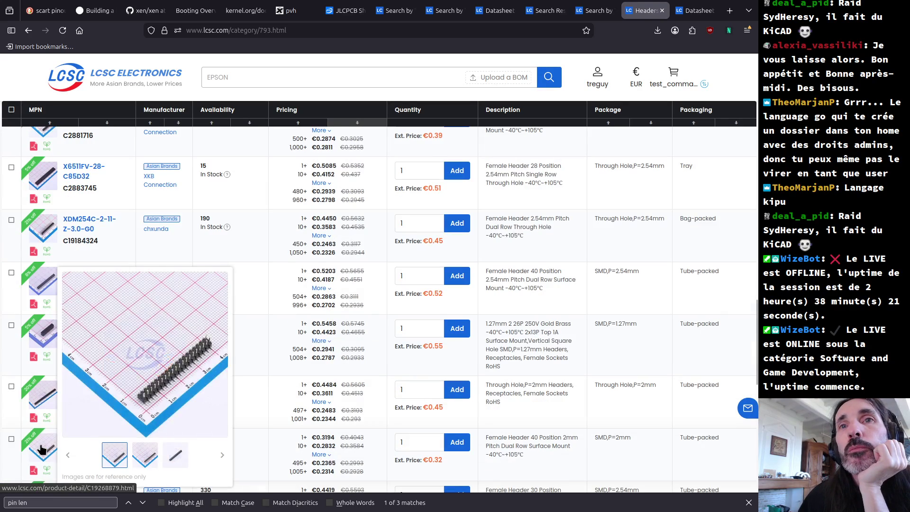
scroll(40, 449, "down", 2)
scroll(41, 441, "down", 2)
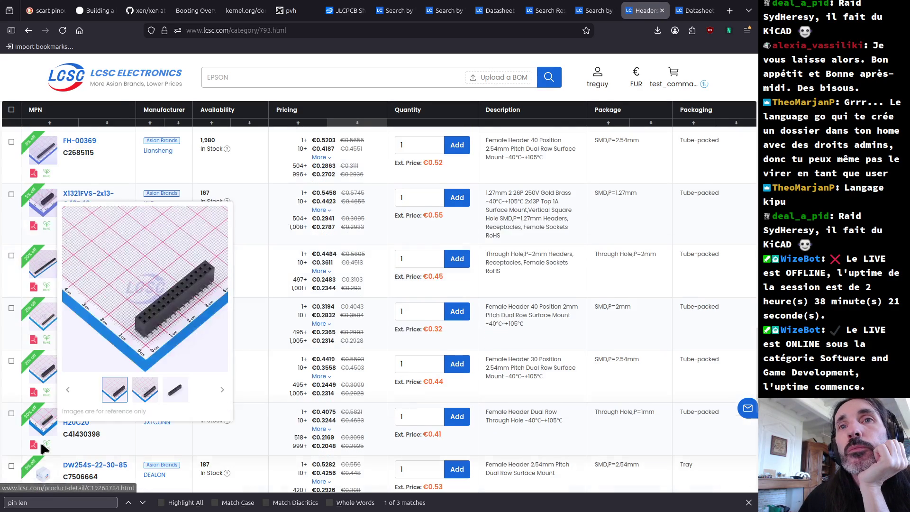
scroll(43, 422, "down", 2)
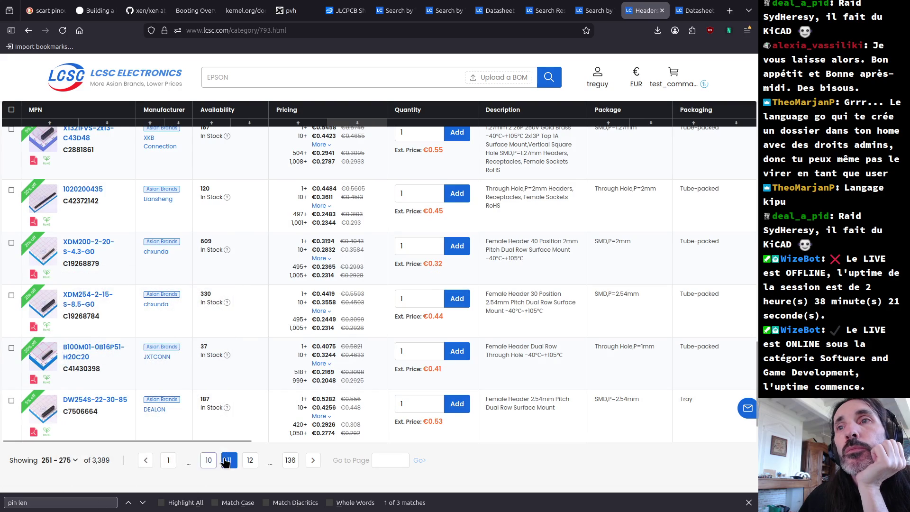
- Move to results page 12 of the header listings and scroll through its parts
left_click(249, 460)
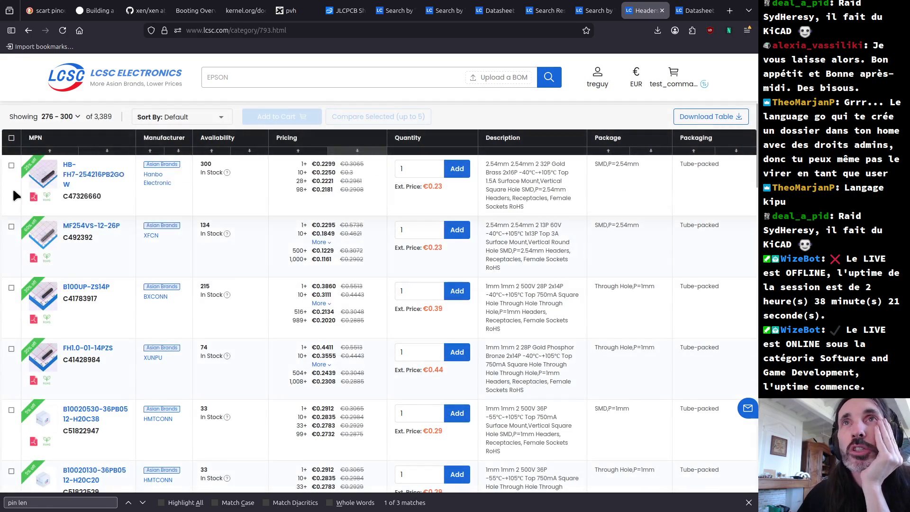
mouse_move(50, 167)
scroll(50, 166, "down", 4)
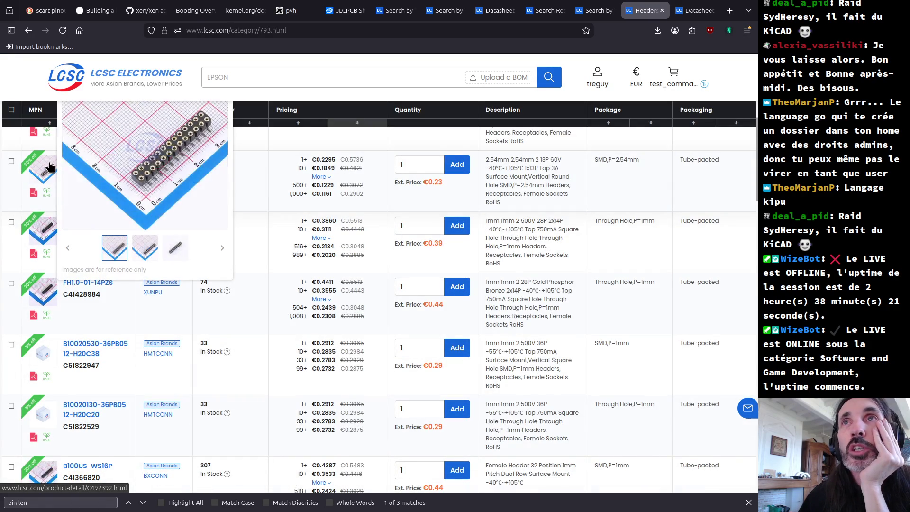
scroll(49, 166, "down", 2)
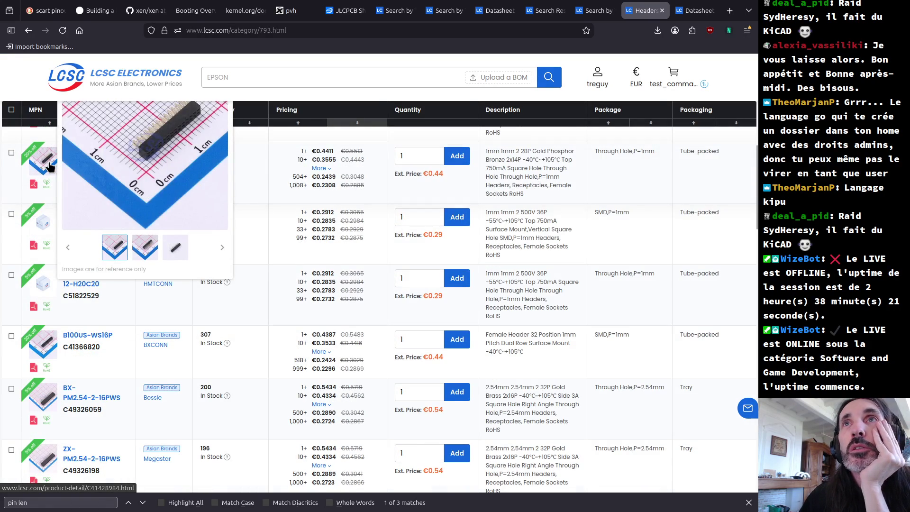
scroll(50, 167, "down", 2)
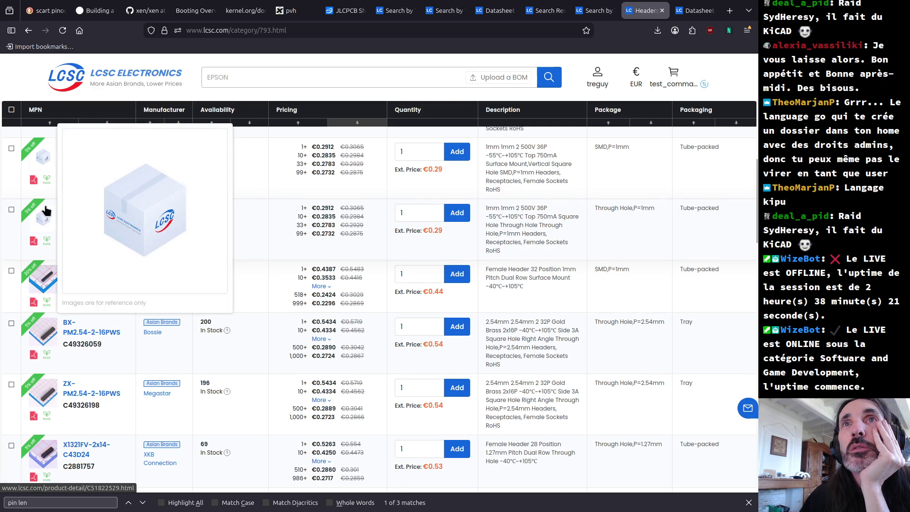
scroll(45, 210, "down", 2)
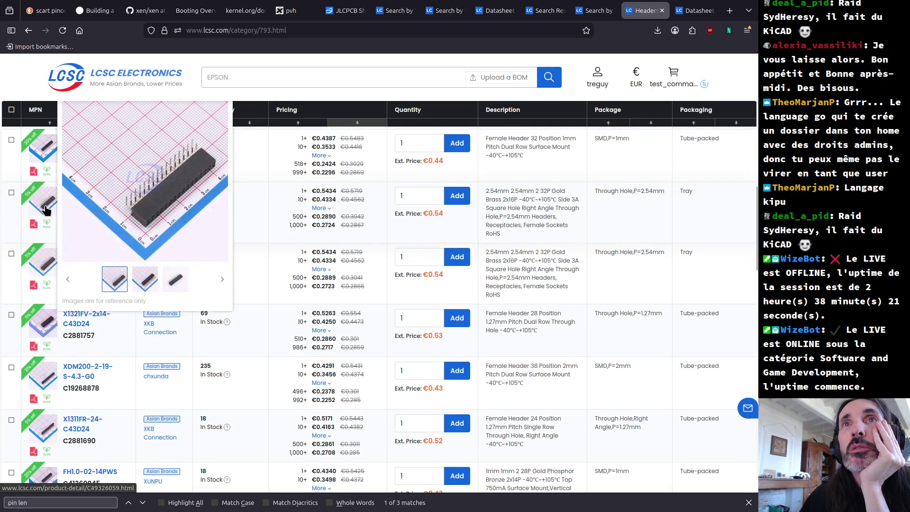
scroll(46, 210, "down", 4)
scroll(46, 210, "down", 2)
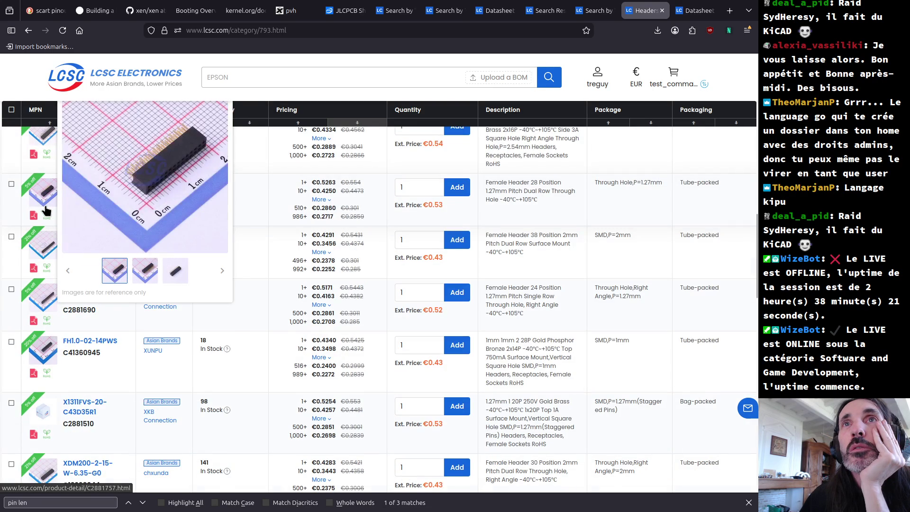
scroll(46, 210, "down", 2)
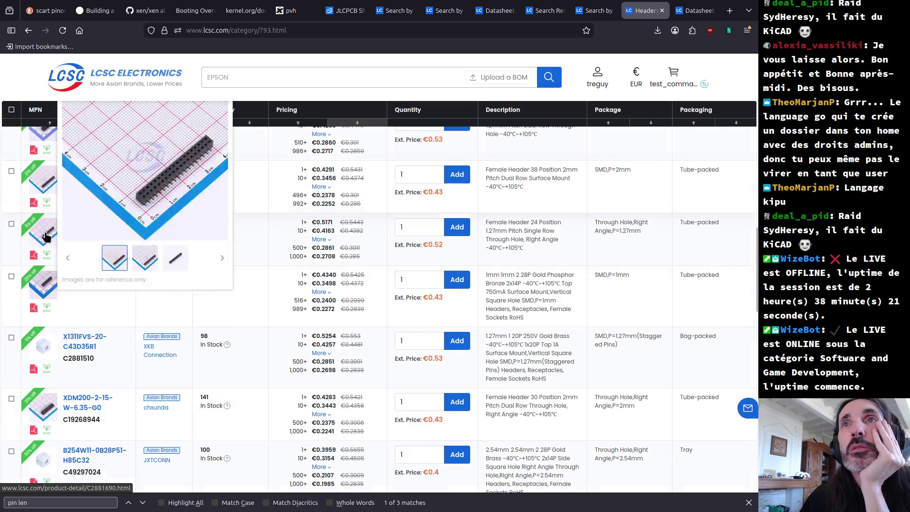
scroll(46, 236, "down", 2)
scroll(46, 236, "down", 2)
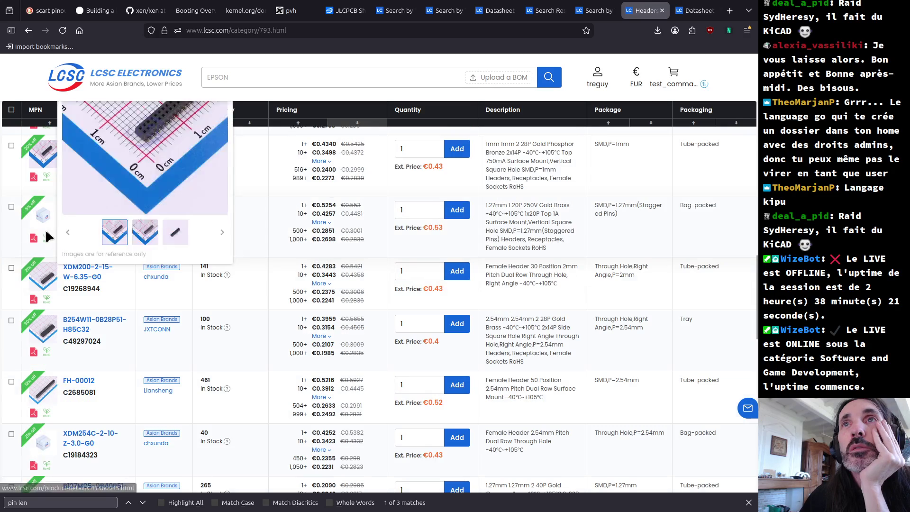
- Finish previewing page 12 photos and advance to page 13 (results 301–325)
mouse_move(45, 232)
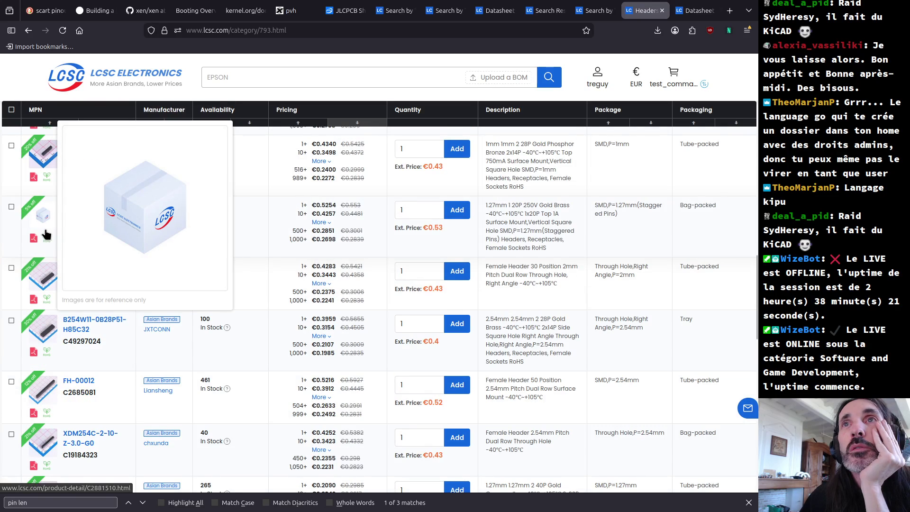
scroll(45, 232, "down", 2)
mouse_move(47, 207)
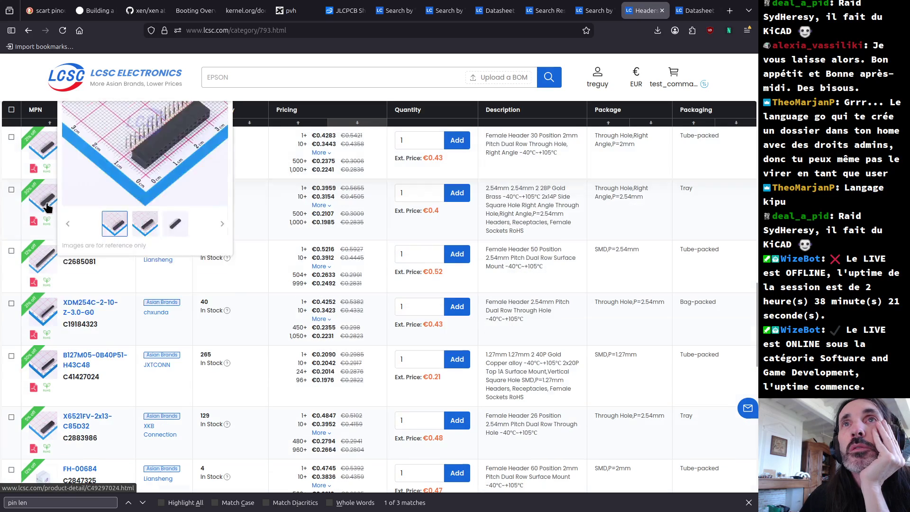
scroll(48, 207, "down", 2)
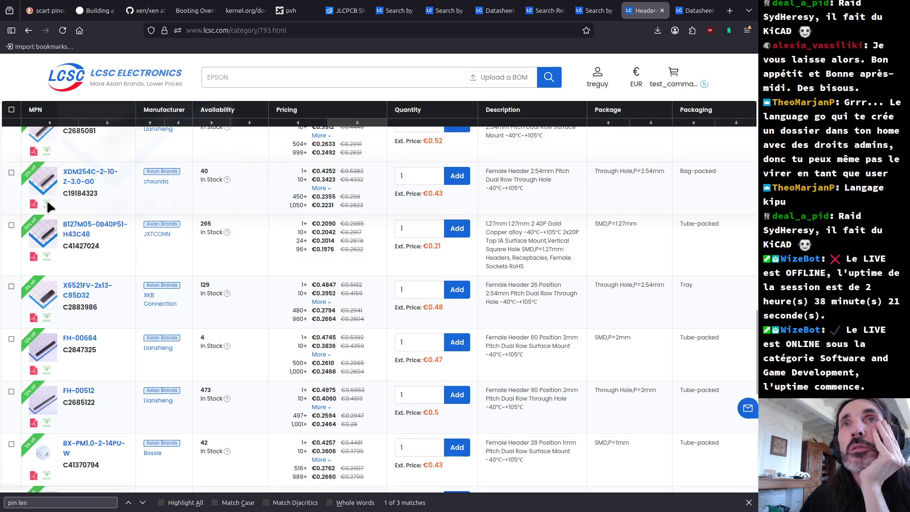
scroll(49, 193, "down", 1)
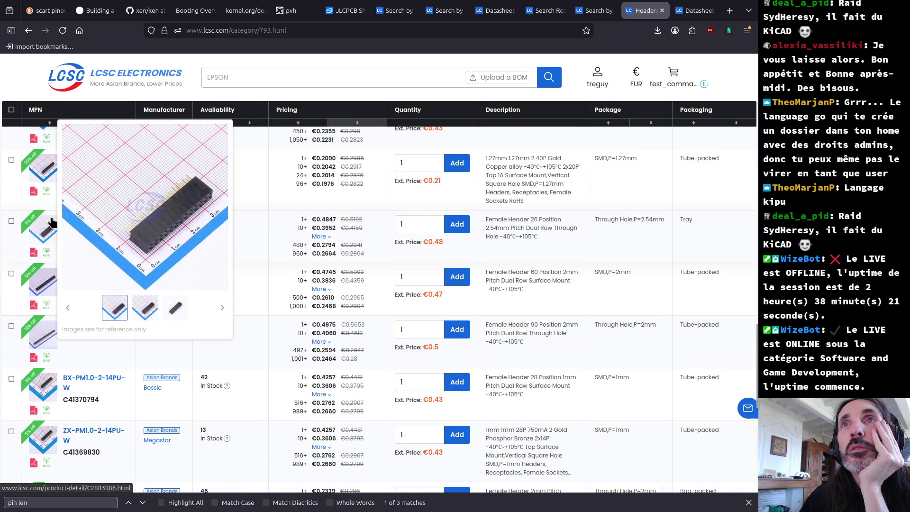
scroll(52, 223, "down", 2)
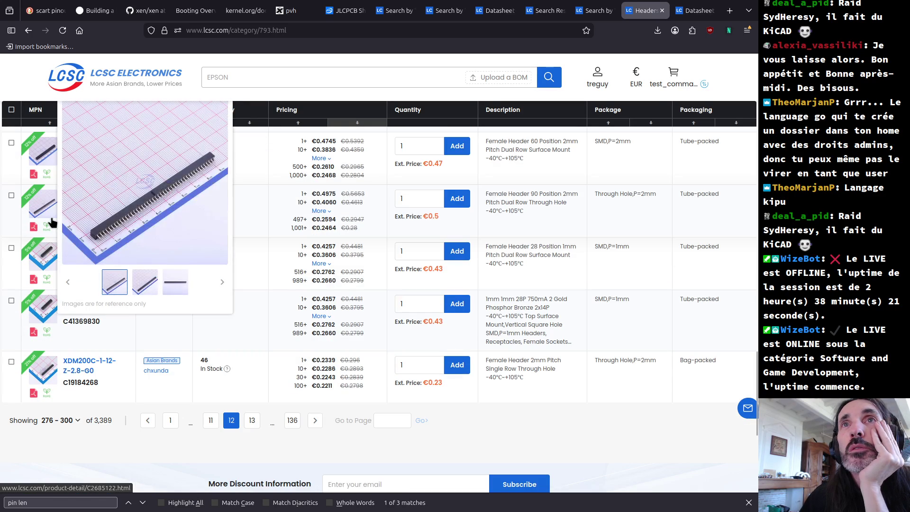
scroll(47, 244, "down", 1)
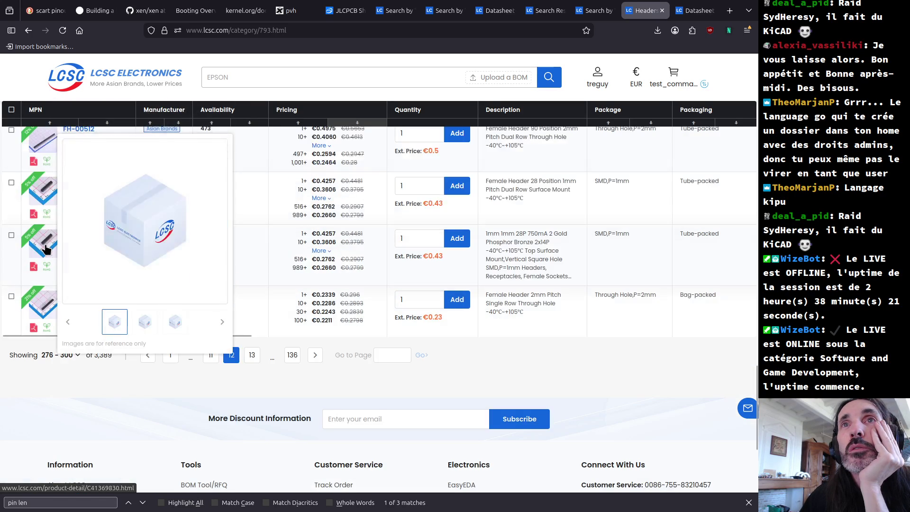
scroll(46, 249, "down", 1)
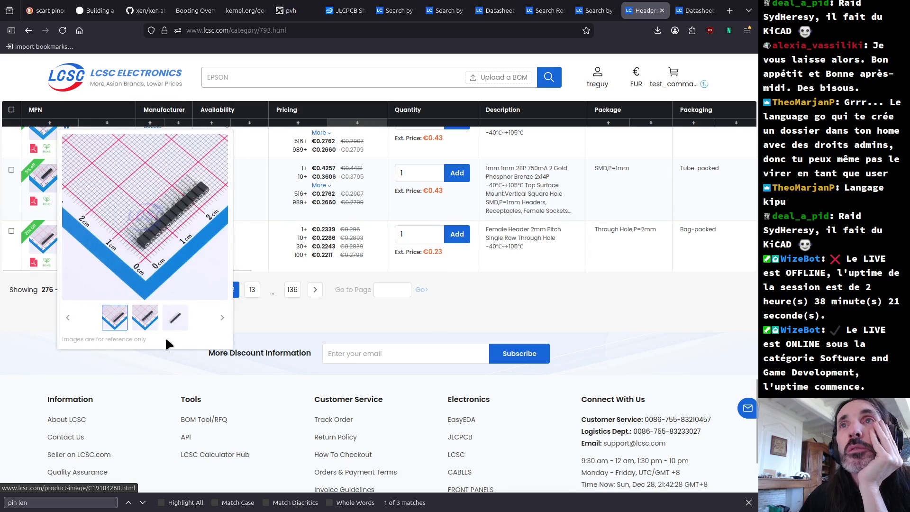
left_click(252, 290)
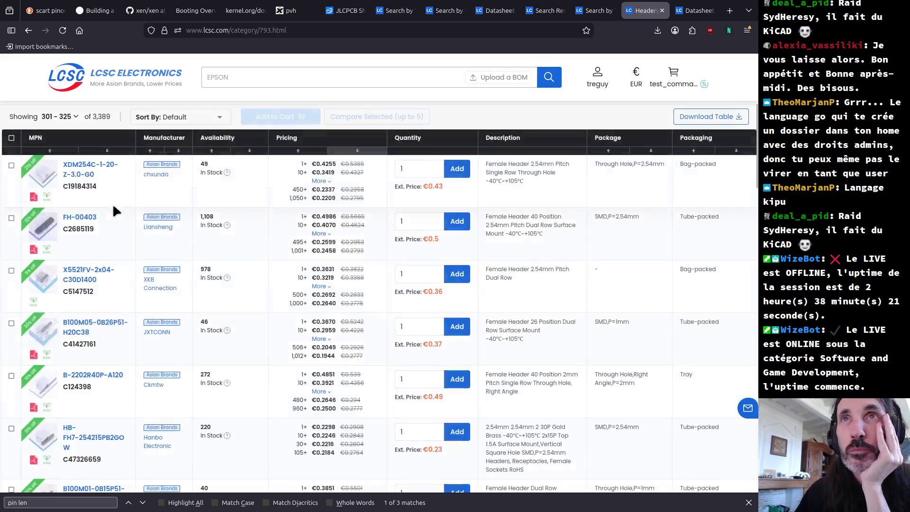
scroll(45, 166, "down", 1)
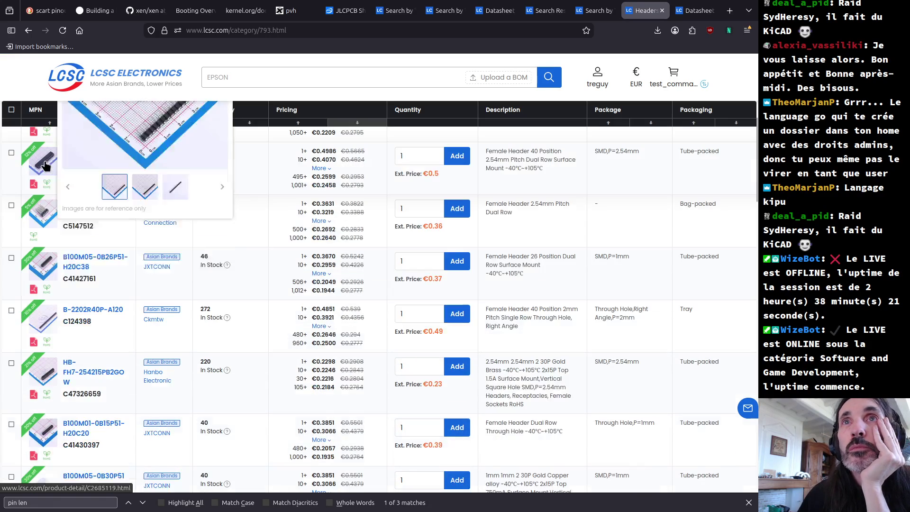
scroll(45, 165, "down", 1)
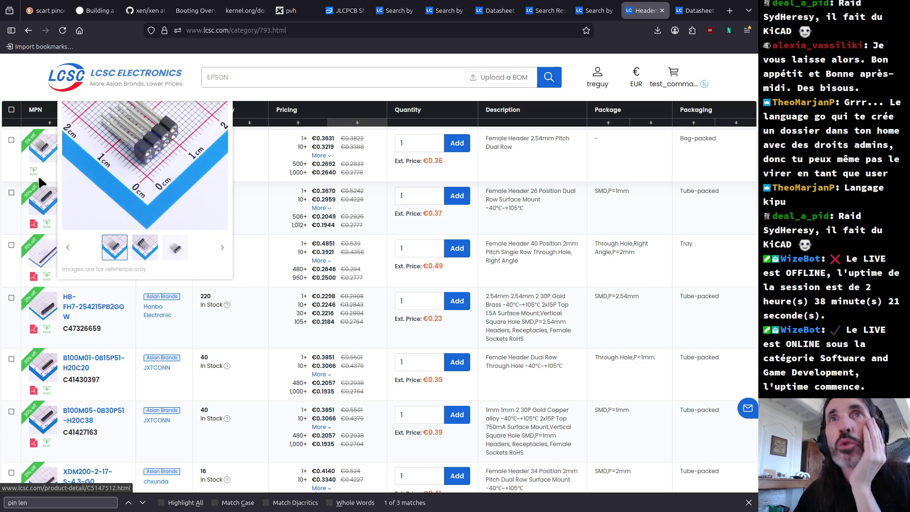
scroll(39, 195, "down", 2)
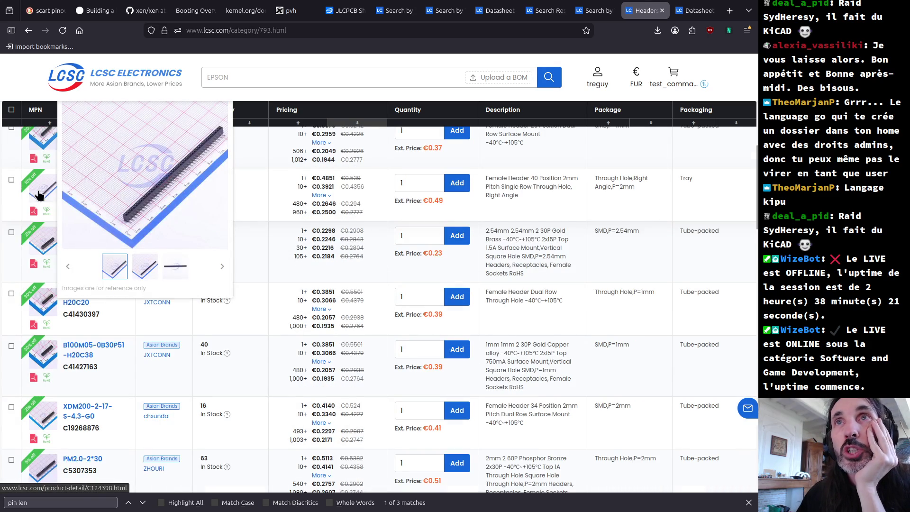
scroll(40, 196, "down", 2)
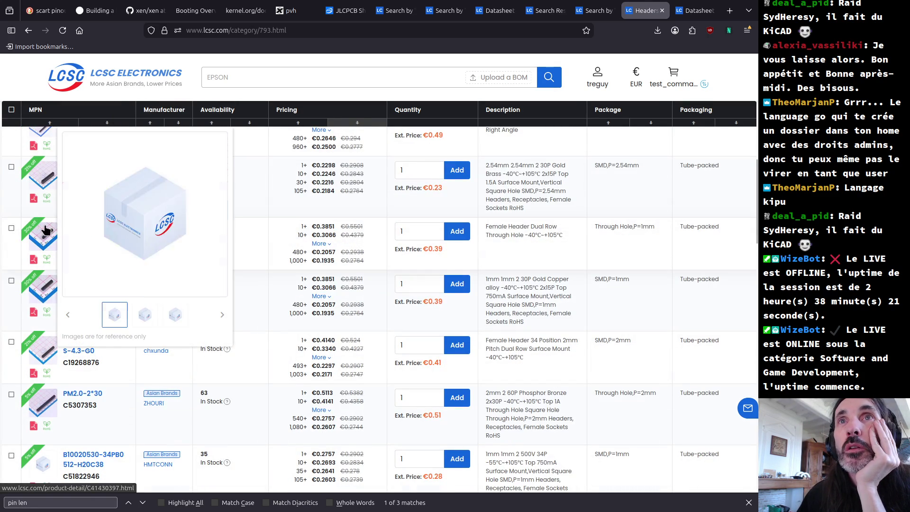
scroll(45, 230, "down", 2)
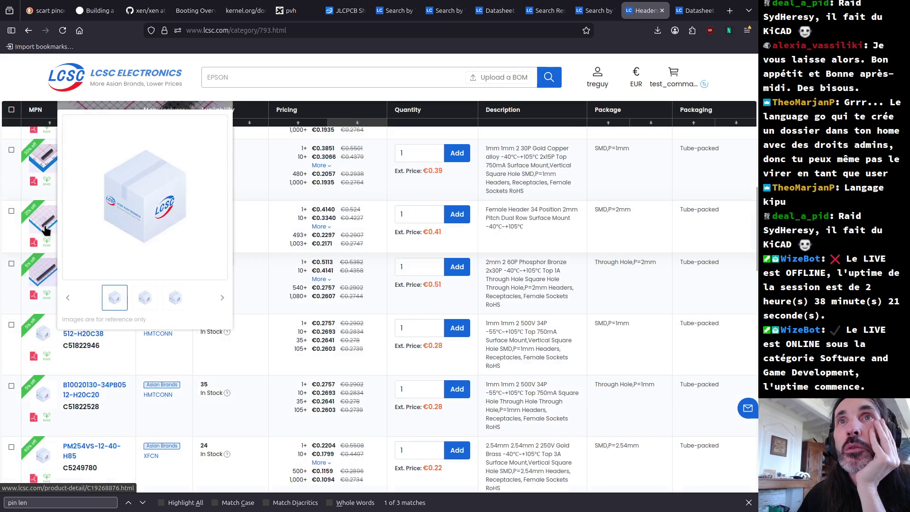
scroll(50, 247, "down", 2)
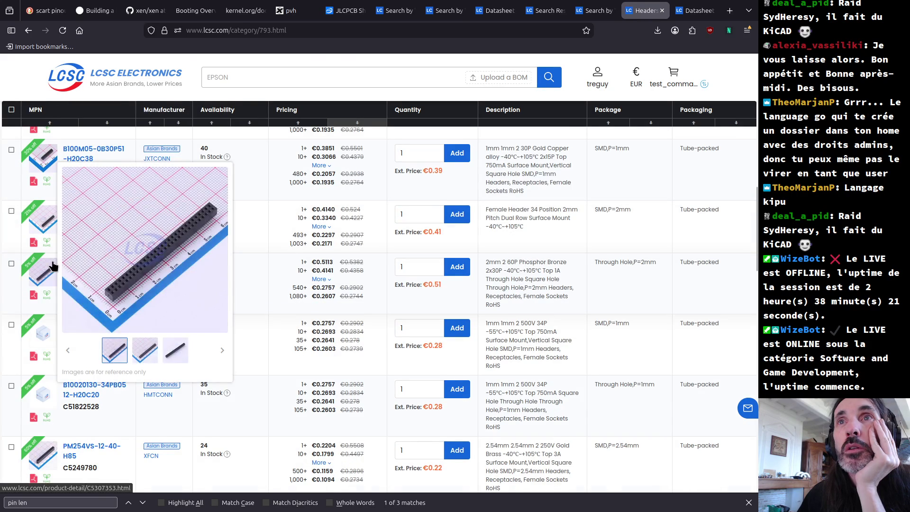
scroll(53, 266, "down", 2)
scroll(52, 266, "down", 2)
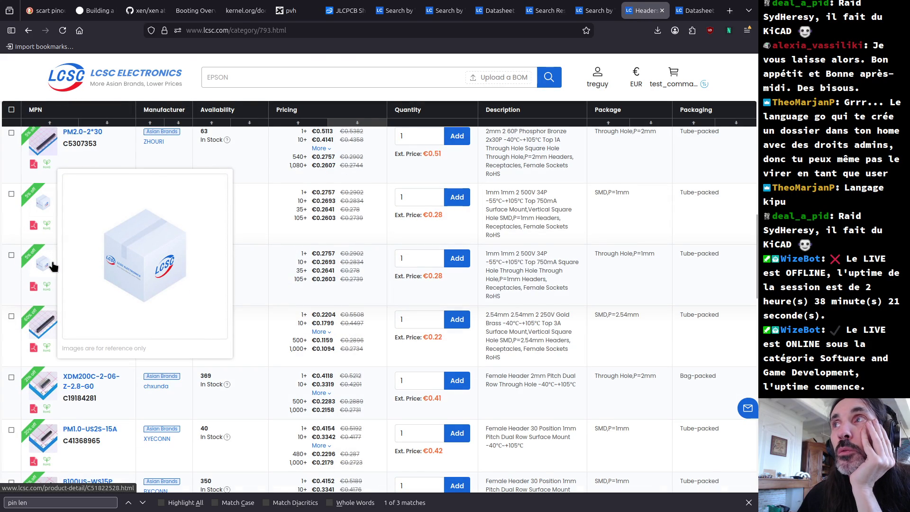
scroll(52, 266, "down", 2)
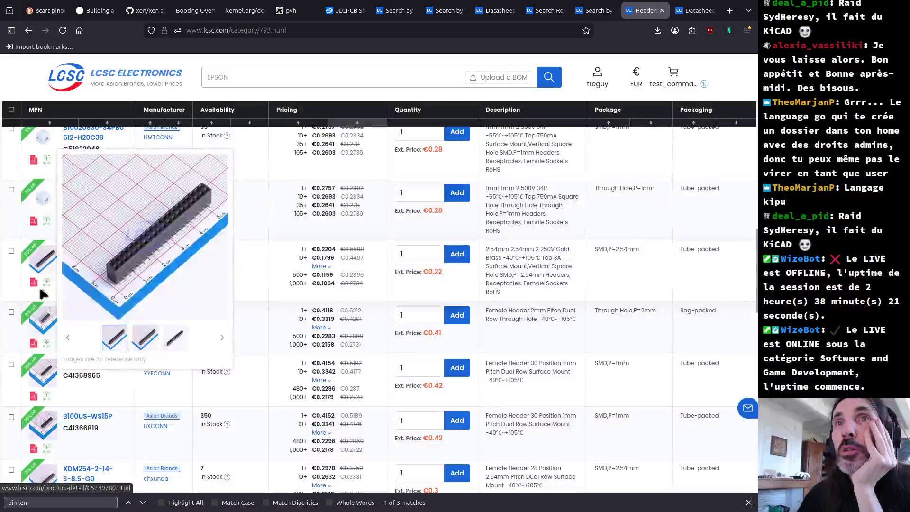
scroll(44, 312, "down", 2)
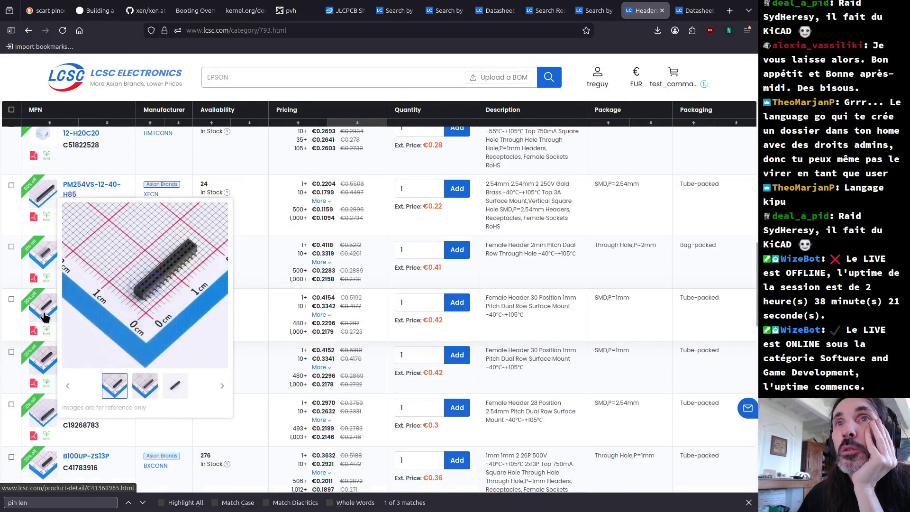
scroll(44, 317, "down", 2)
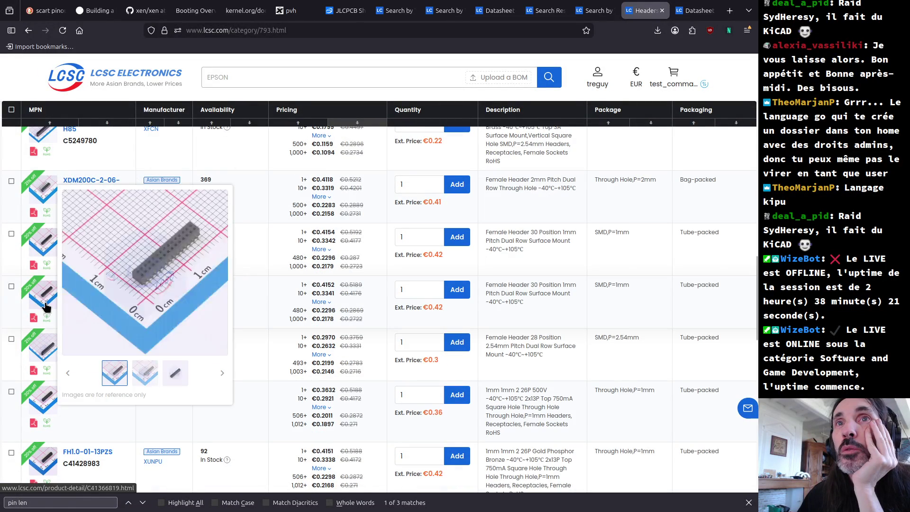
mouse_move(49, 342)
scroll(48, 341, "down", 2)
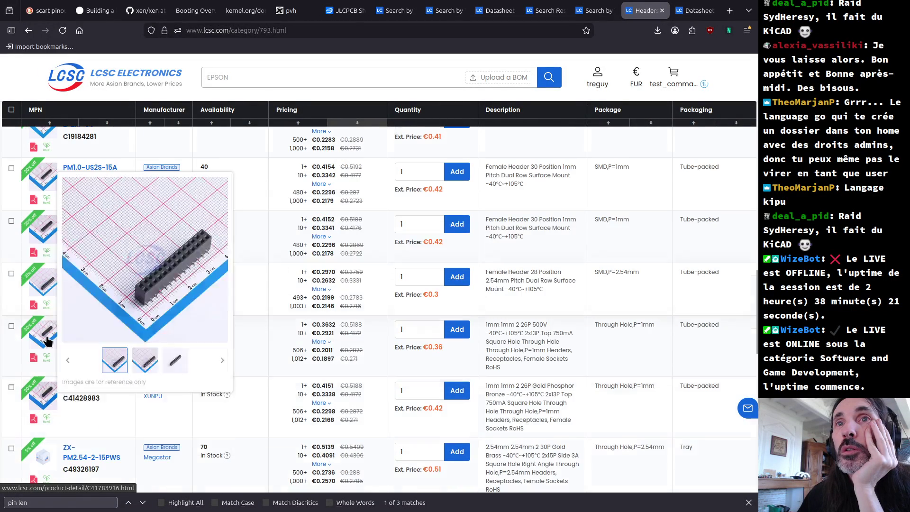
scroll(46, 340, "down", 2)
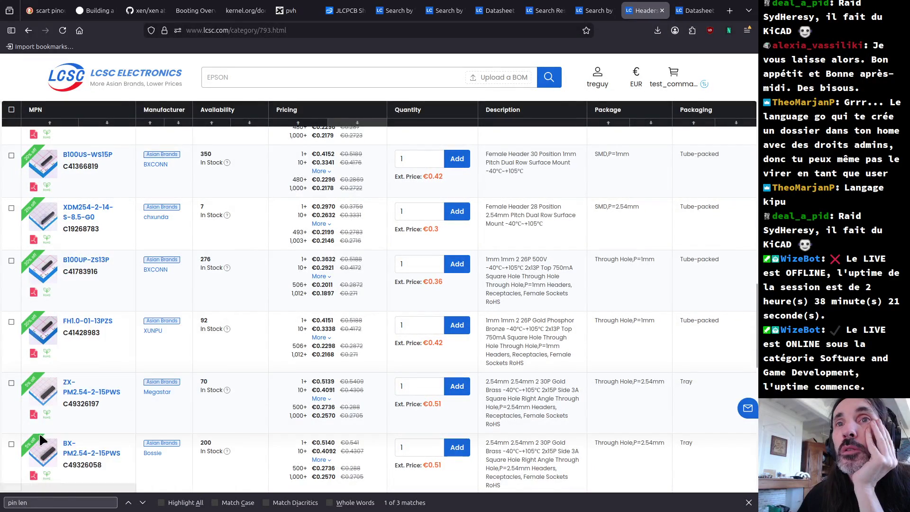
mouse_move(41, 453)
scroll(41, 454, "down", 4)
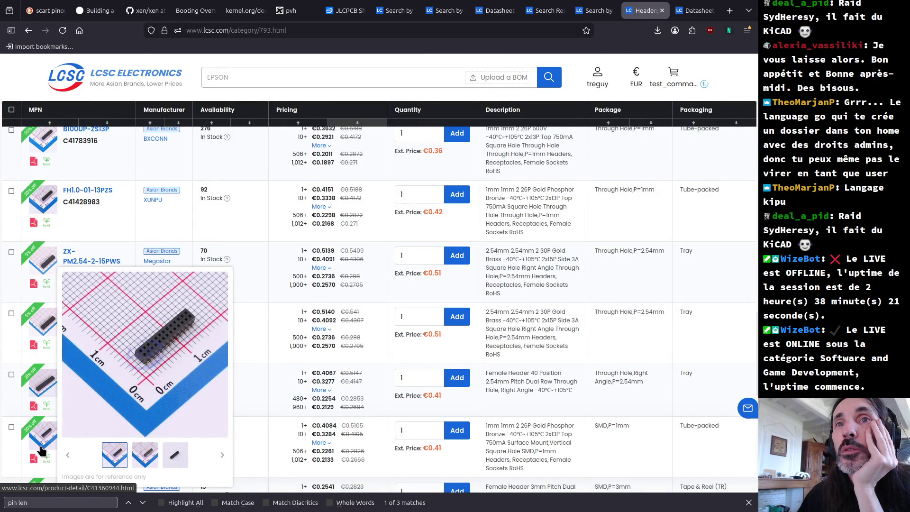
scroll(42, 450, "down", 2)
scroll(42, 423, "down", 2)
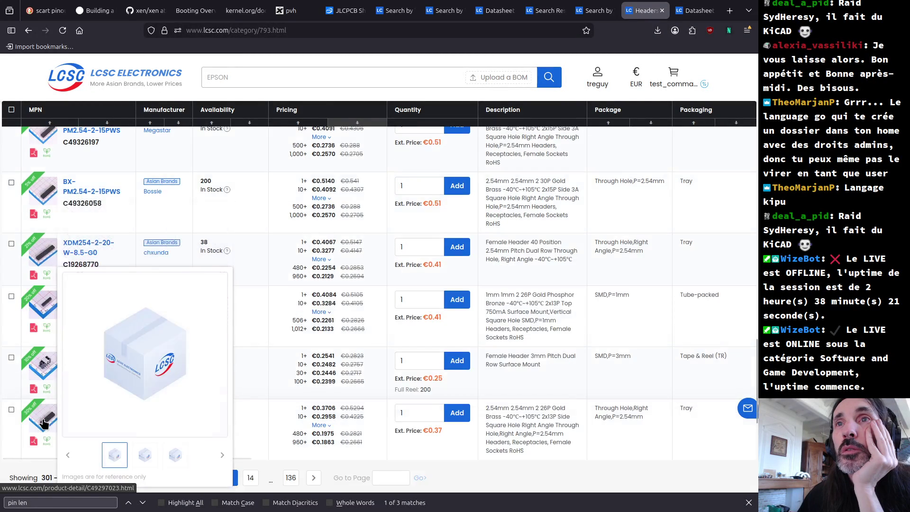
scroll(46, 423, "down", 2)
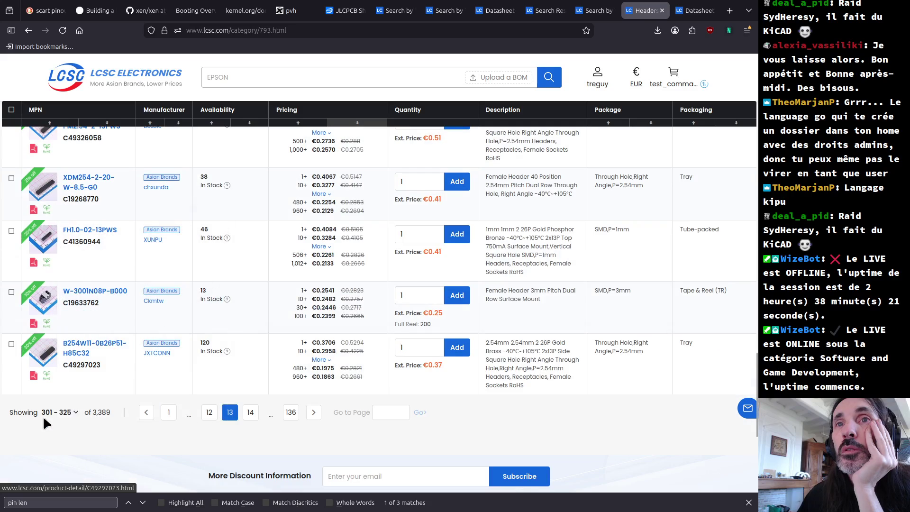
- Move on to results page 14 (326–350) and preview the top parts' photos
left_click(251, 413)
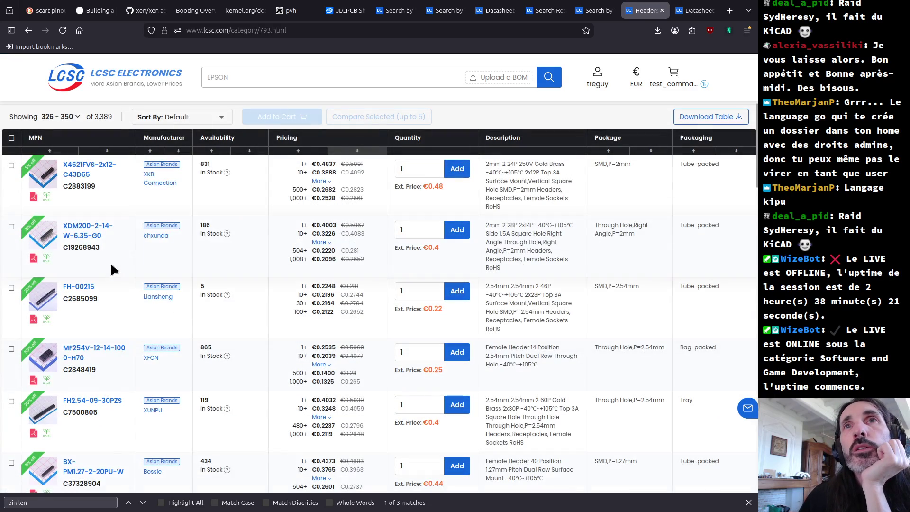
mouse_move(37, 231)
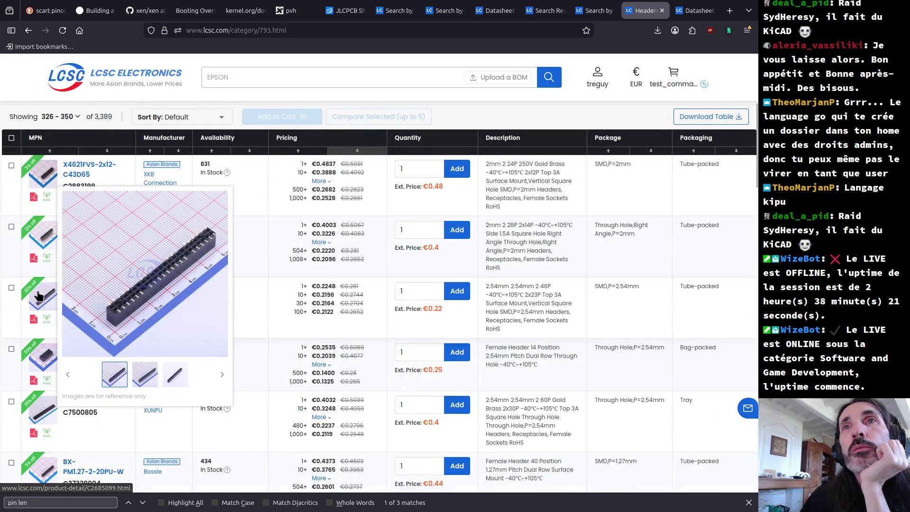
mouse_move(44, 379)
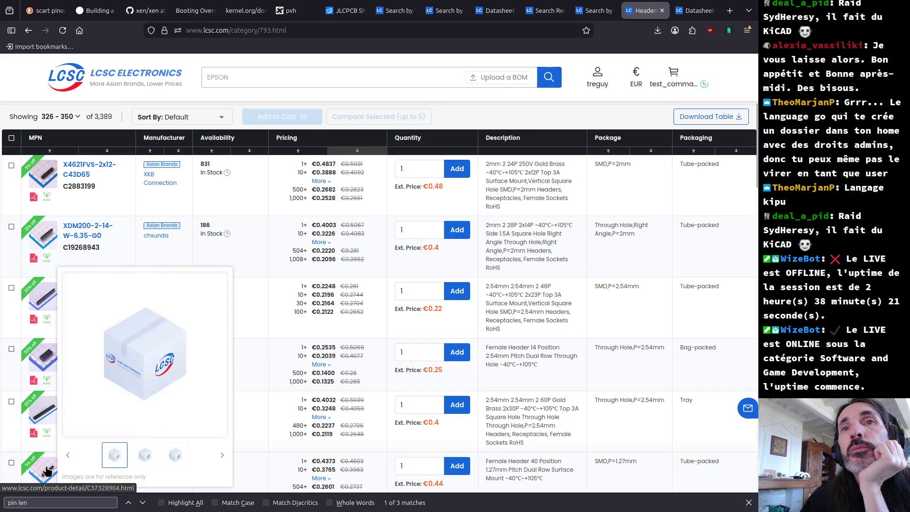
- Scroll through page 14 down to PM1.27-US2S-20A and XDM200C-1-11-Z-2.8-G0
scroll(47, 469, "down", 2)
scroll(46, 469, "down", 2)
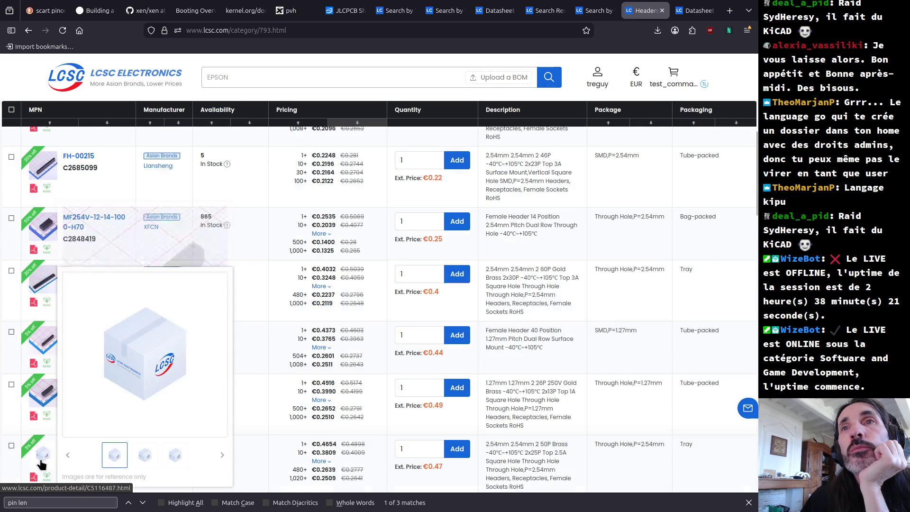
scroll(42, 465, "down", 2)
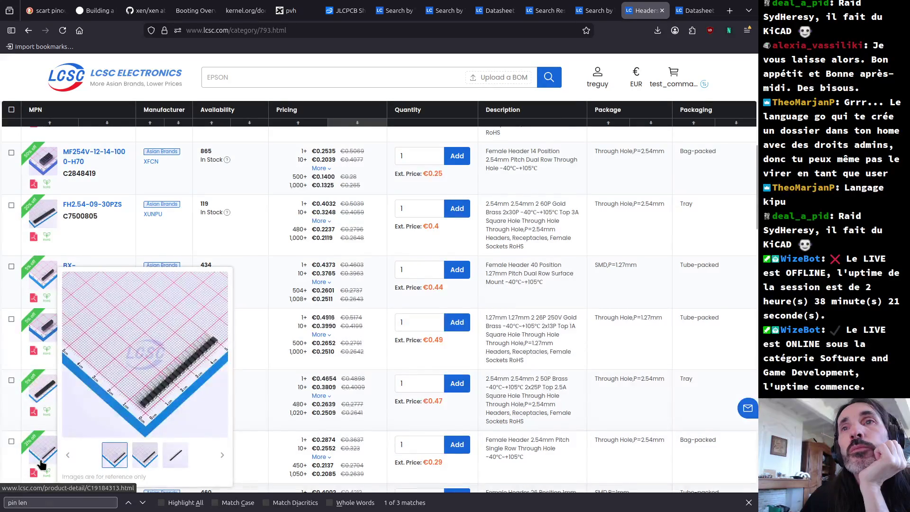
scroll(41, 457, "down", 2)
scroll(42, 445, "down", 2)
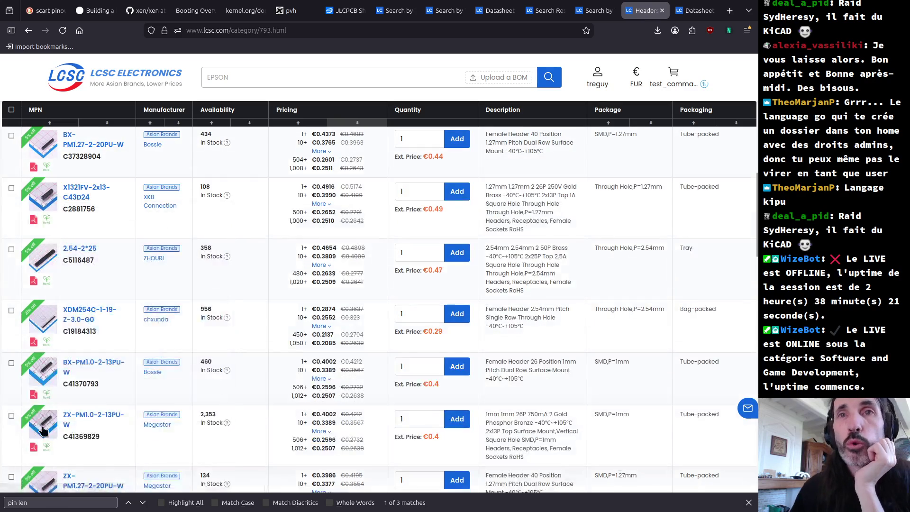
scroll(44, 426, "down", 1)
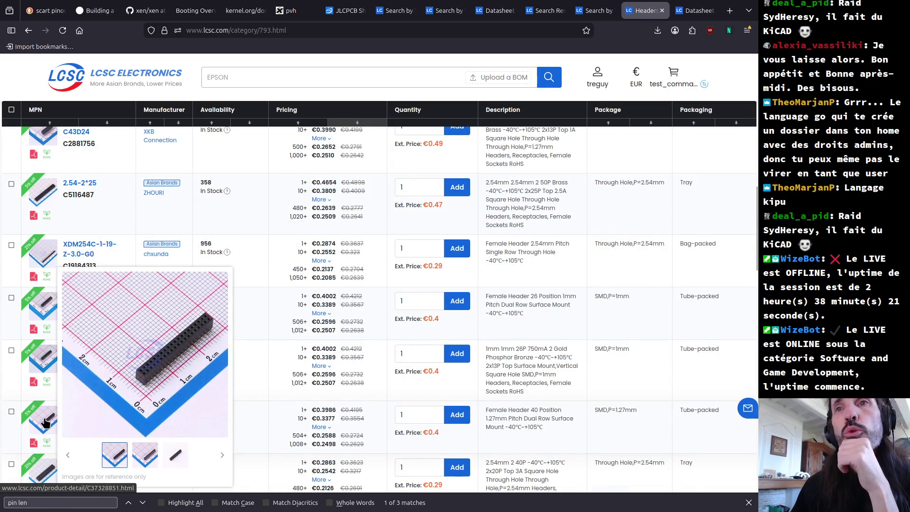
scroll(45, 422, "down", 1)
scroll(44, 421, "down", 1)
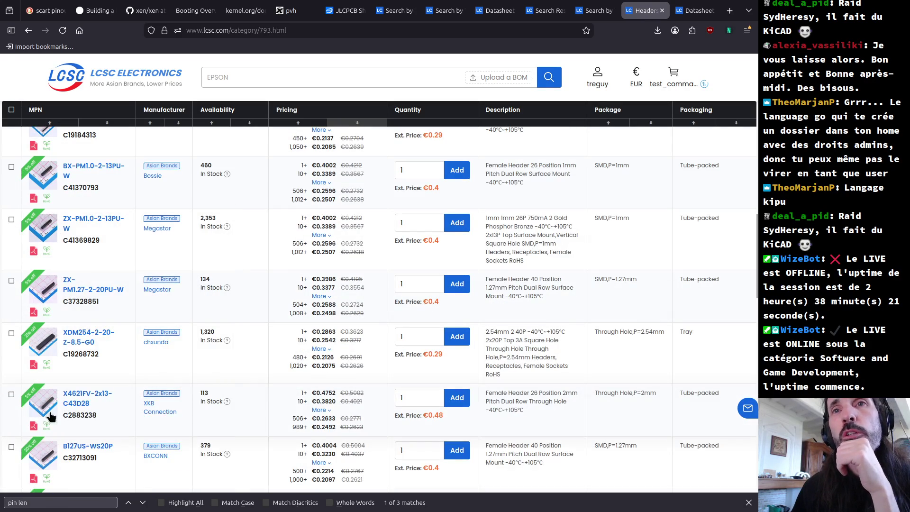
scroll(45, 414, "down", 1)
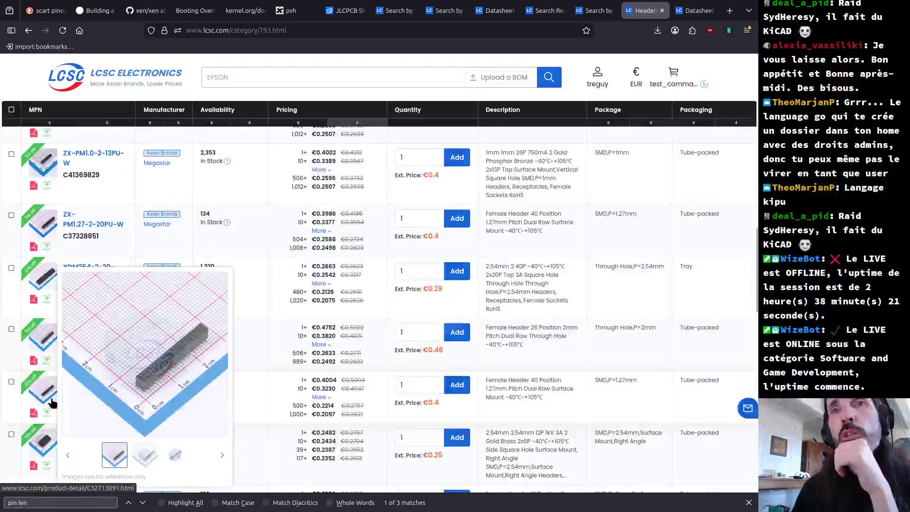
scroll(44, 395, "down", 1)
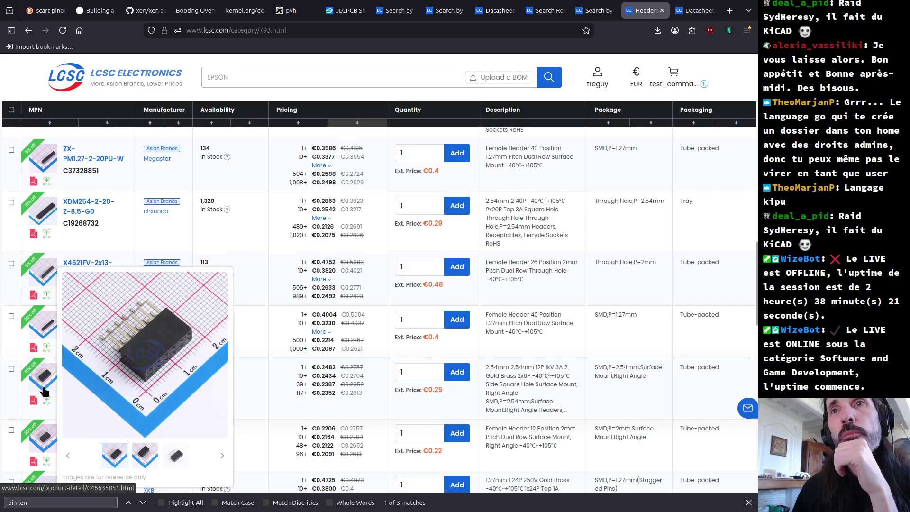
scroll(44, 391, "down", 1)
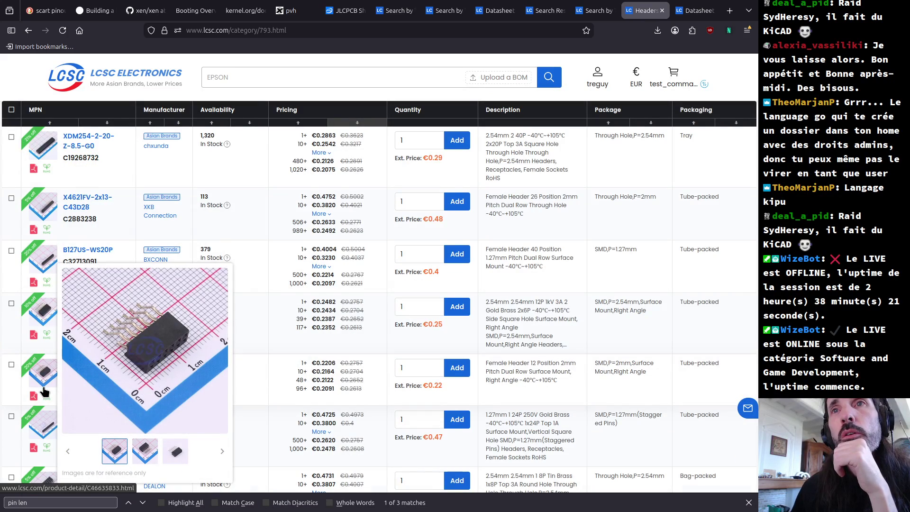
scroll(44, 391, "down", 1)
mouse_move(43, 421)
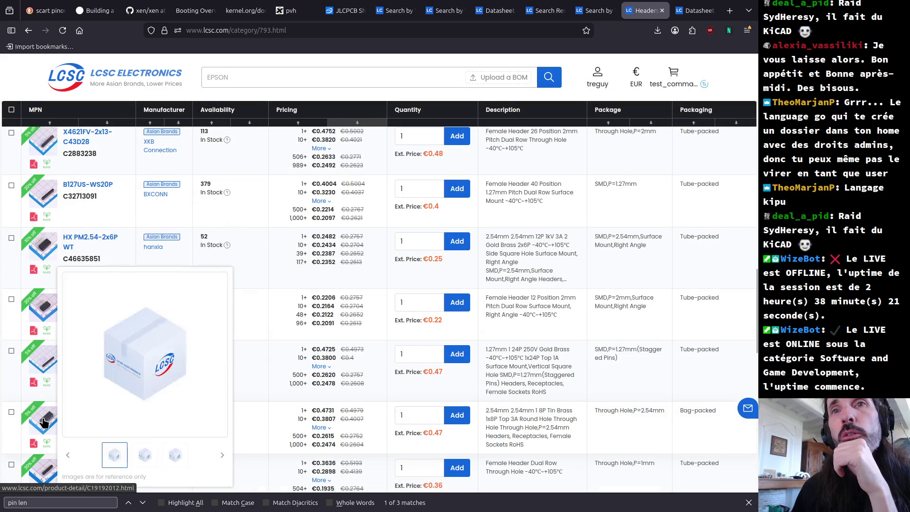
scroll(43, 421, "down", 1)
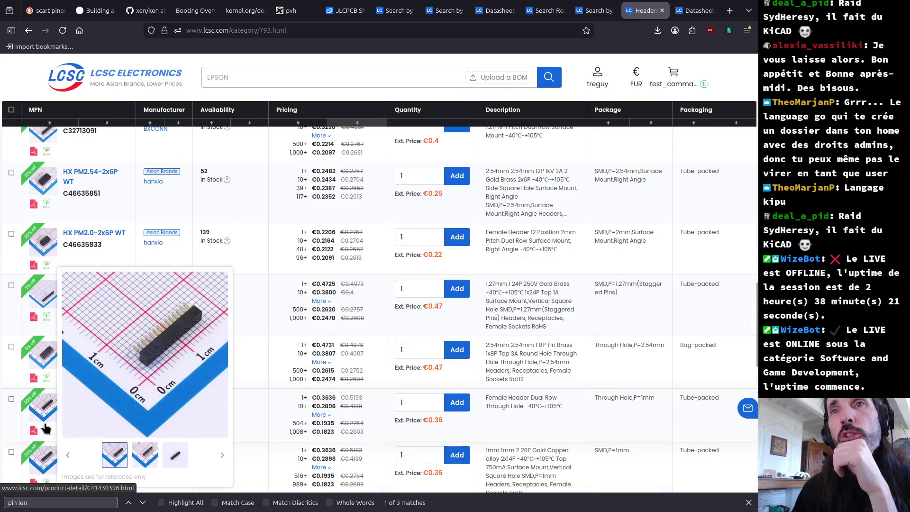
scroll(44, 457, "down", 1)
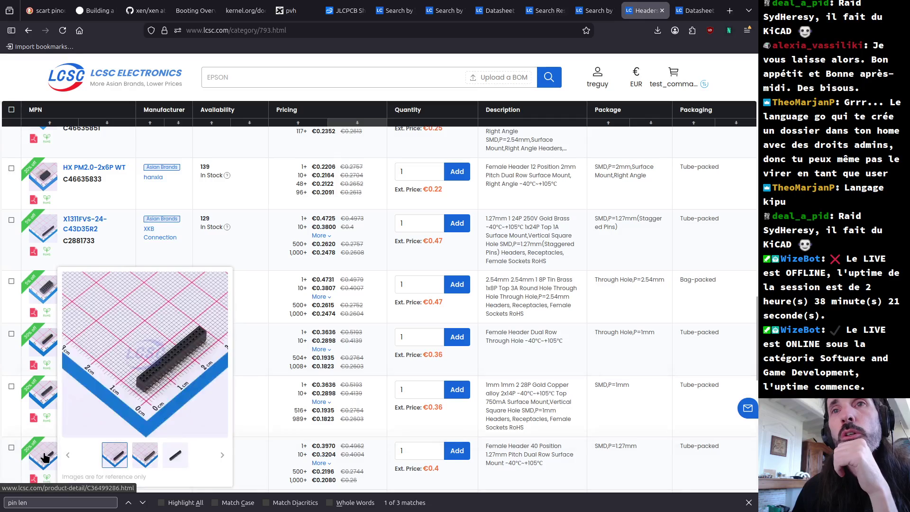
scroll(44, 456, "down", 1)
scroll(43, 445, "down", 1)
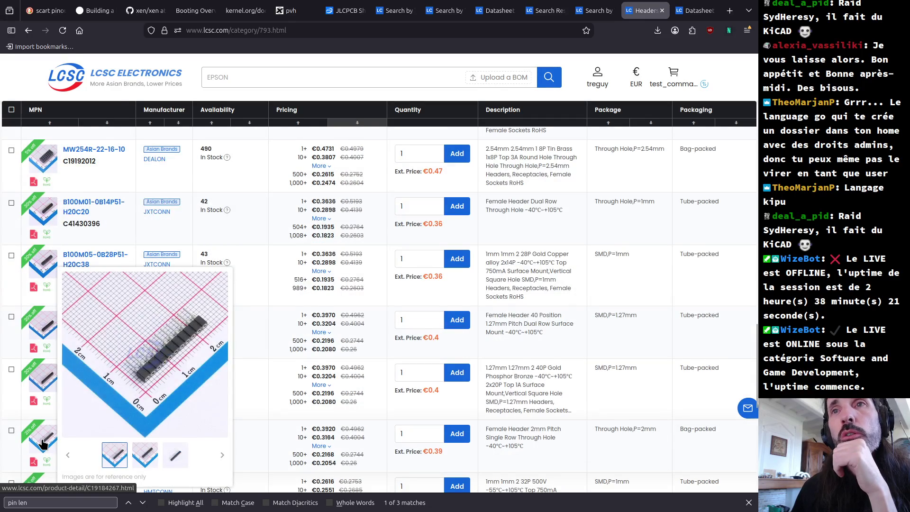
scroll(43, 443, "down", 1)
scroll(40, 441, "down", 1)
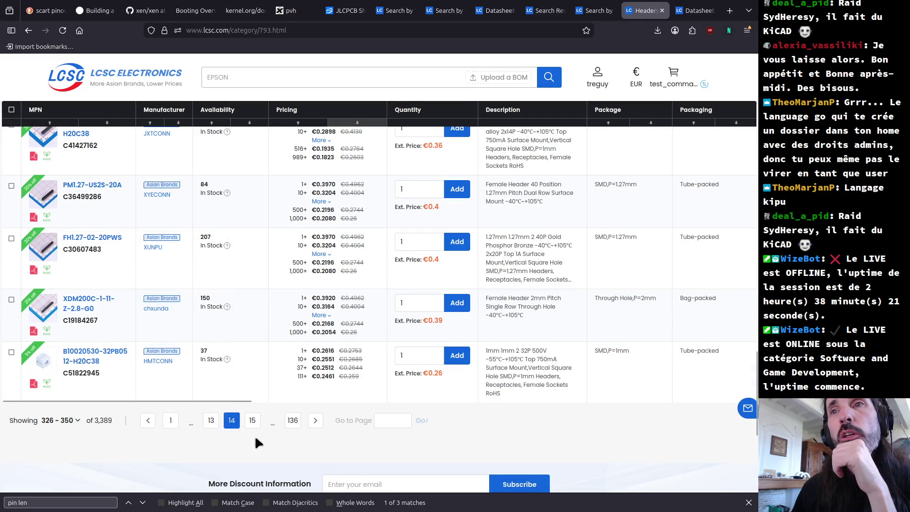
- Advance to results page 15 and preview the first header thumbnails
left_click(253, 420)
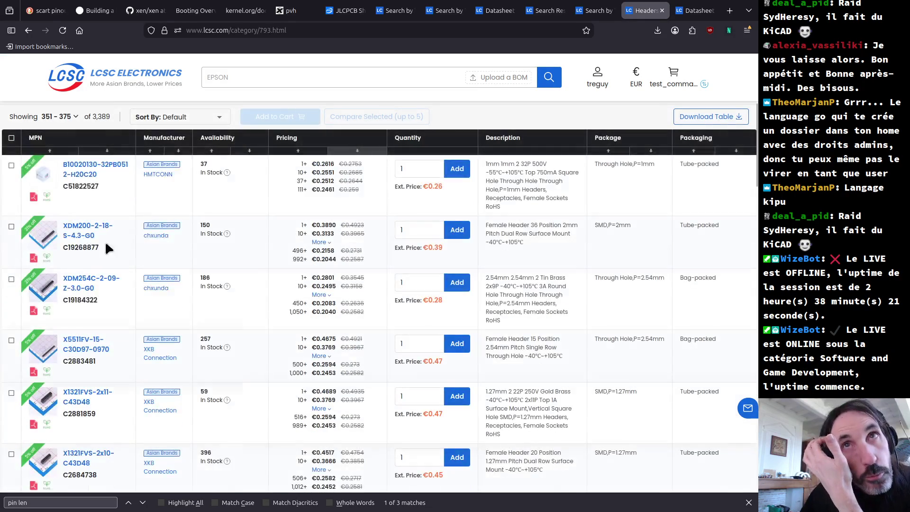
mouse_move(33, 187)
mouse_move(44, 307)
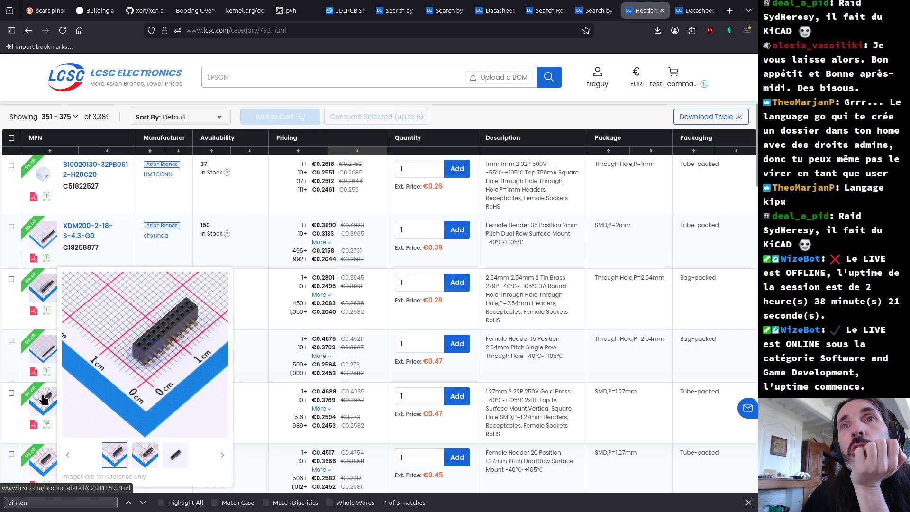
scroll(41, 453, "down", 2)
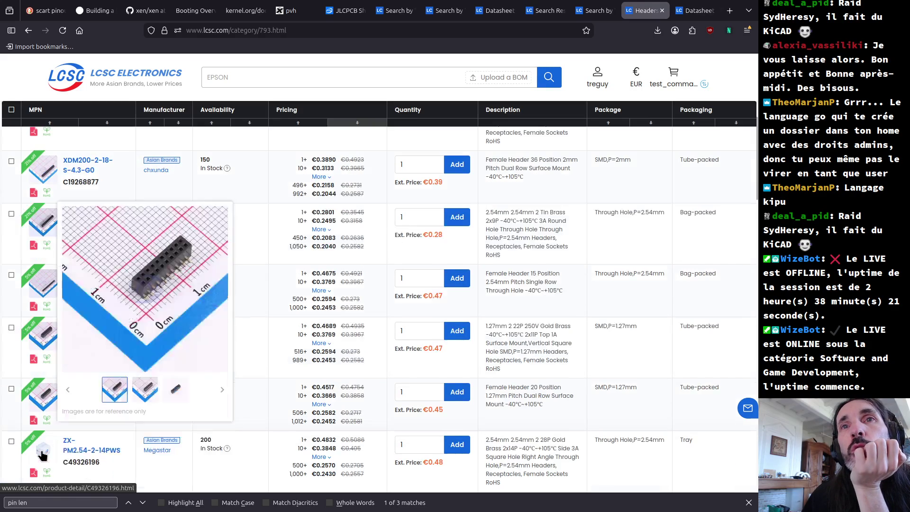
scroll(41, 454, "down", 2)
scroll(42, 454, "down", 1)
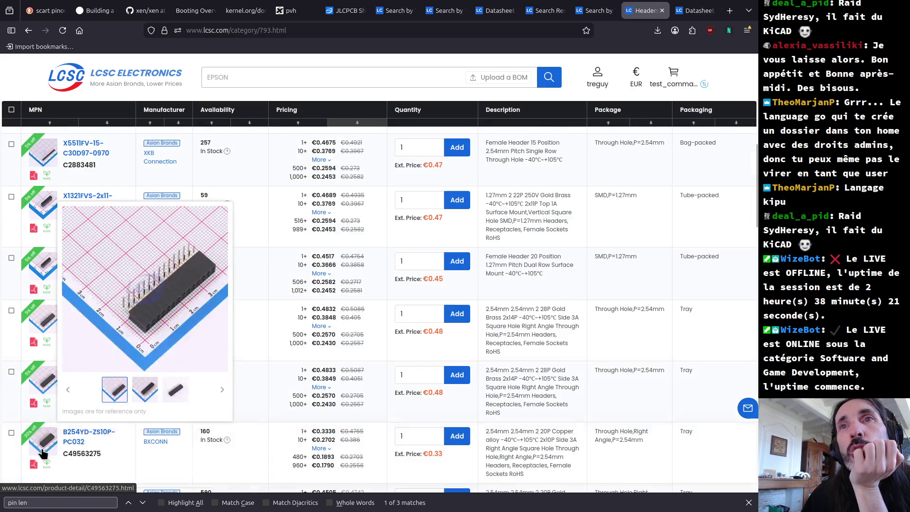
scroll(42, 454, "down", 2)
scroll(41, 454, "down", 1)
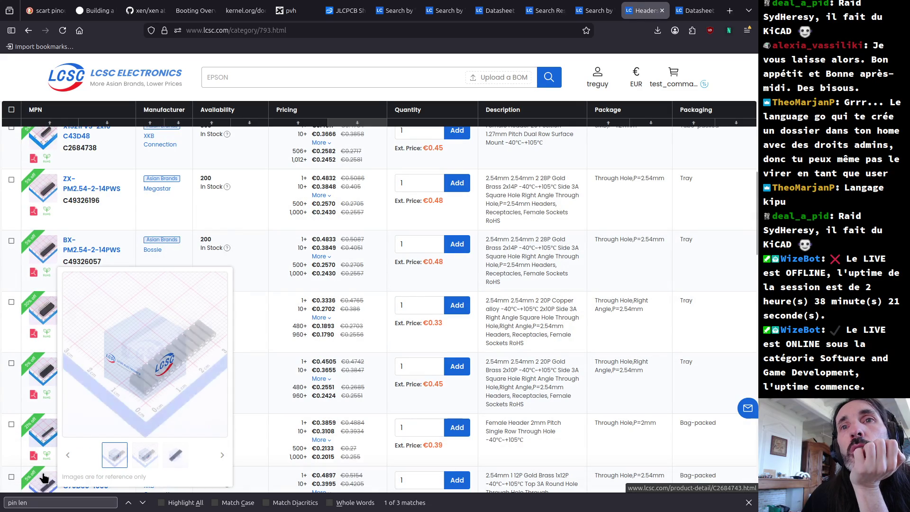
- Continue down page 15, comparing the remaining header product photos
mouse_move(43, 476)
scroll(43, 478, "down", 1)
scroll(43, 478, "down", 1)
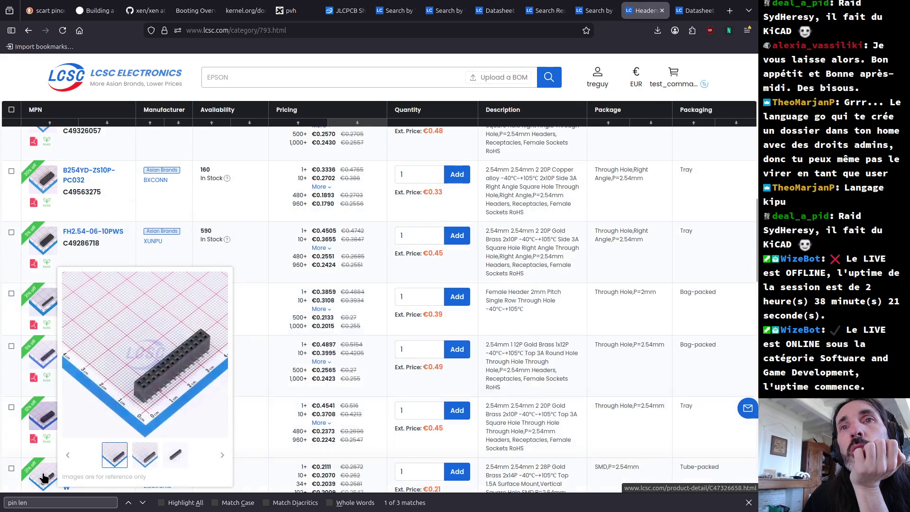
scroll(43, 478, "down", 1)
scroll(45, 477, "down", 2)
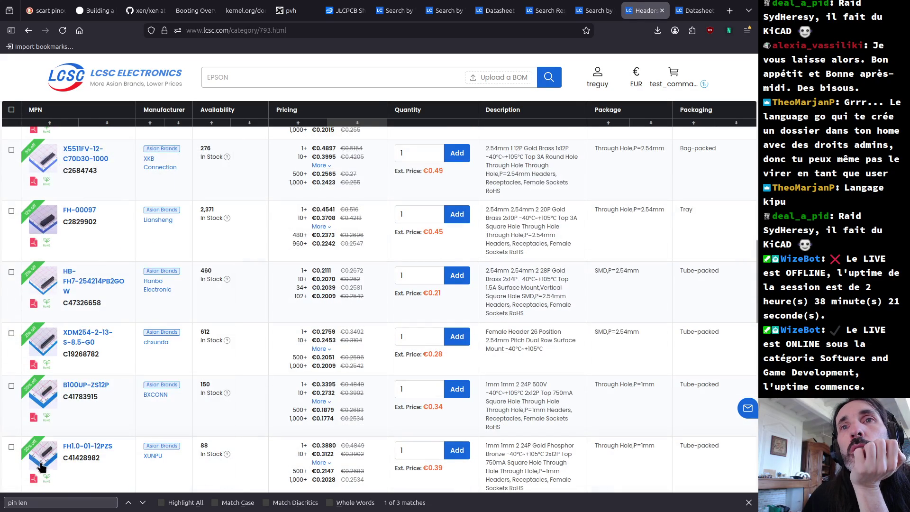
scroll(38, 419, "down", 1)
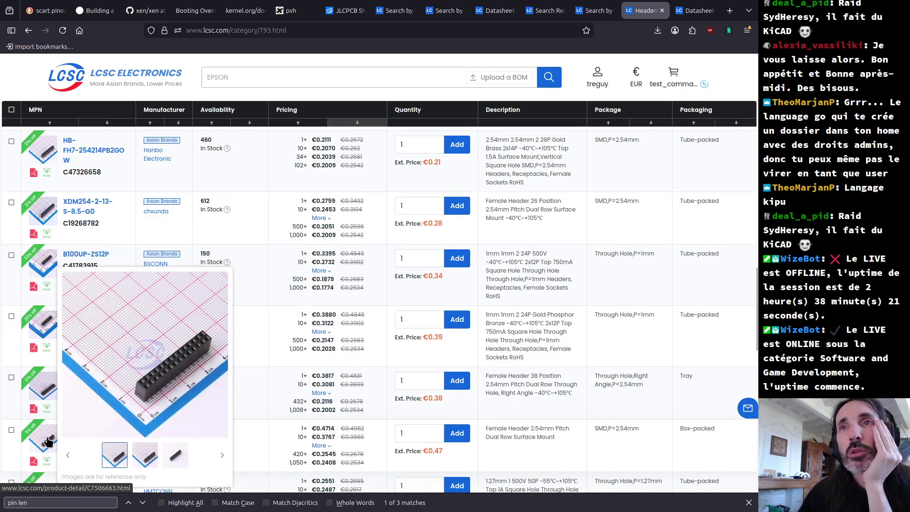
scroll(48, 448, "down", 2)
scroll(49, 446, "down", 1)
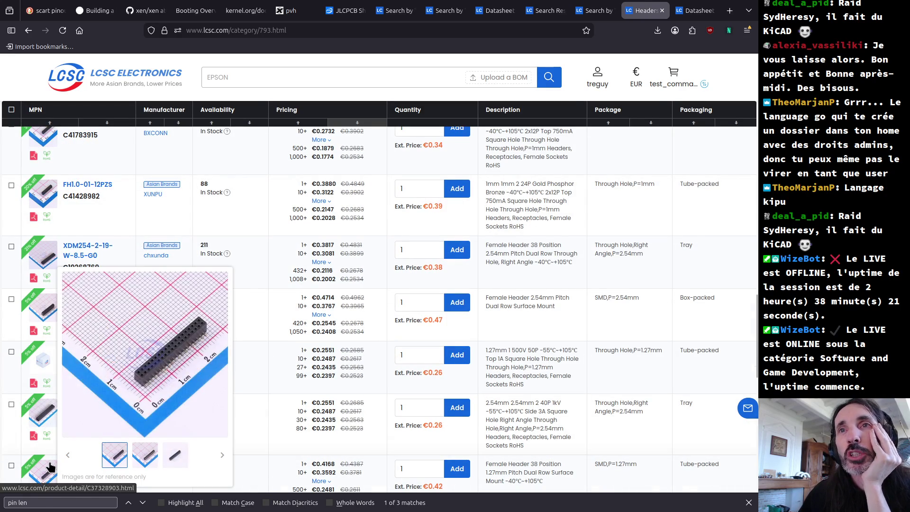
scroll(51, 458, "down", 2)
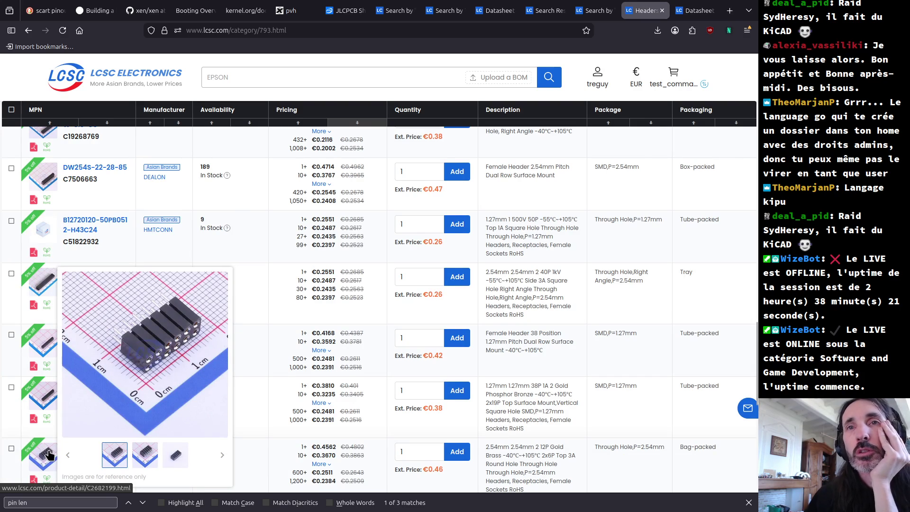
scroll(47, 455, "down", 1)
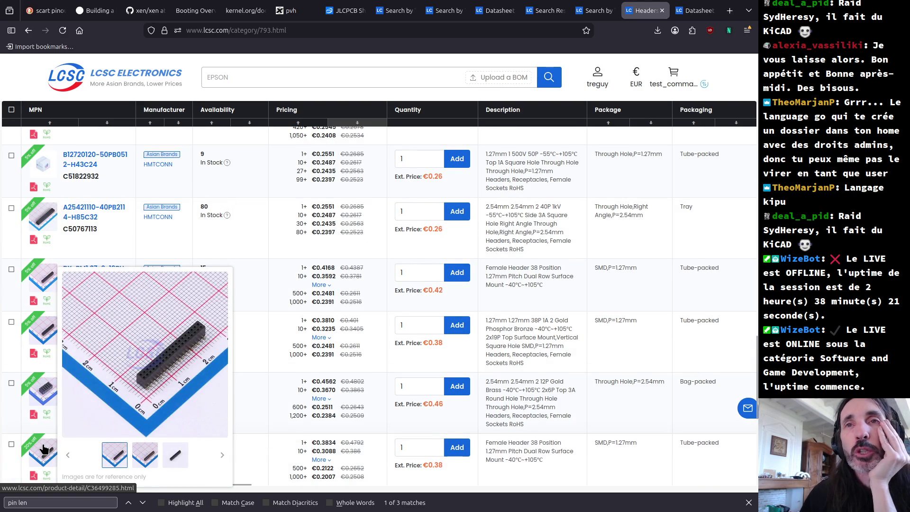
scroll(44, 448, "down", 1)
- Load results page 16 of the headers, listing B100UP-ZS10P and FH1.0-01-10PZS
left_click(254, 440)
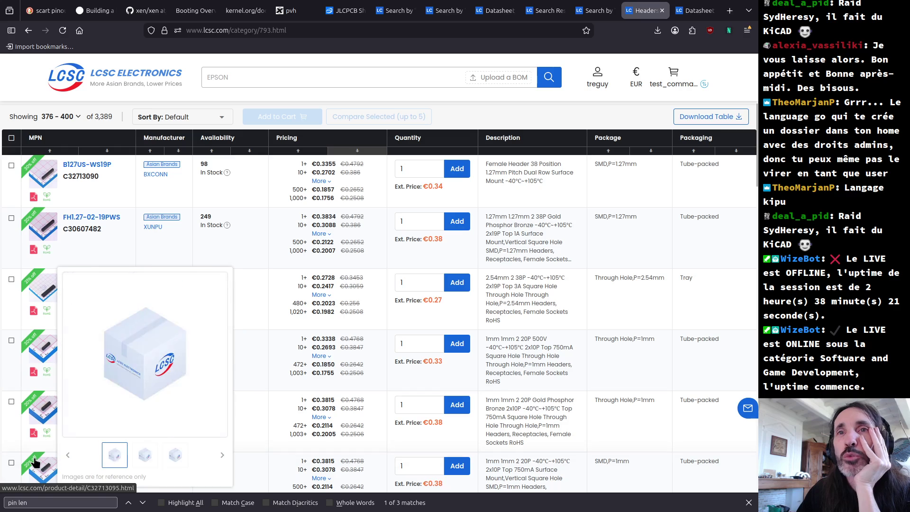
- Inspect the B100UP-ZS10P datasheet's 1.0 mm double-row pin drawing, then close it
mouse_move(44, 356)
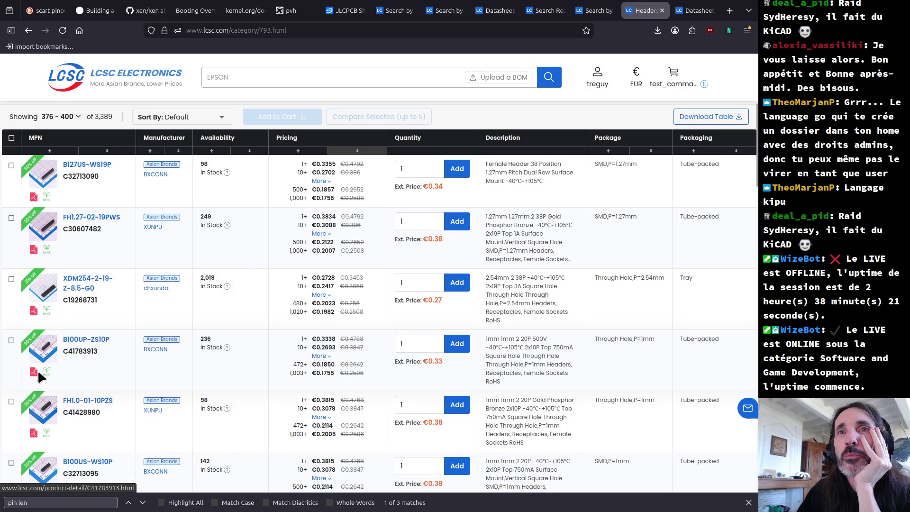
left_click(34, 372)
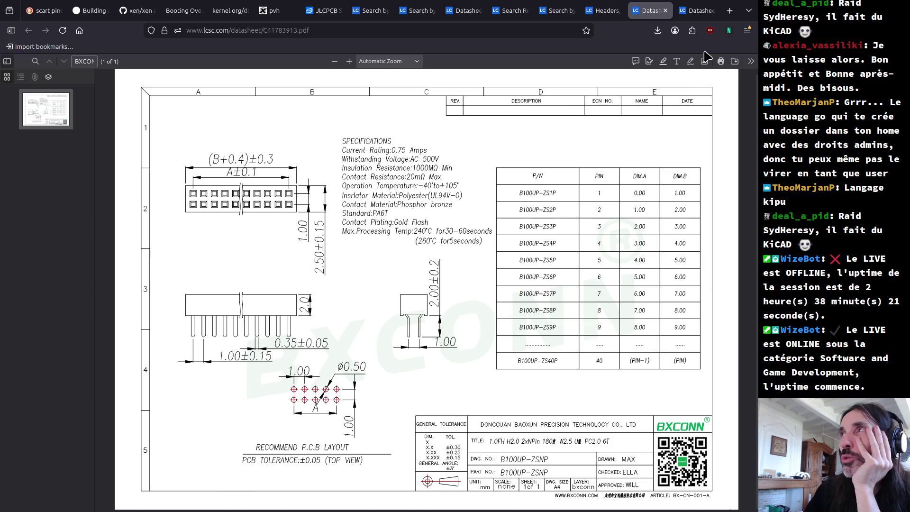
left_click(665, 11)
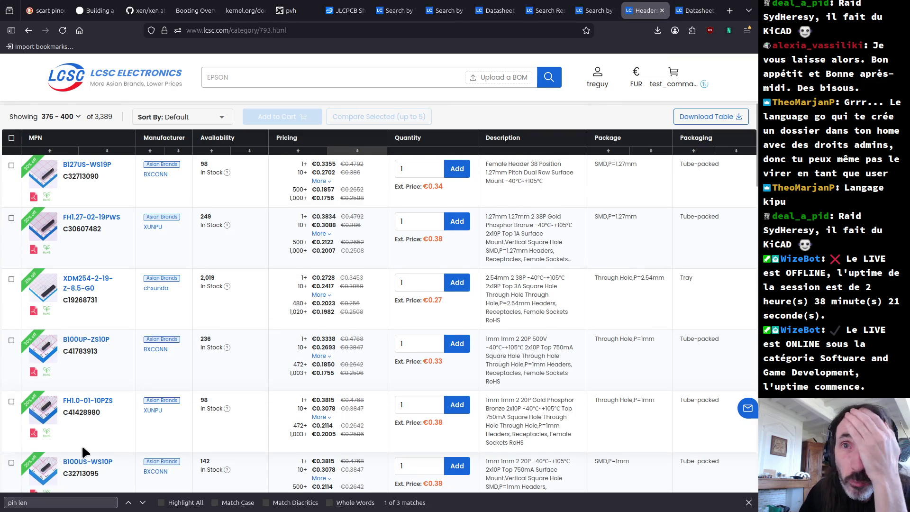
- Preview page 16 photos further down, including X6521FV-2x12-C85D32, FH-00316 and ZX-PM2.54-2-25PY
scroll(82, 444, "down", 3)
mouse_move(40, 460)
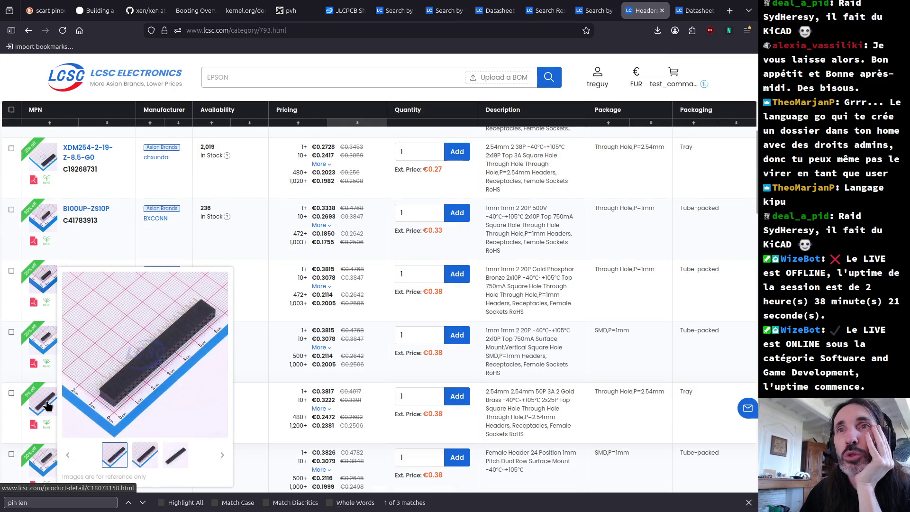
scroll(39, 460, "down", 2)
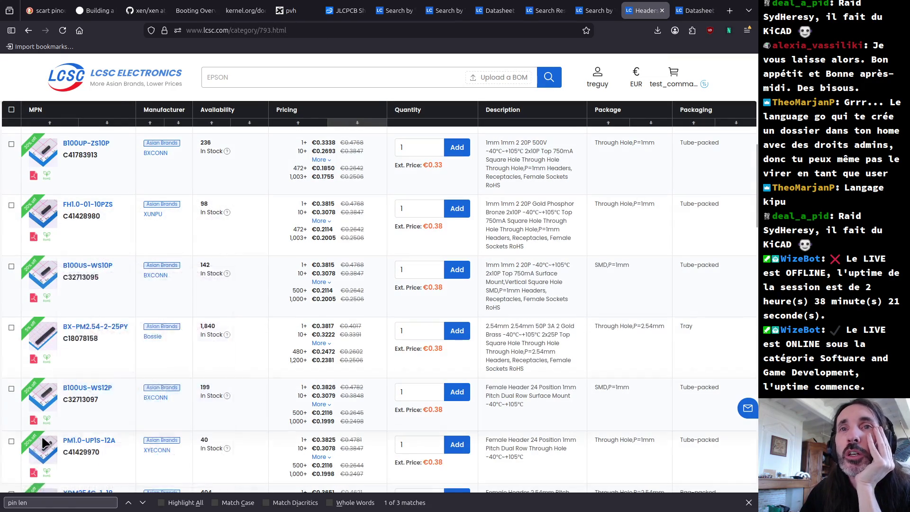
scroll(38, 452, "down", 2)
mouse_move(44, 437)
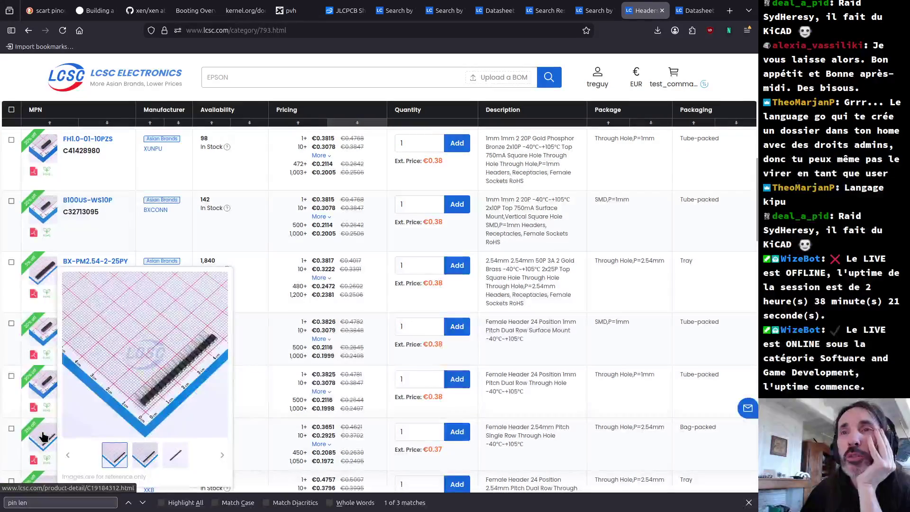
scroll(43, 432, "down", 2)
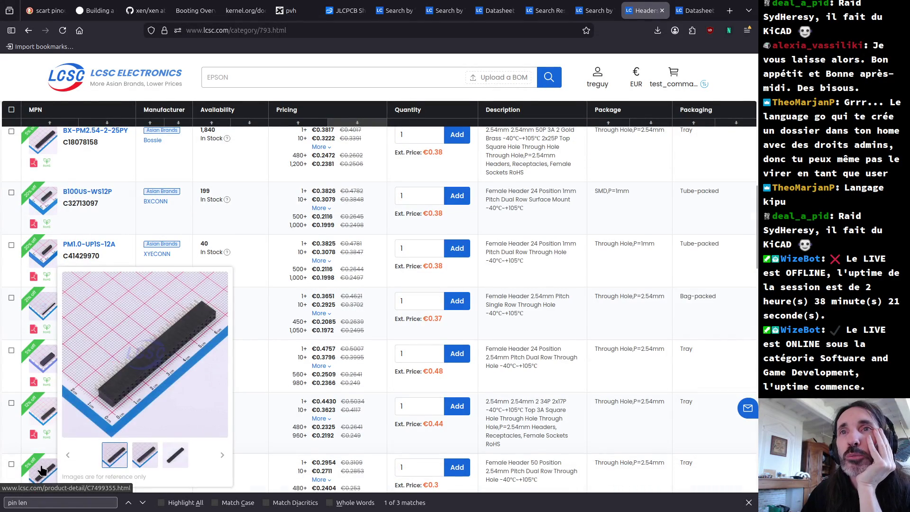
scroll(49, 425, "down", 1)
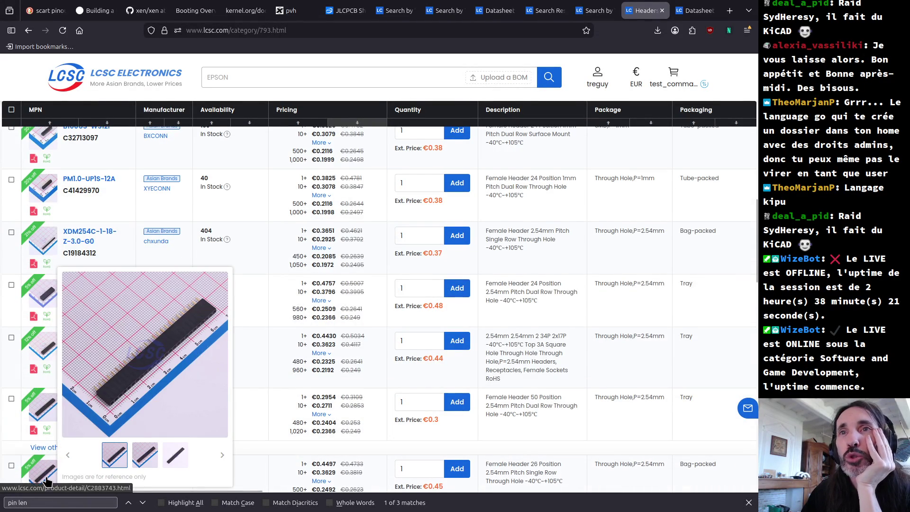
scroll(52, 445, "down", 1)
scroll(51, 460, "down", 1)
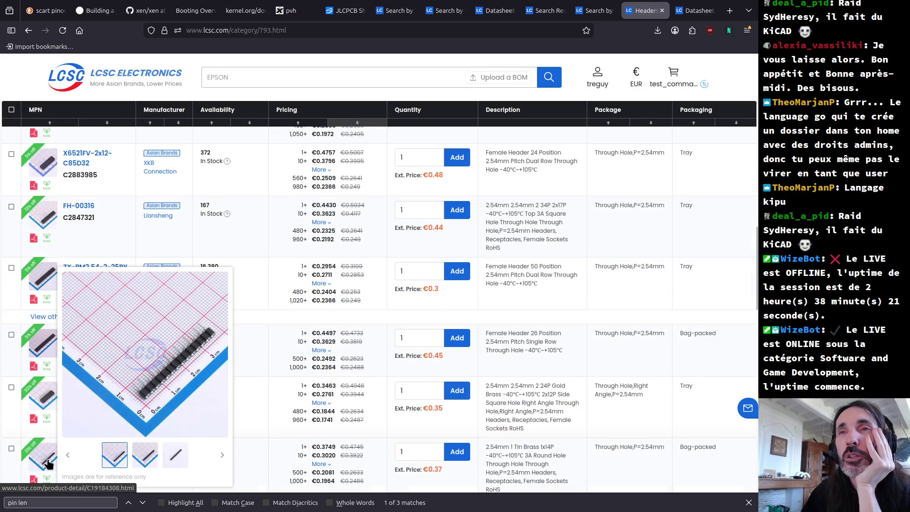
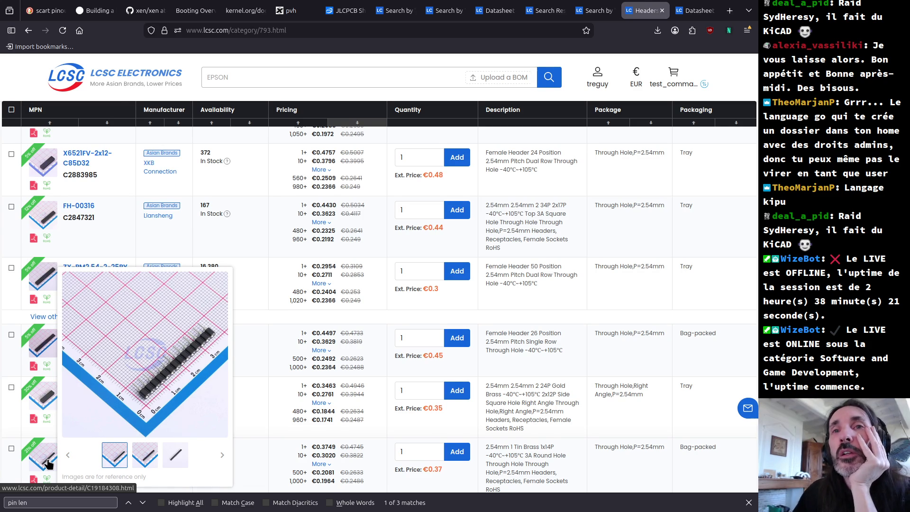
- Return to the Rectangular Connectors category page
scroll(48, 463, "down", 2)
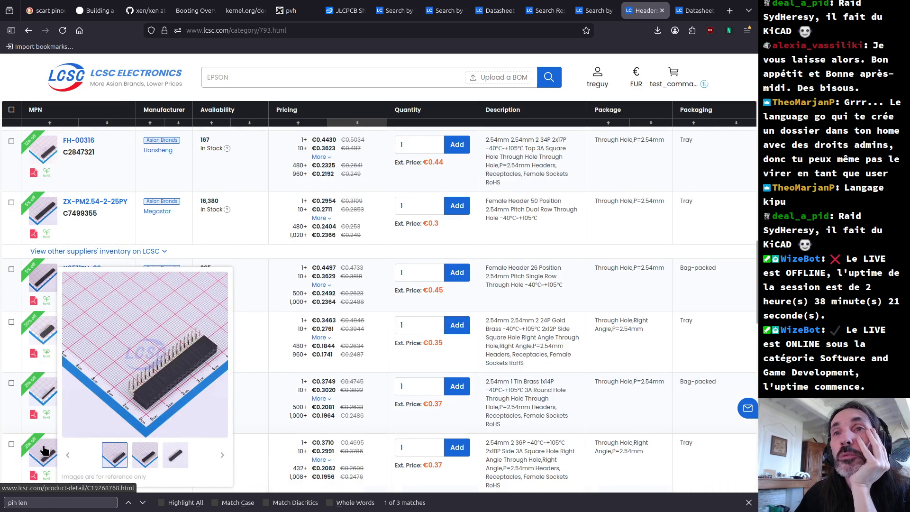
scroll(44, 450, "down", 2)
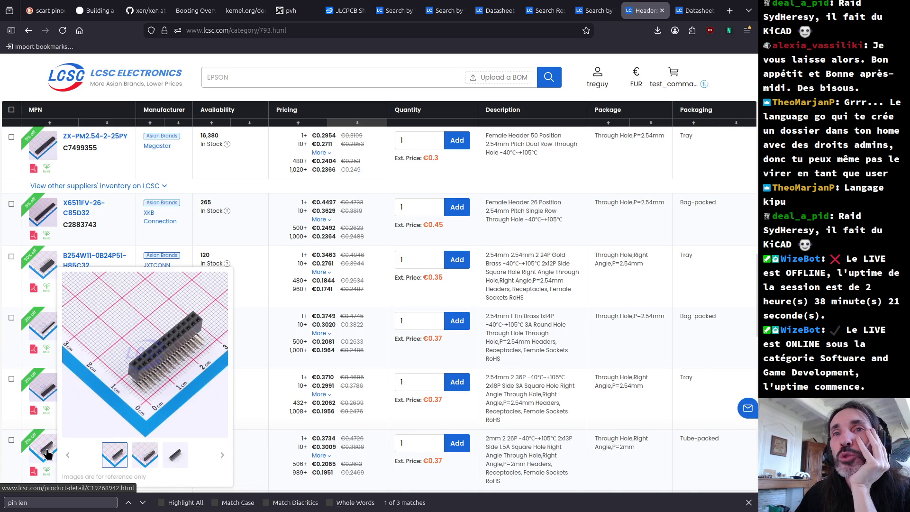
scroll(47, 454, "down", 2)
scroll(50, 447, "down", 2)
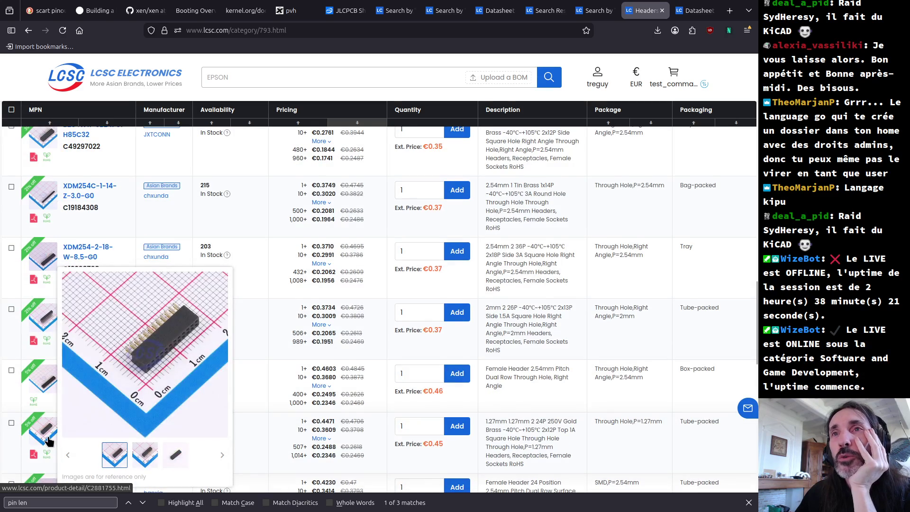
scroll(48, 438, "down", 4)
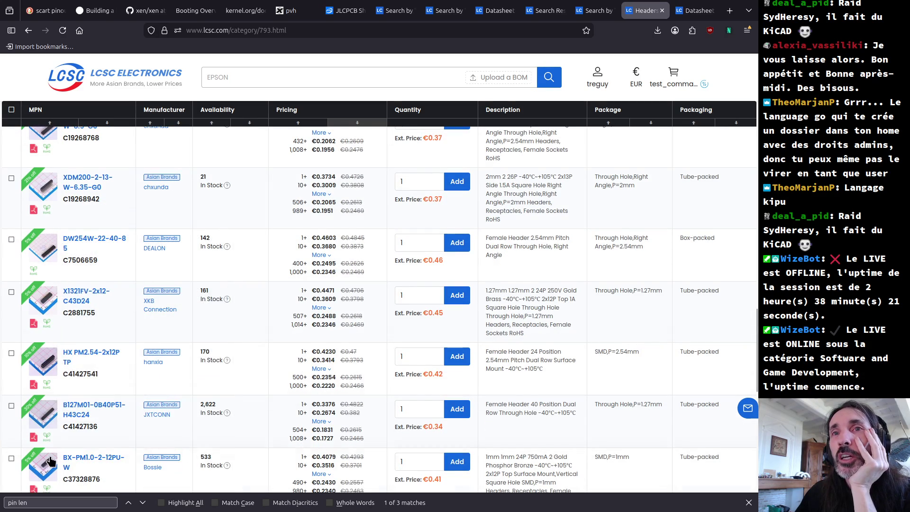
scroll(50, 461, "down", 2)
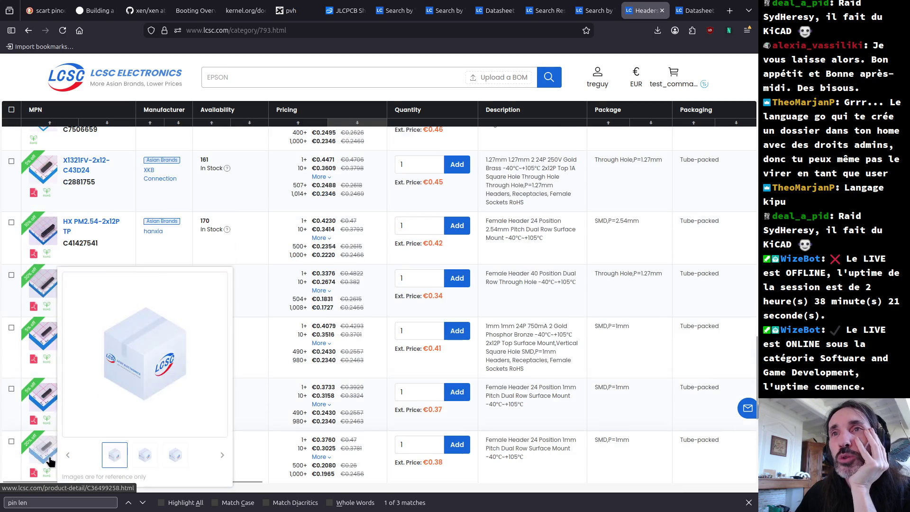
scroll(47, 441, "down", 2)
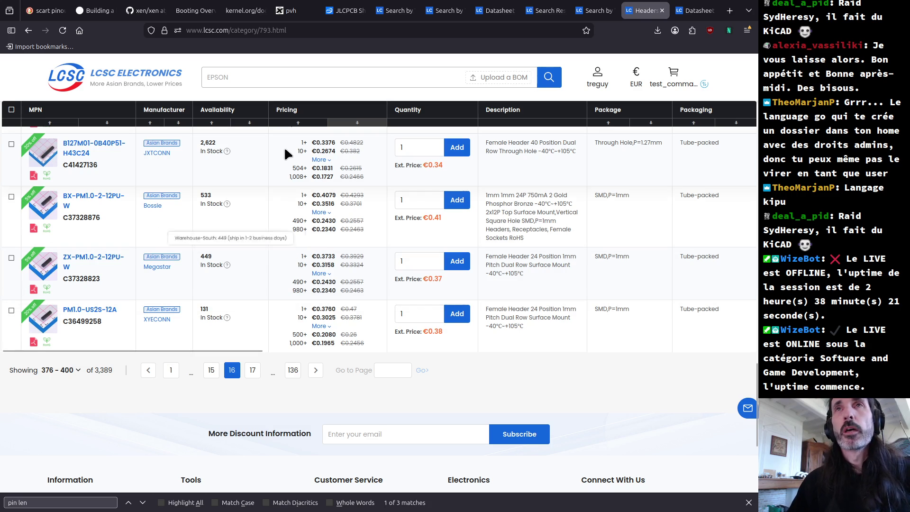
scroll(284, 152, "up", 5)
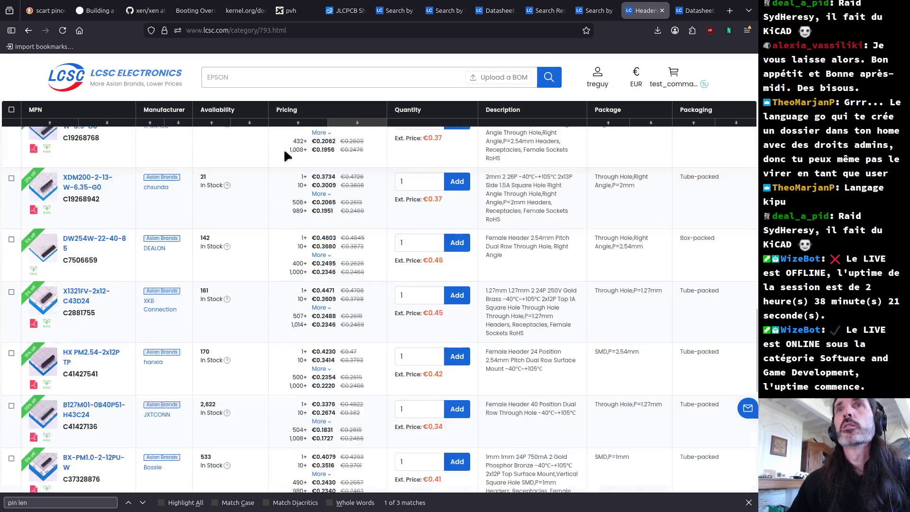
scroll(280, 180, "up", 10)
scroll(277, 199, "up", 10)
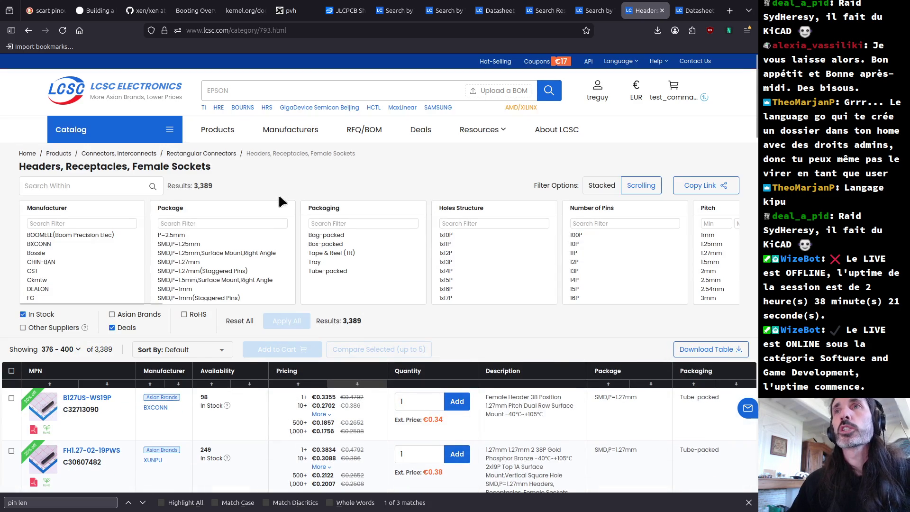
left_click(203, 154)
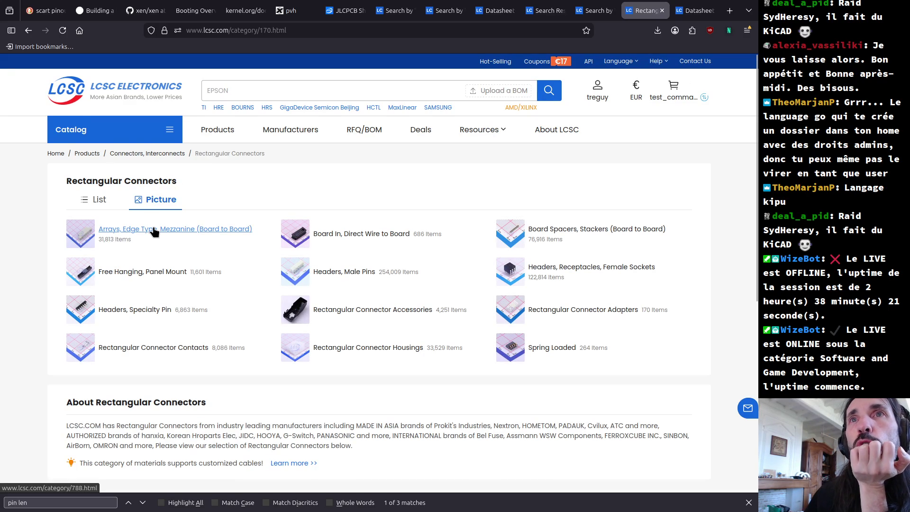
- List Arrays, Edge Type, Mezzanine connectors, in-stock only, sorted cheapest first
left_click(154, 231)
scroll(60, 437, "down", 5)
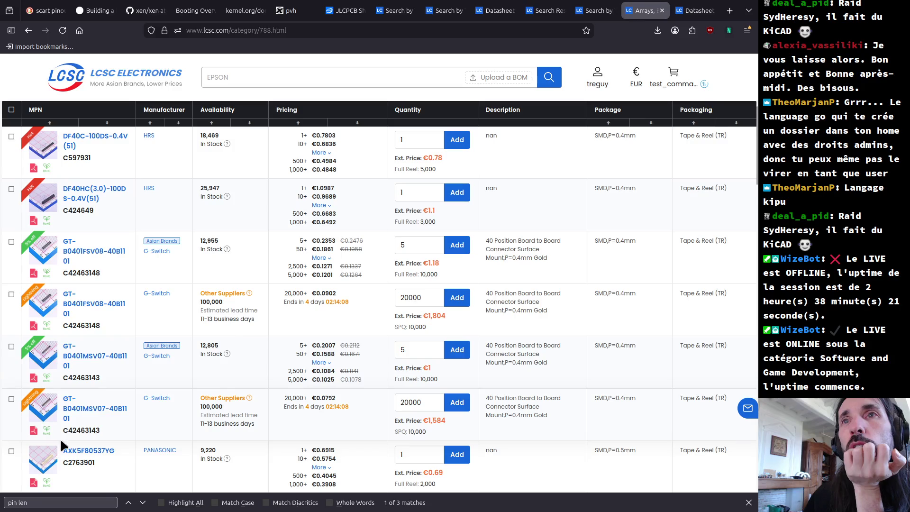
scroll(52, 448, "down", 2)
scroll(48, 443, "down", 2)
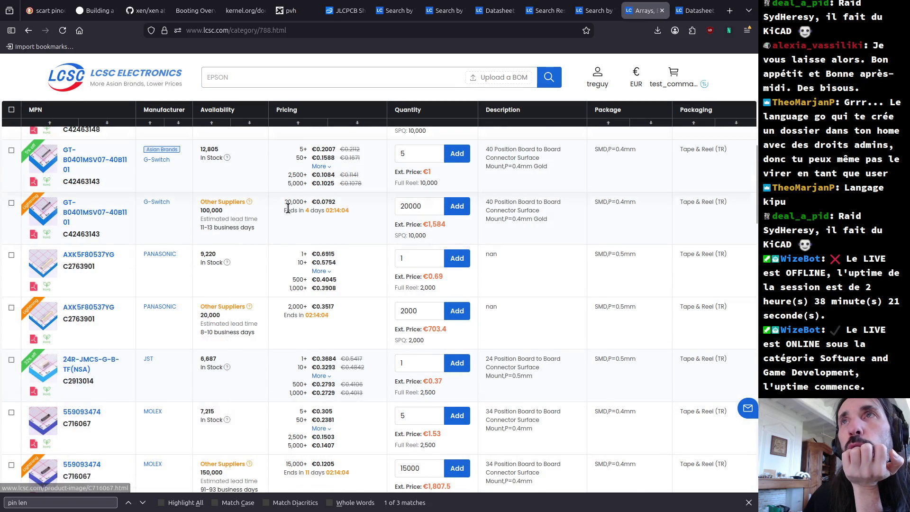
scroll(393, 369, "up", 7)
left_click(313, 320)
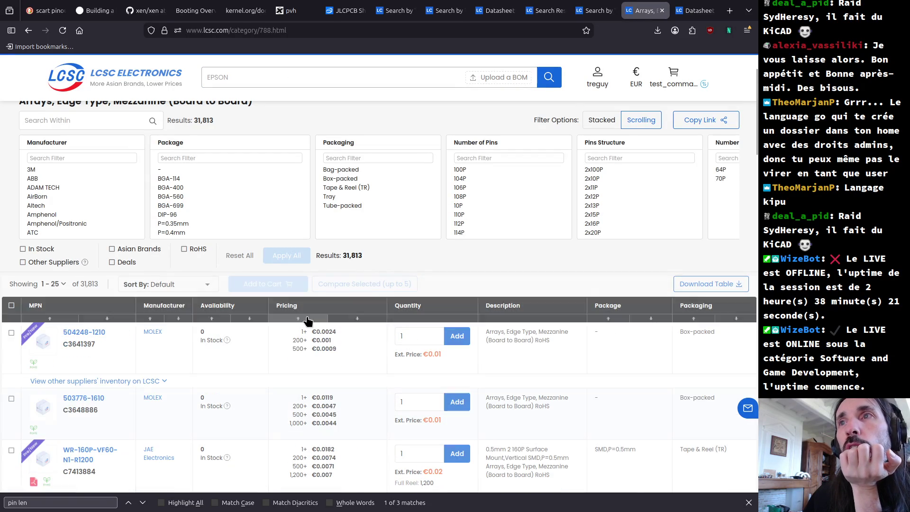
mouse_move(42, 347)
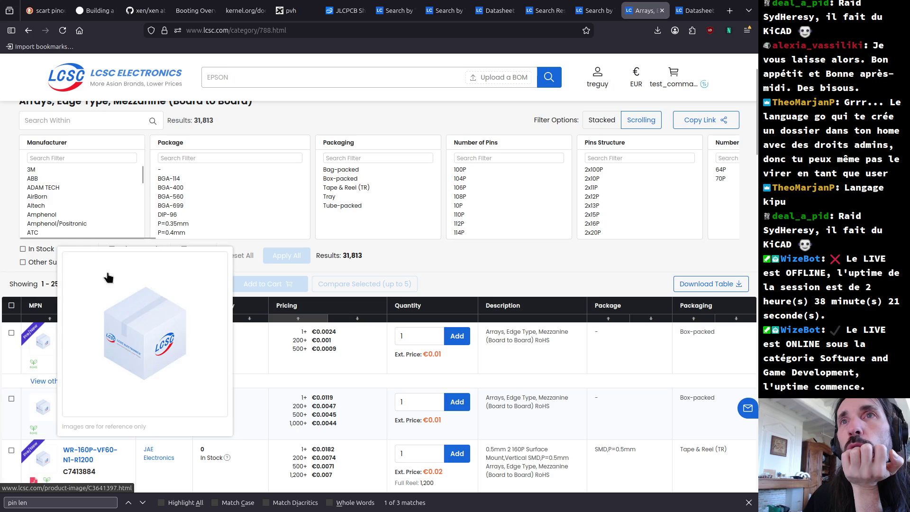
left_click(22, 248)
left_click(283, 254)
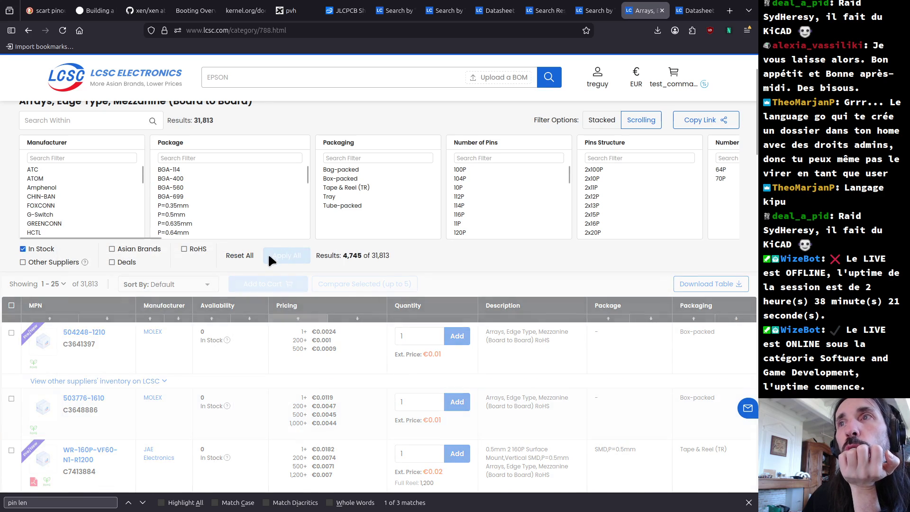
mouse_move(34, 339)
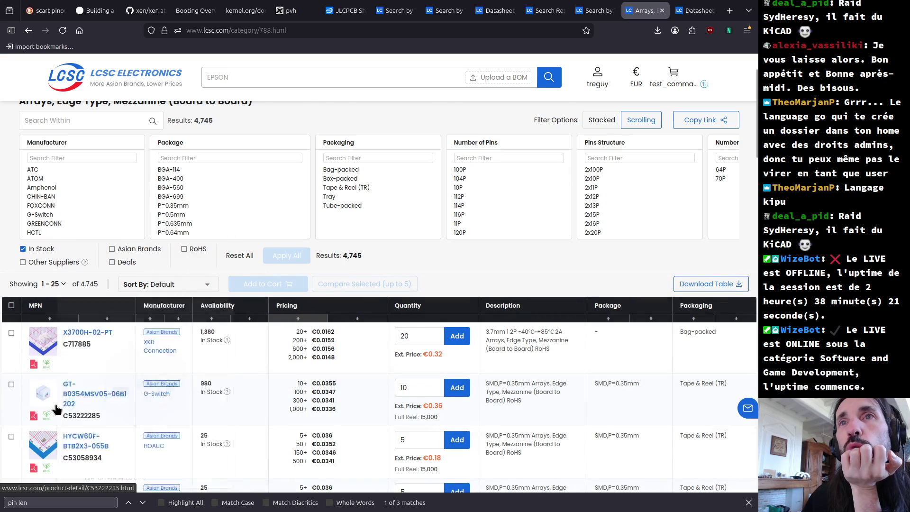
- Browse the filtered connectors and go back to the Rectangular Connectors overview
scroll(52, 400, "down", 3)
scroll(53, 400, "down", 2)
scroll(52, 398, "down", 3)
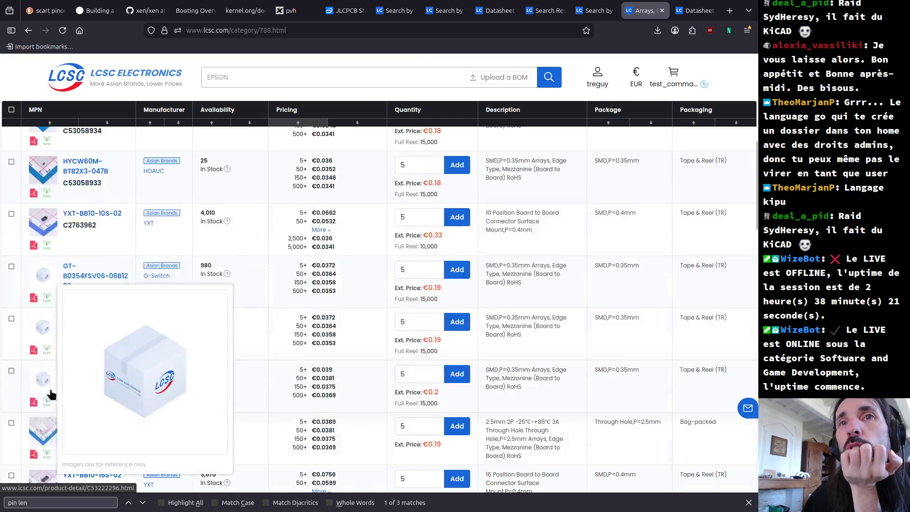
scroll(53, 393, "down", 3)
scroll(51, 385, "down", 3)
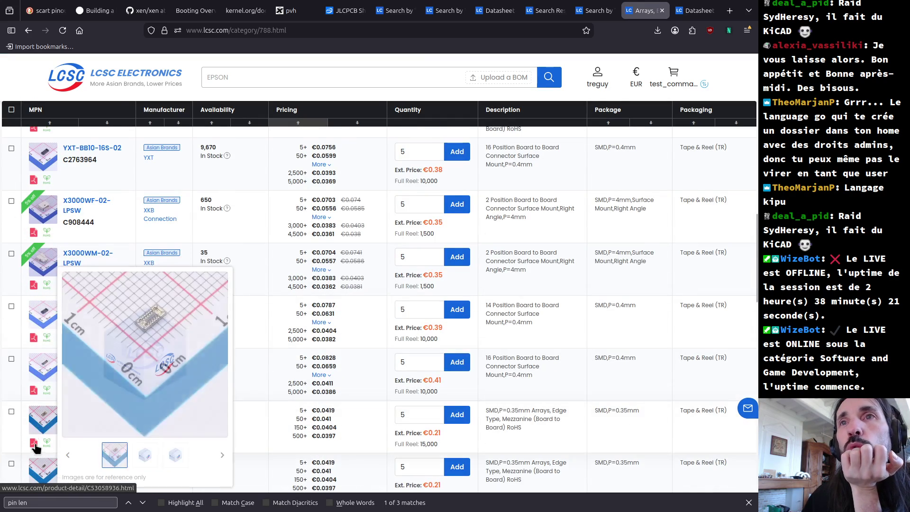
scroll(44, 411, "down", 5)
scroll(44, 411, "up", 7)
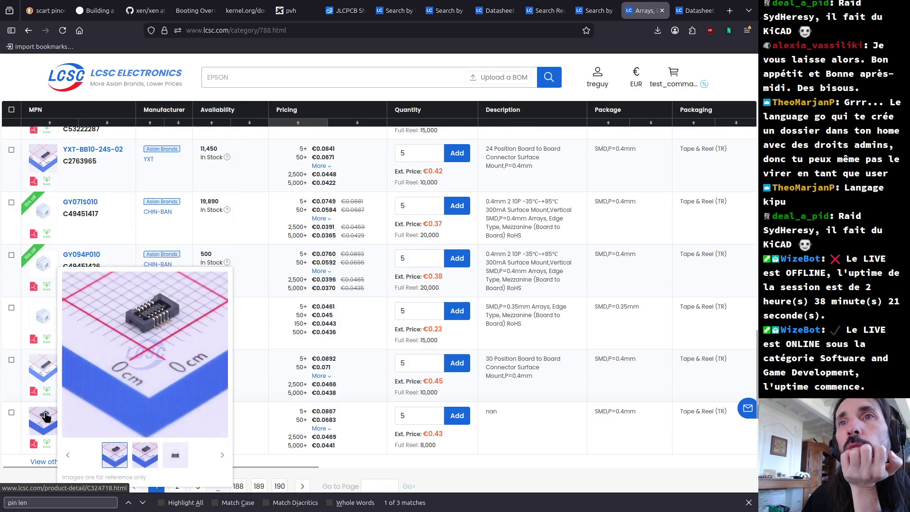
key("alt+Left")
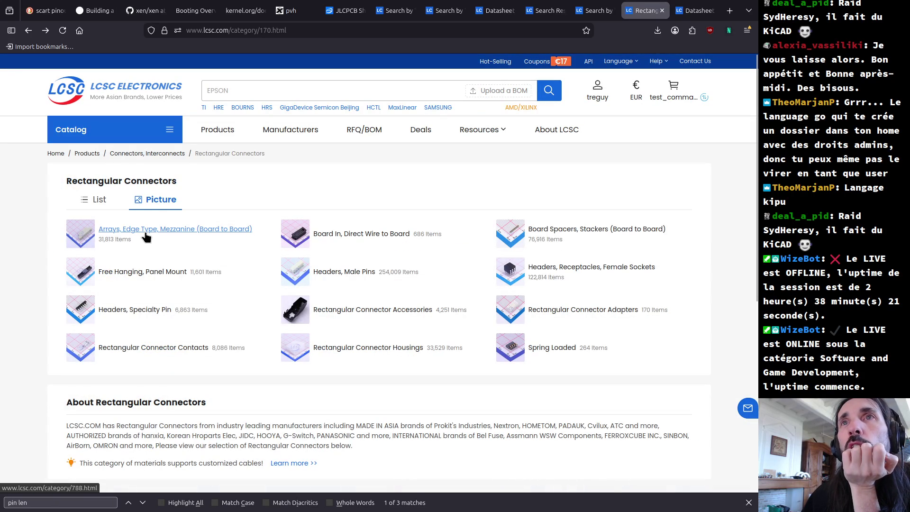
- List Free Hanging, Panel Mount connectors sorted cheapest first, filtered to 2,884 in-stock parts
mouse_move(87, 279)
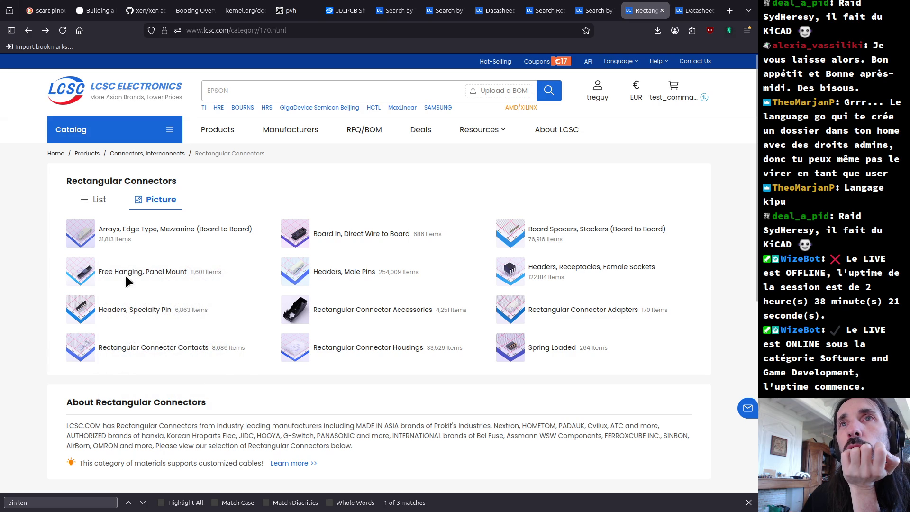
left_click(128, 272)
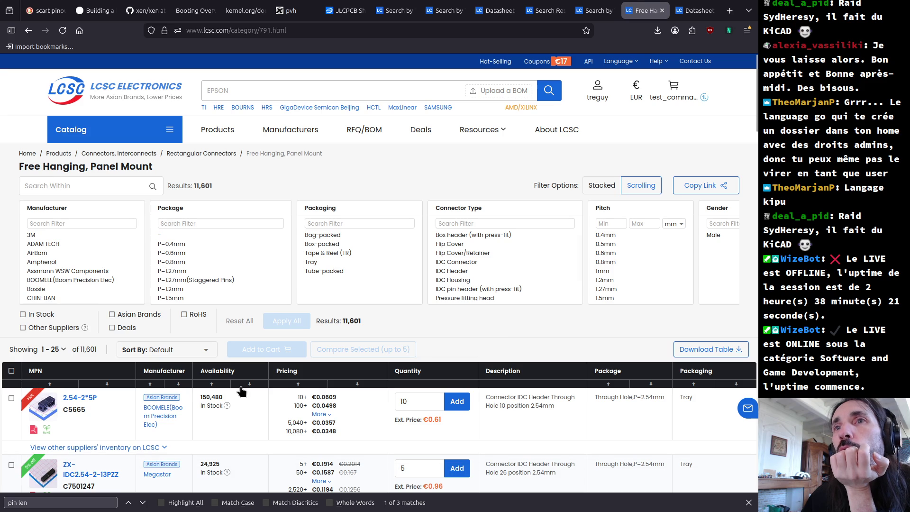
left_click(295, 384)
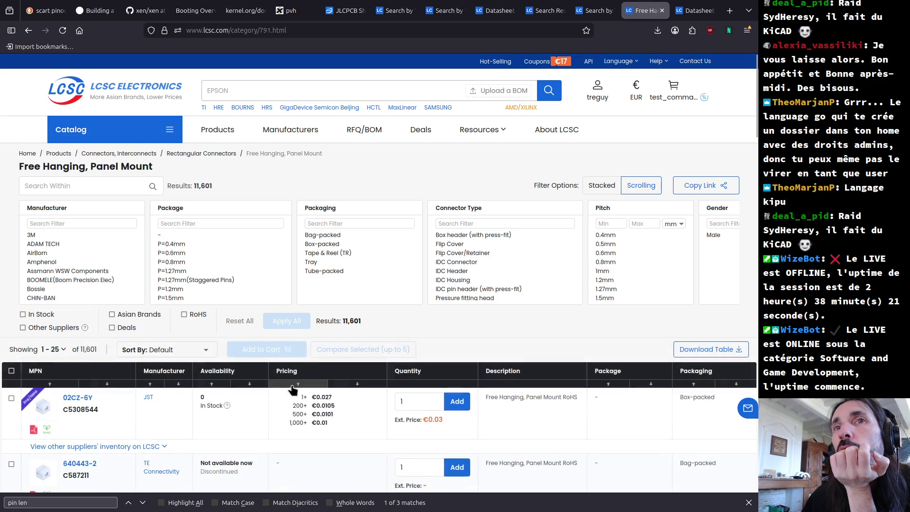
left_click(23, 314)
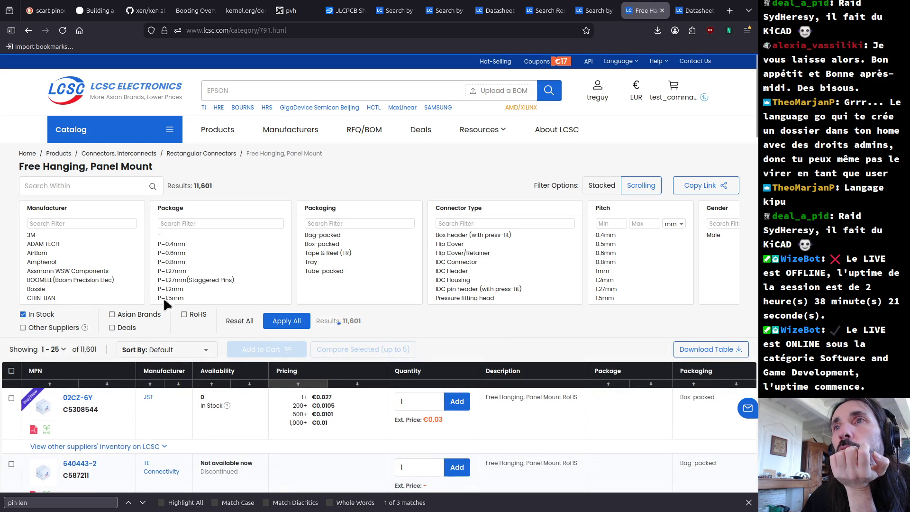
left_click(281, 320)
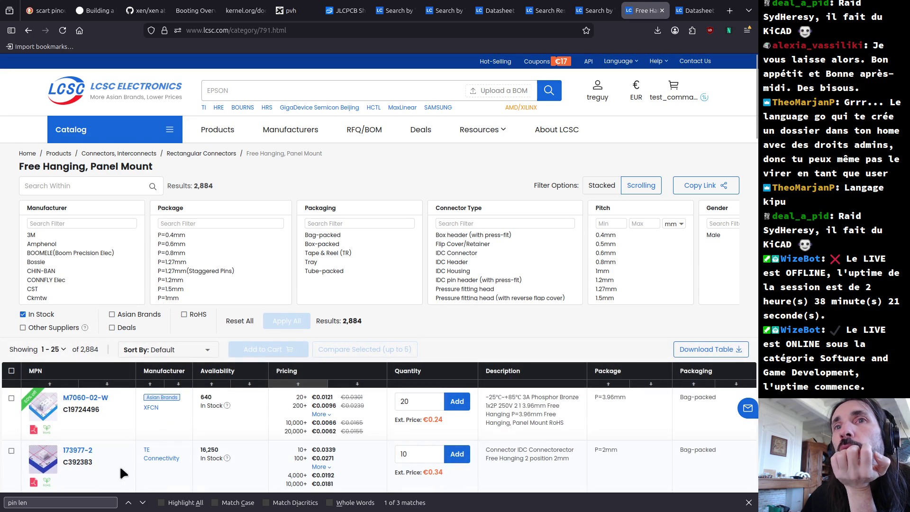
- Browse the in-stock results and return to the Rectangular Connectors category
scroll(69, 417, "down", 4)
scroll(47, 414, "down", 3)
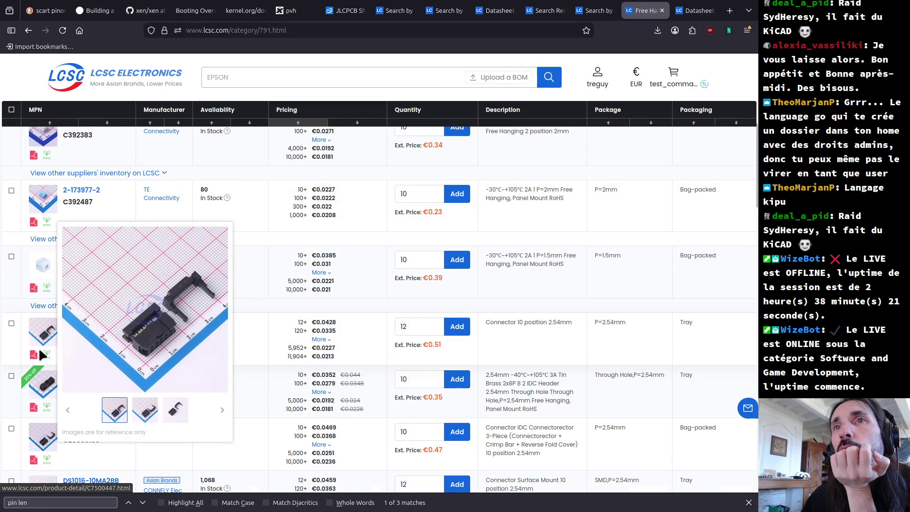
scroll(45, 391, "down", 3)
scroll(44, 379, "down", 4)
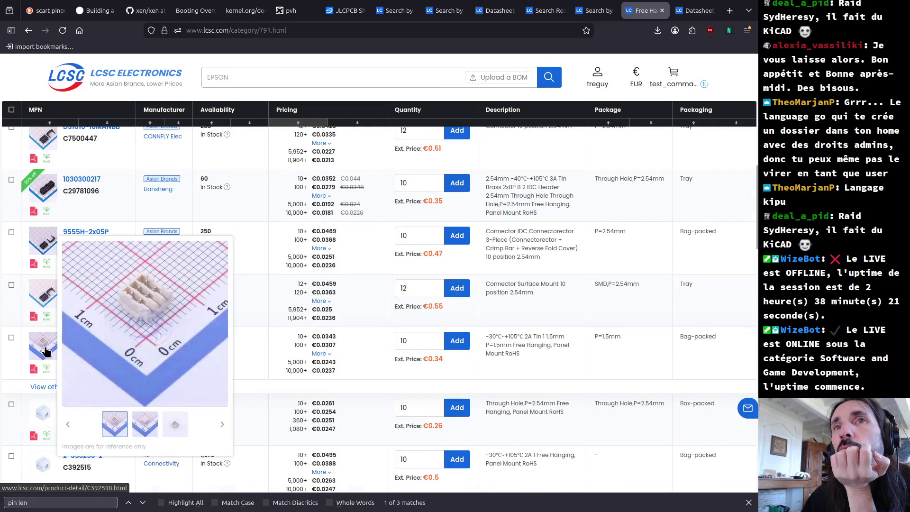
scroll(50, 440, "down", 3)
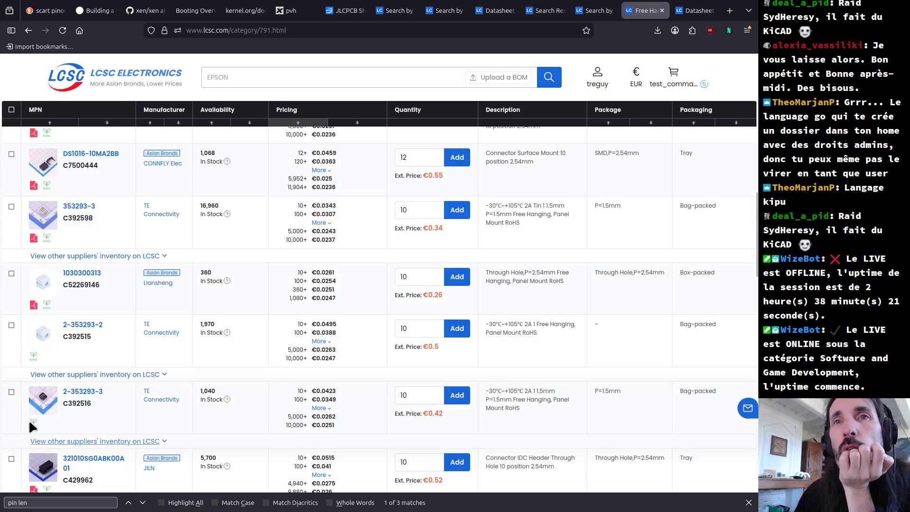
scroll(40, 410, "down", 4)
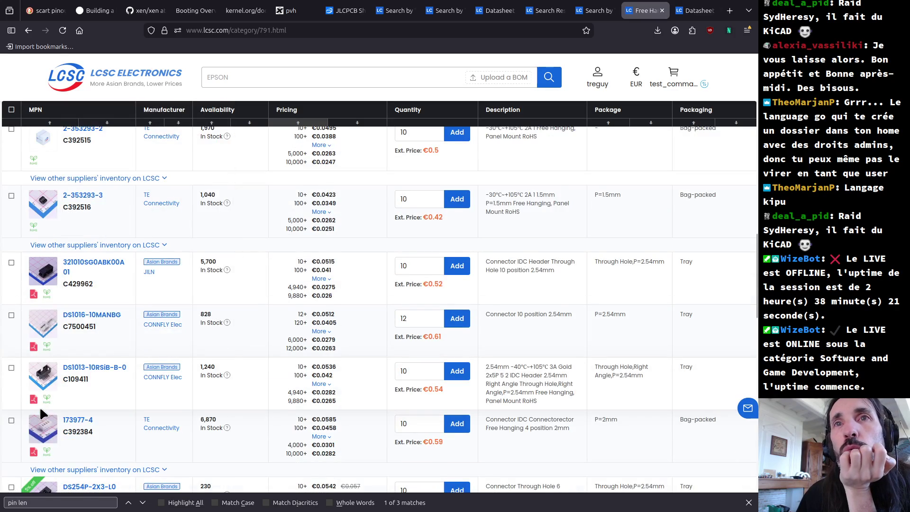
scroll(39, 405, "down", 2)
scroll(23, 414, "up", 20)
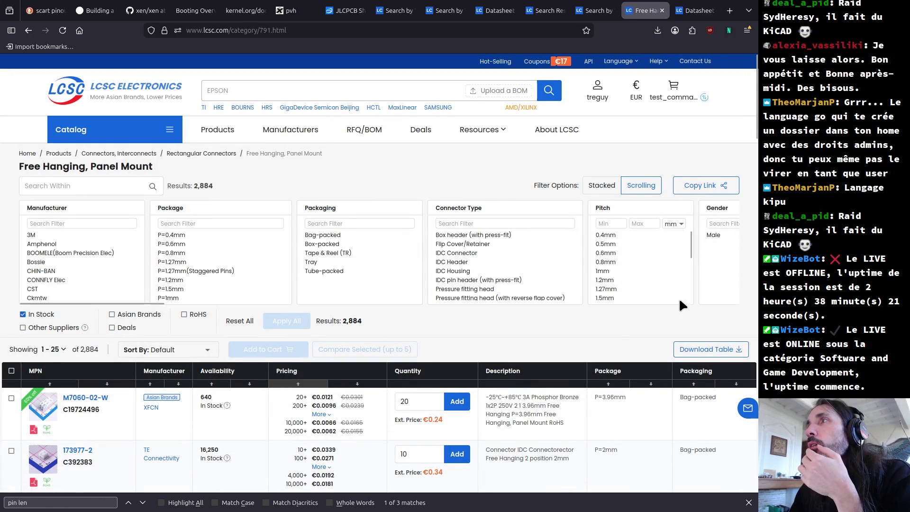
left_click_drag(138, 299, 399, 310)
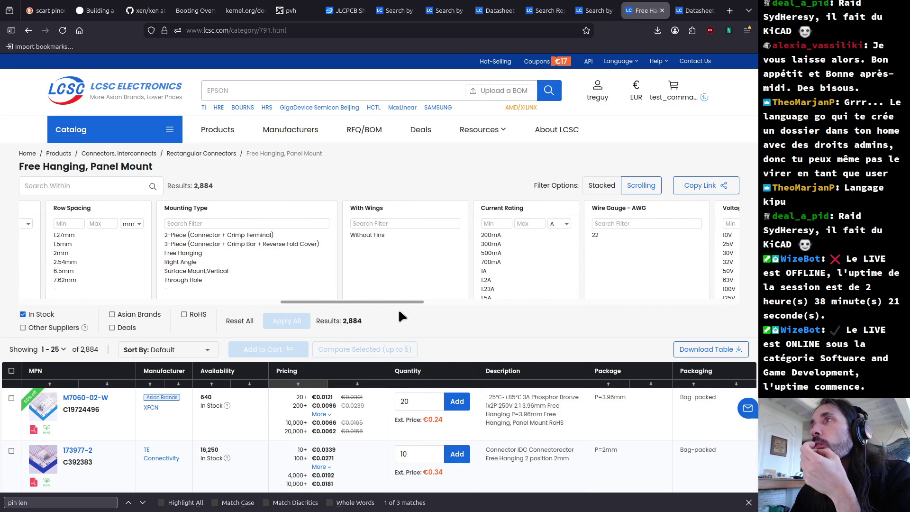
key("alt+Left")
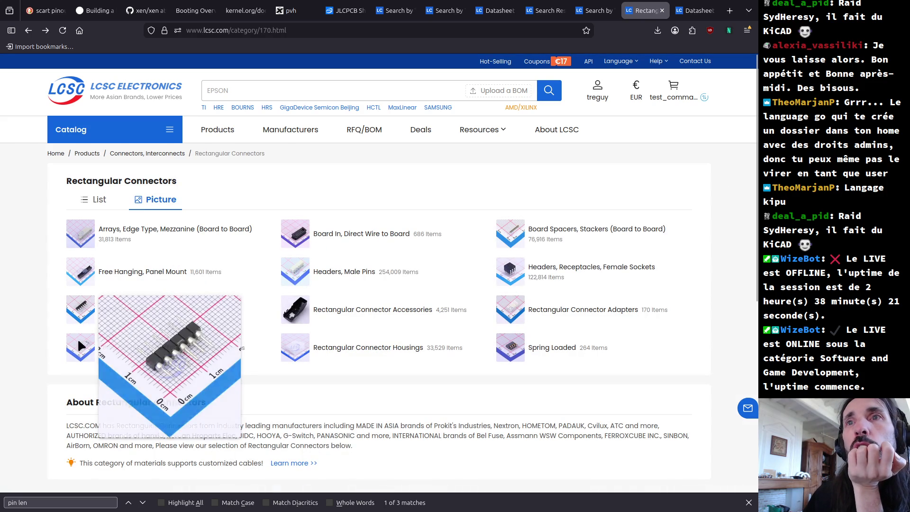
- Open the Headers, Specialty Pin category and look over its filter options
mouse_move(81, 314)
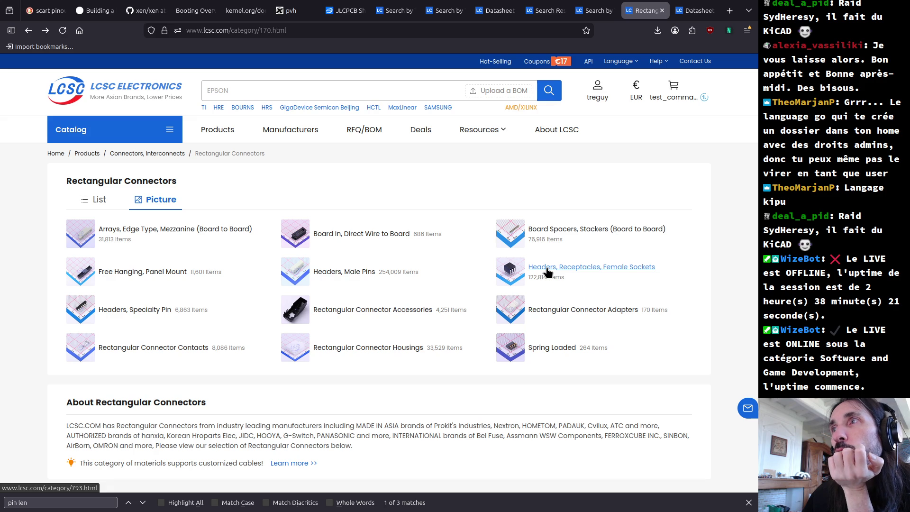
left_click(136, 310)
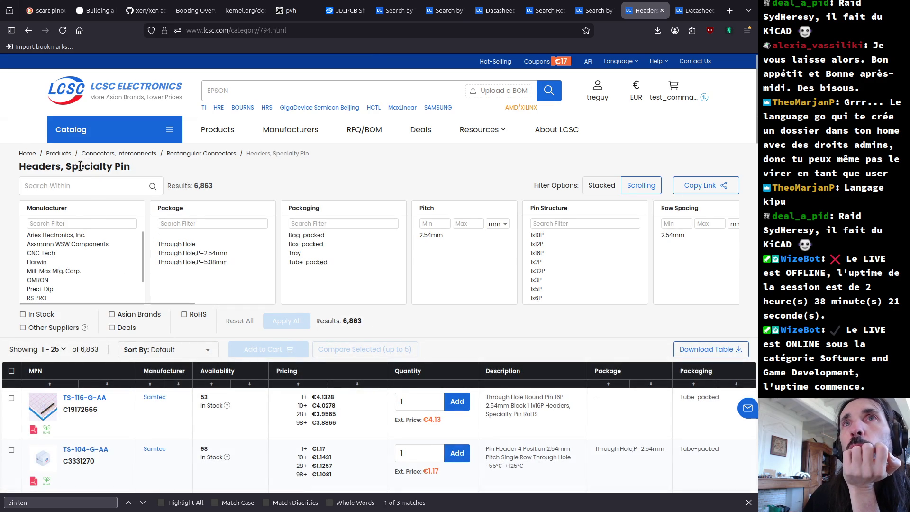
mouse_move(43, 414)
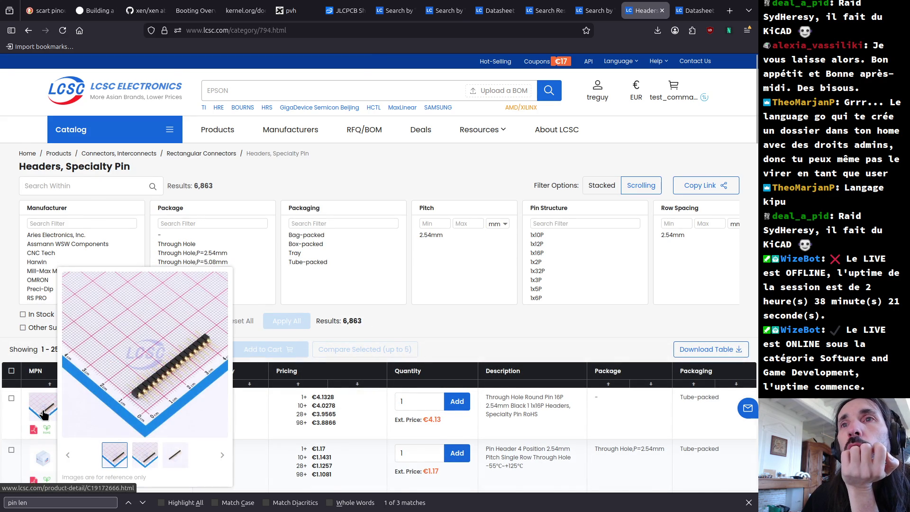
scroll(43, 414, "down", 3)
mouse_move(43, 322)
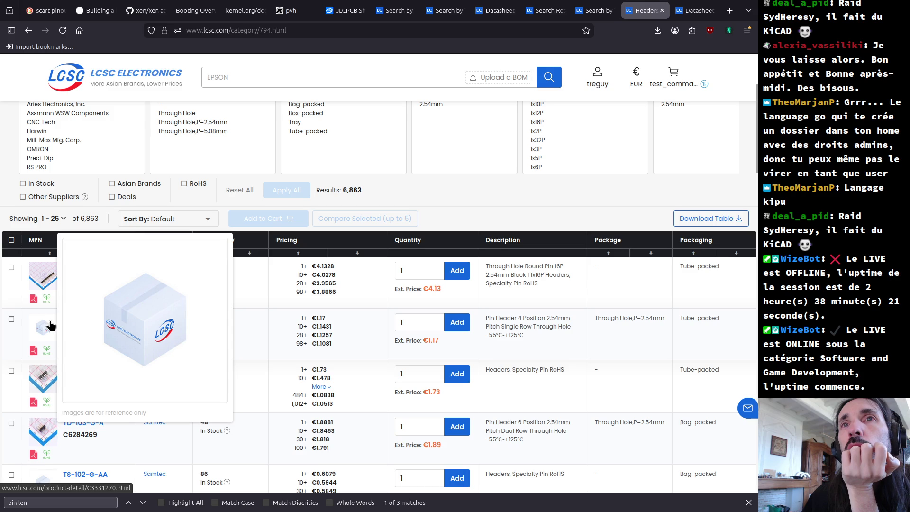
mouse_move(42, 377)
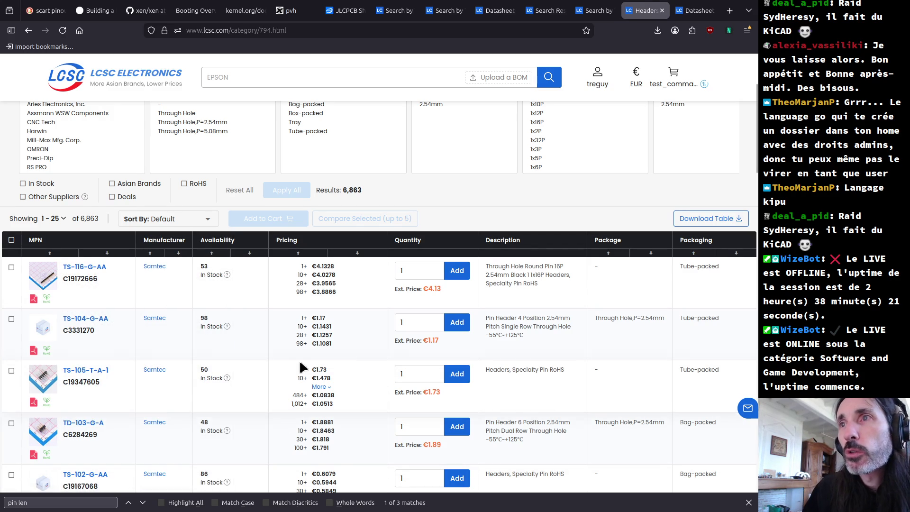
mouse_move(38, 448)
scroll(39, 447, "down", 2)
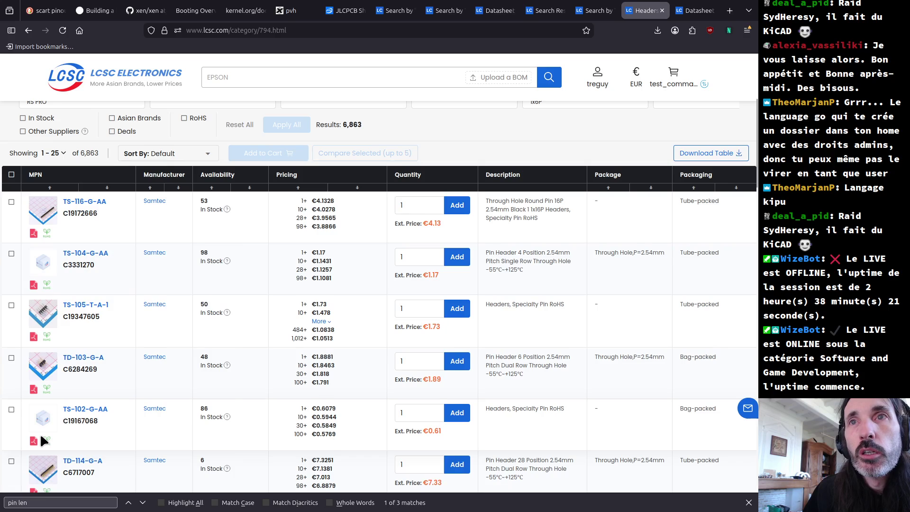
scroll(38, 443, "down", 2)
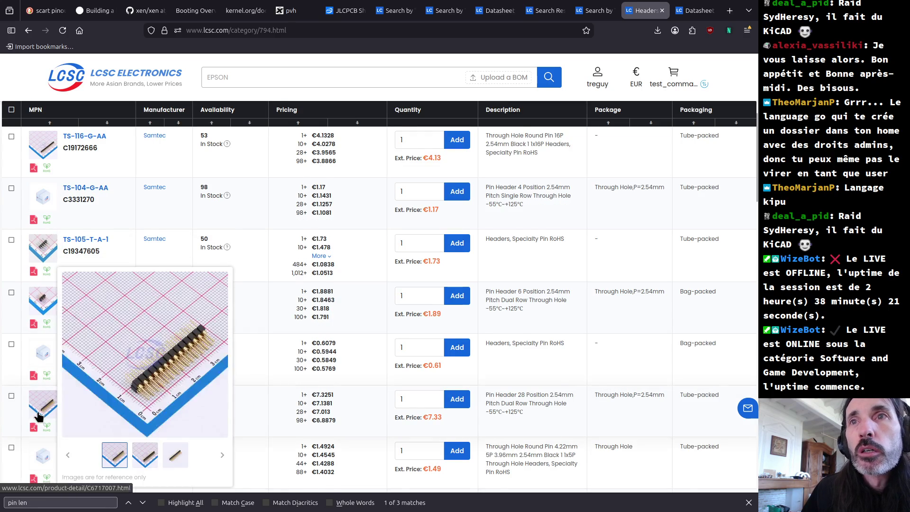
scroll(38, 412, "down", 2)
scroll(41, 397, "down", 2)
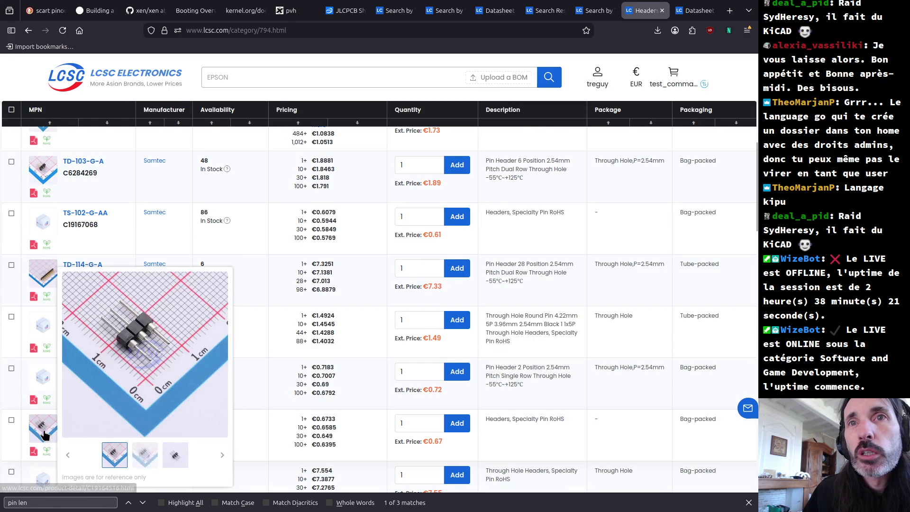
scroll(71, 412, "up", 10)
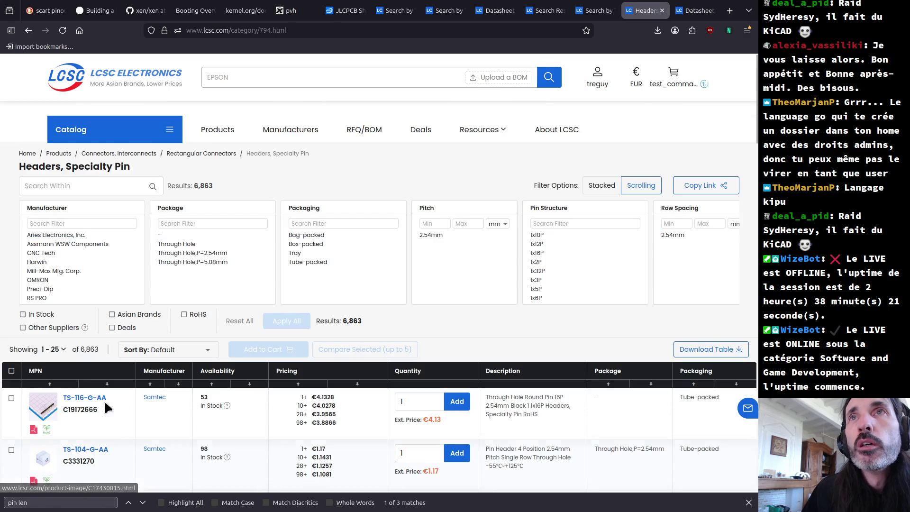
- Limit the headers to the 22 in-stock parts, sorted by price ascending
left_click(24, 316)
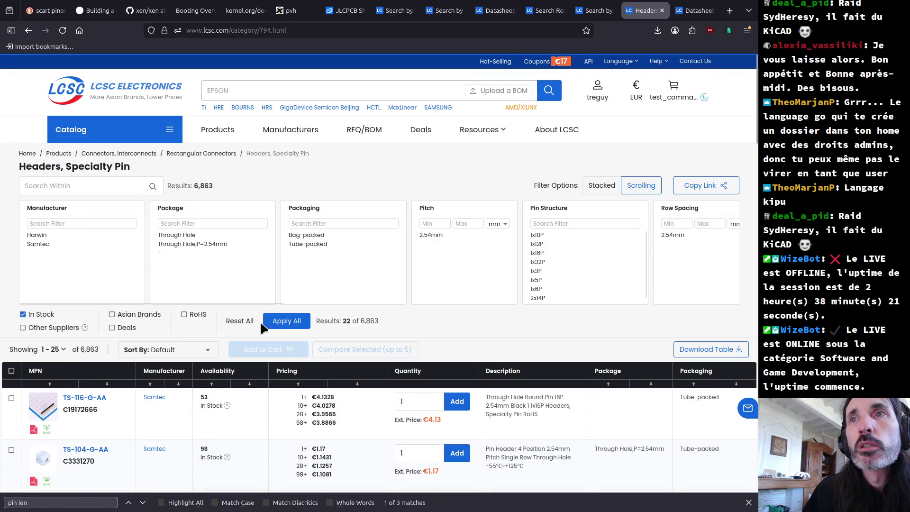
left_click(287, 320)
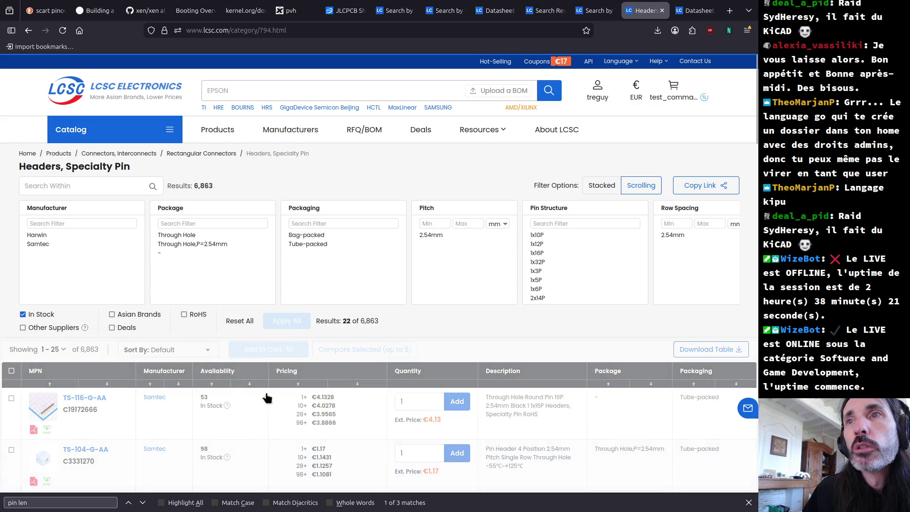
left_click(299, 383)
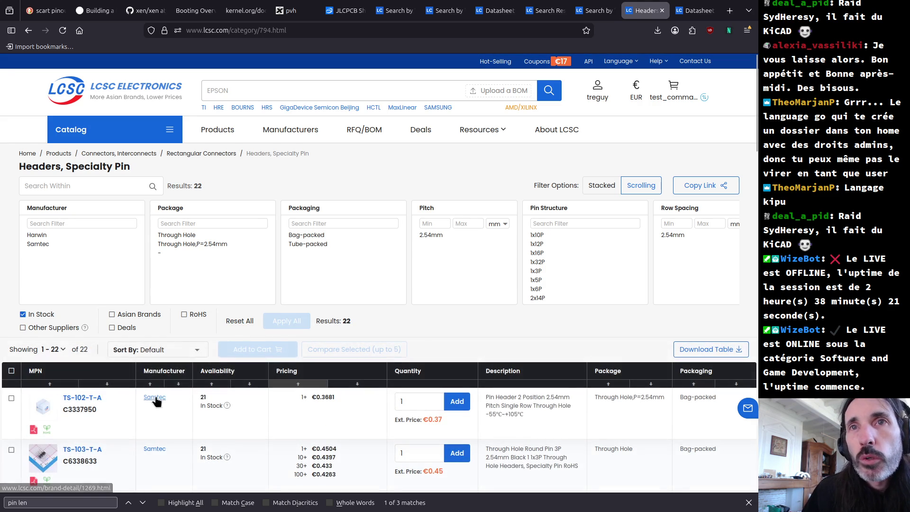
scroll(39, 456, "down", 3)
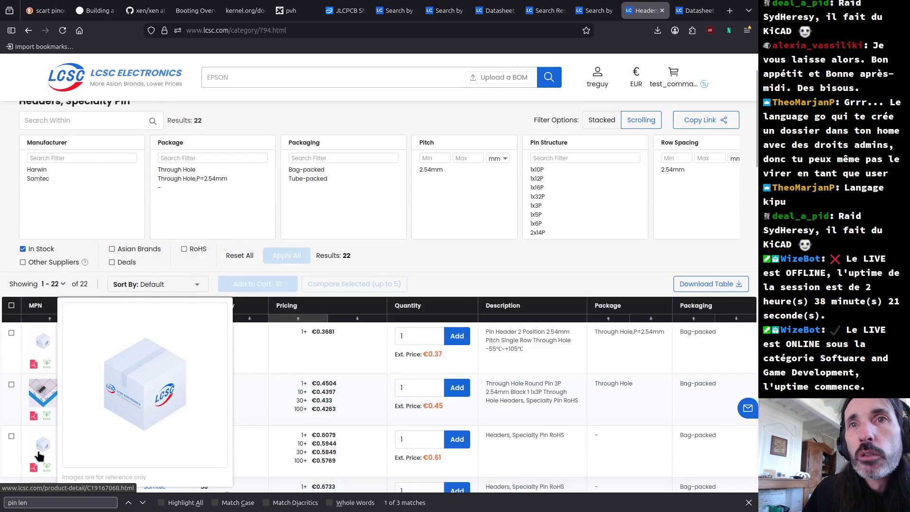
- Scroll through the 22 in-stock Harwin and Samtec headers
mouse_move(37, 436)
scroll(37, 436, "down", 1)
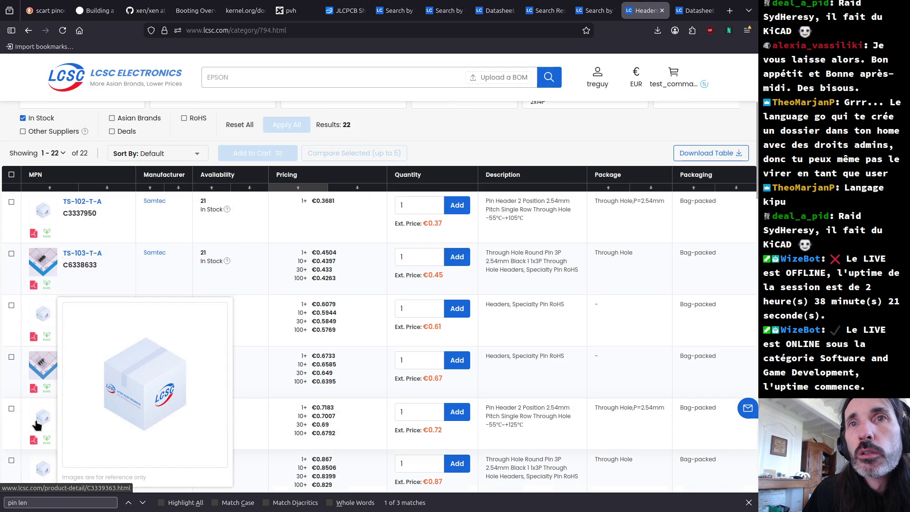
scroll(39, 424, "down", 1)
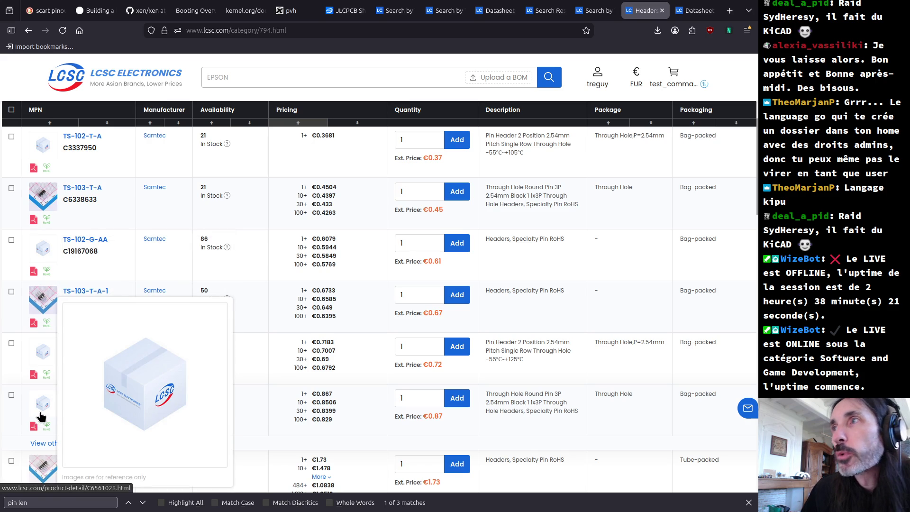
scroll(40, 416, "down", 2)
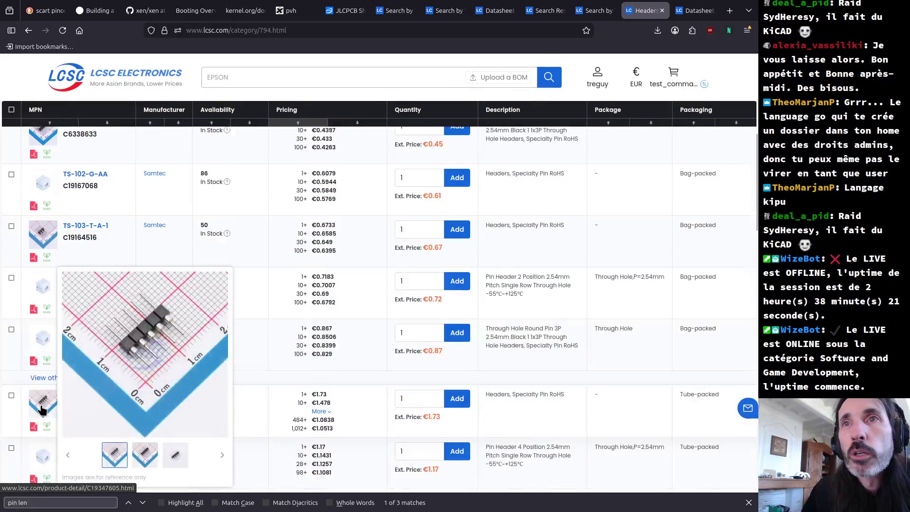
scroll(42, 412, "down", 2)
scroll(41, 410, "down", 1)
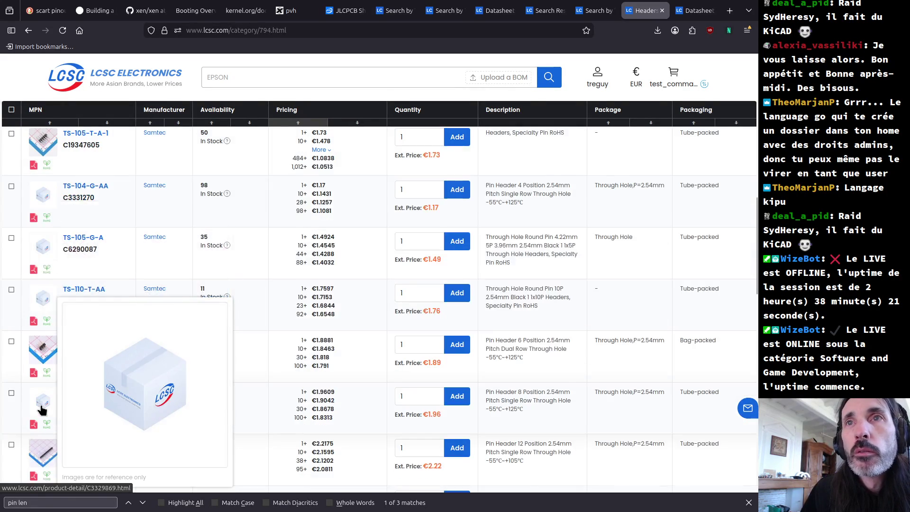
scroll(41, 407, "down", 1)
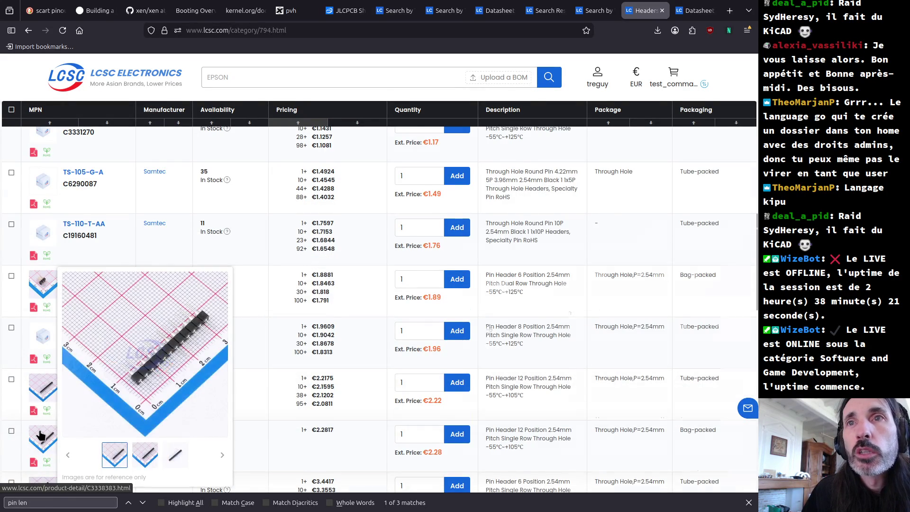
scroll(41, 393, "down", 2)
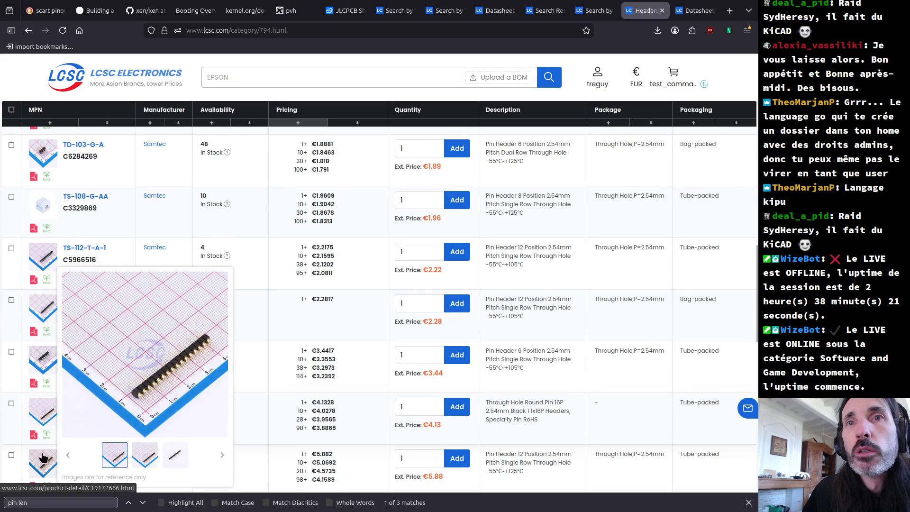
scroll(47, 464, "down", 1)
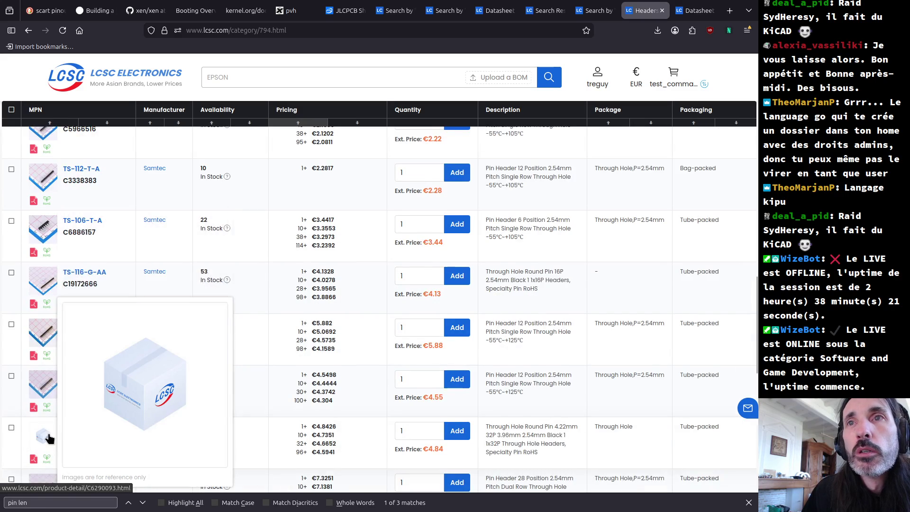
scroll(48, 450, "down", 2)
scroll(47, 424, "down", 3)
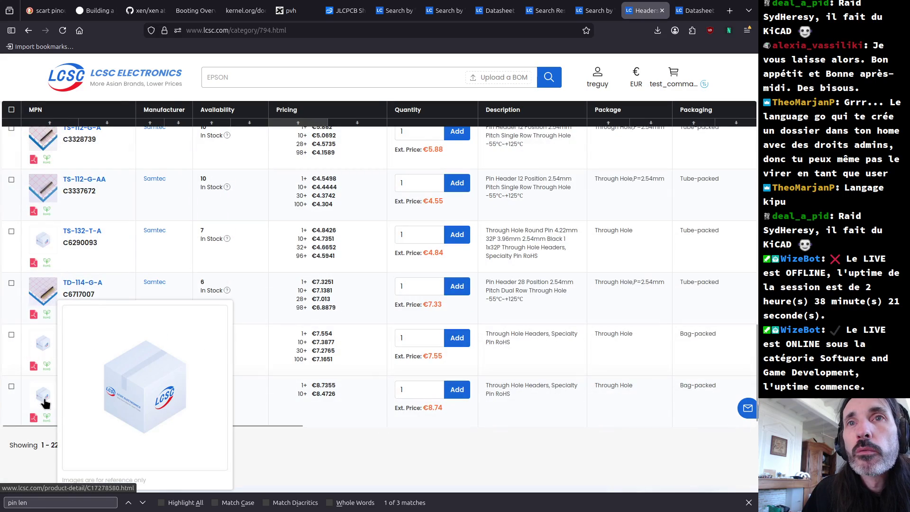
scroll(159, 392, "up", 10)
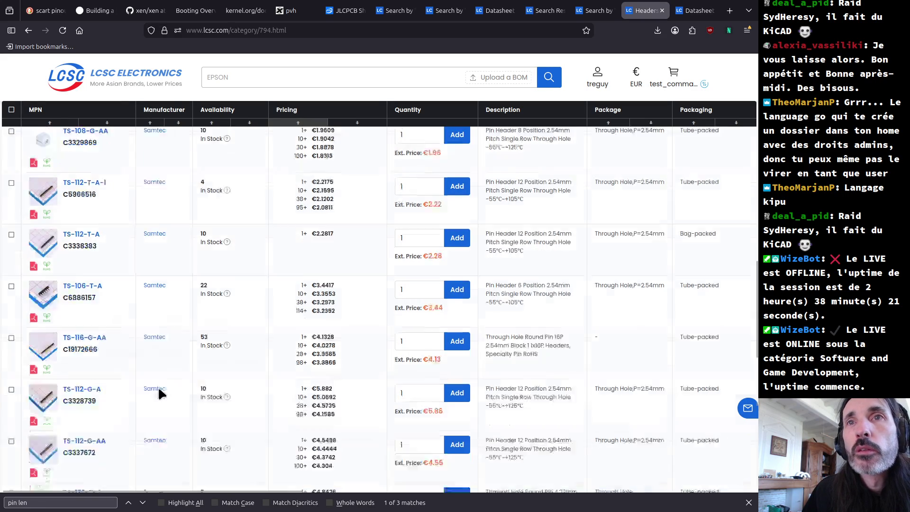
scroll(166, 385, "up", 10)
scroll(162, 391, "up", 15)
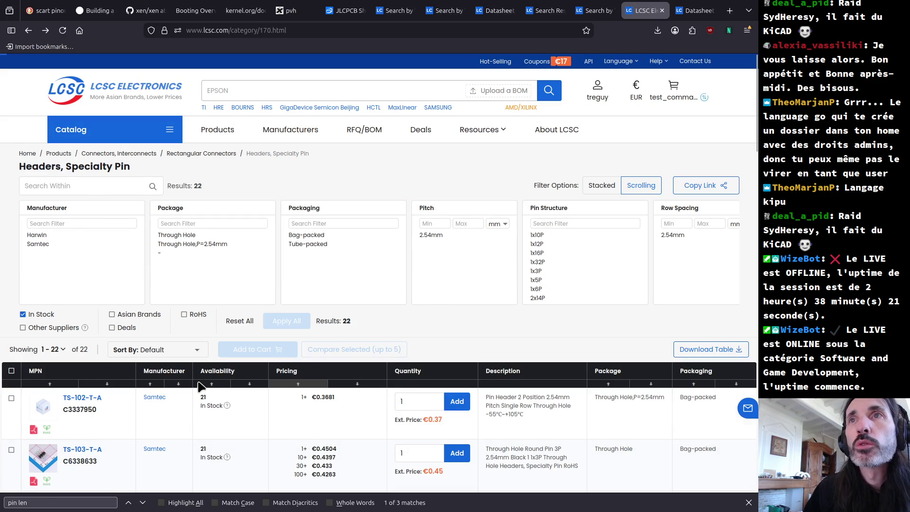
key("alt+Left")
mouse_move(76, 348)
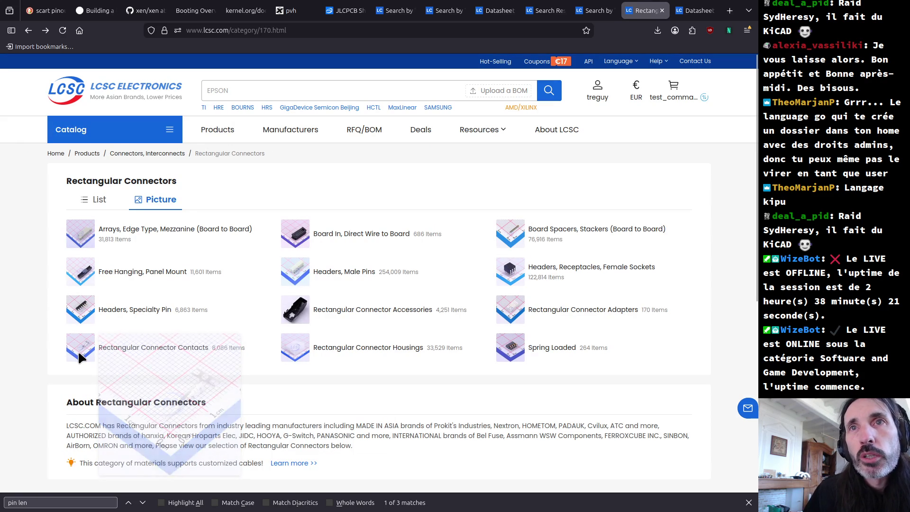
left_click(127, 350)
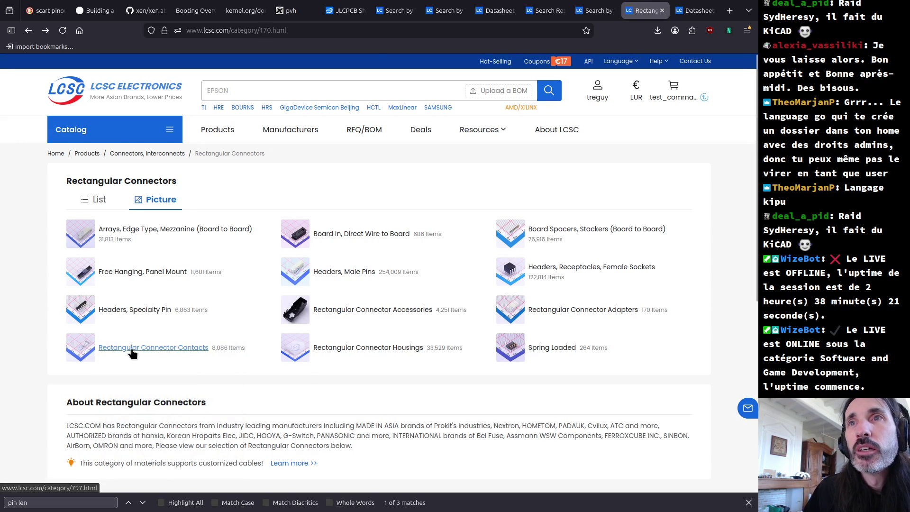
scroll(119, 351, "down", 3)
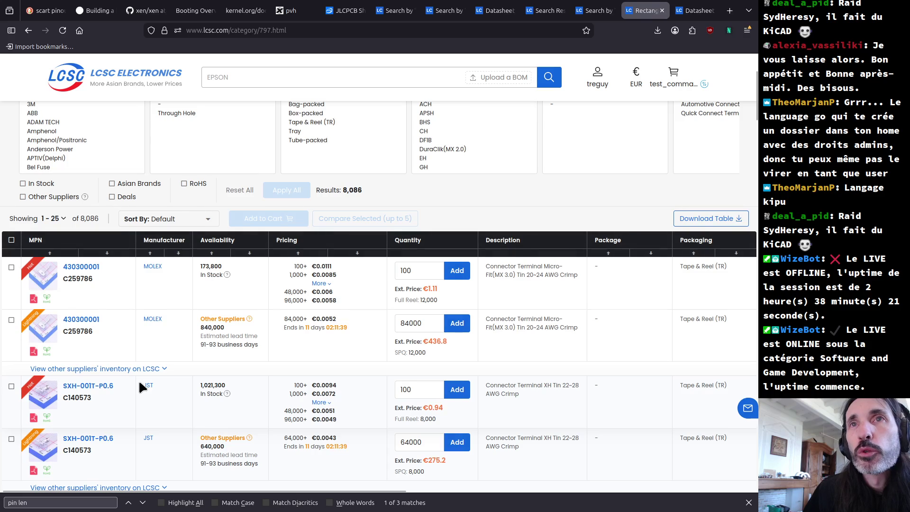
mouse_move(43, 276)
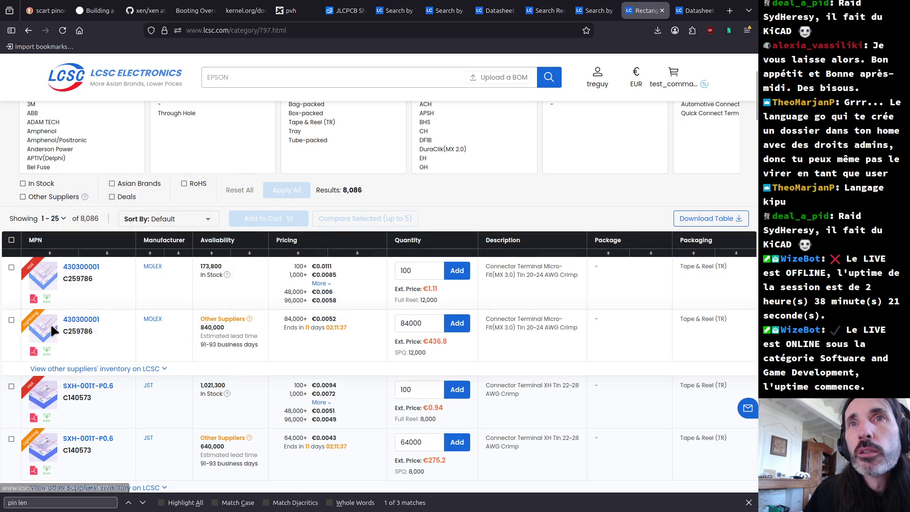
scroll(46, 441, "down", 3)
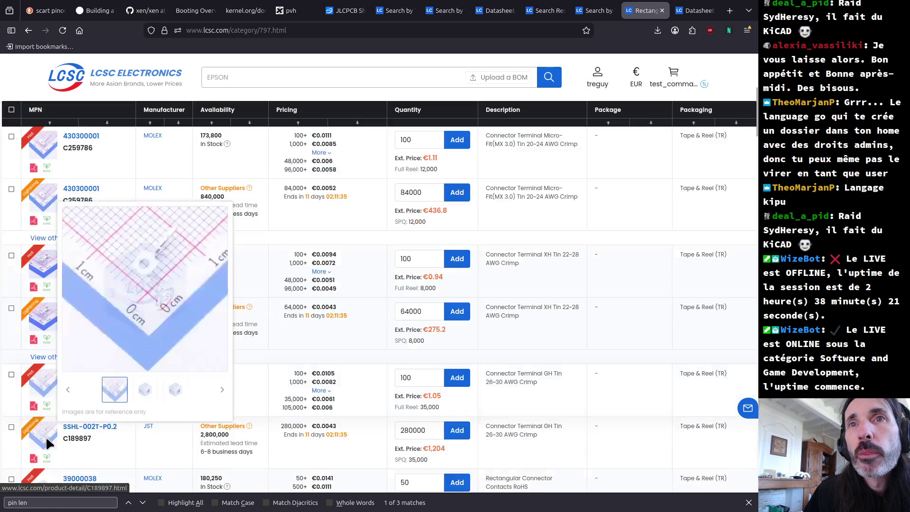
scroll(46, 441, "down", 2)
scroll(46, 441, "down", 3)
scroll(46, 441, "down", 3)
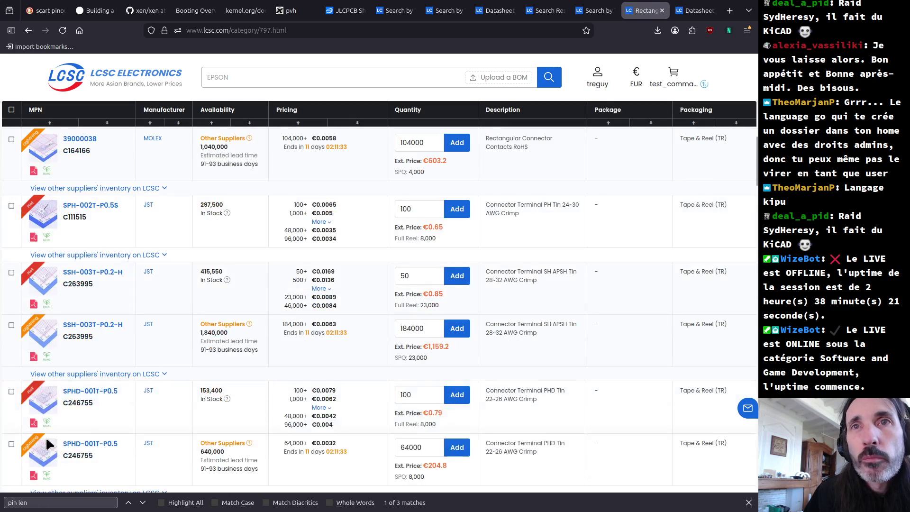
scroll(46, 441, "down", 3)
scroll(46, 441, "down", 3)
scroll(46, 441, "down", 3)
scroll(46, 441, "down", 3)
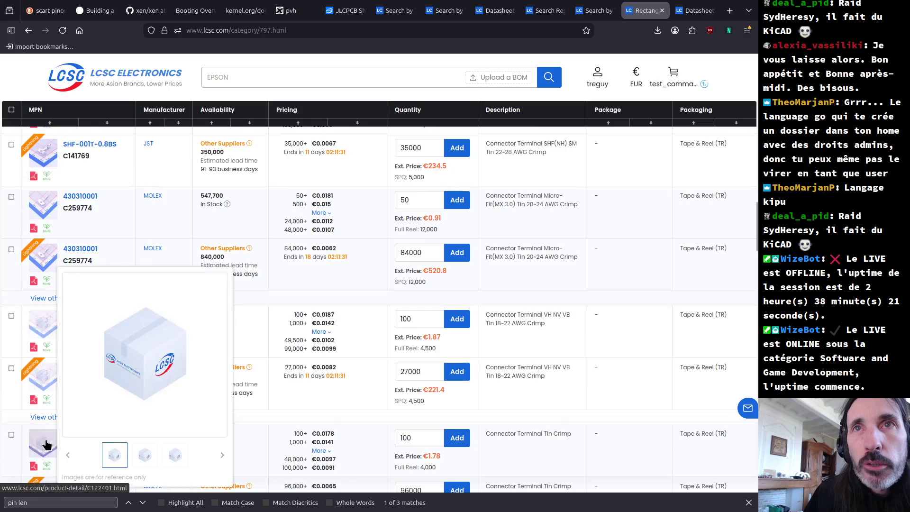
scroll(46, 441, "down", 3)
scroll(46, 442, "down", 3)
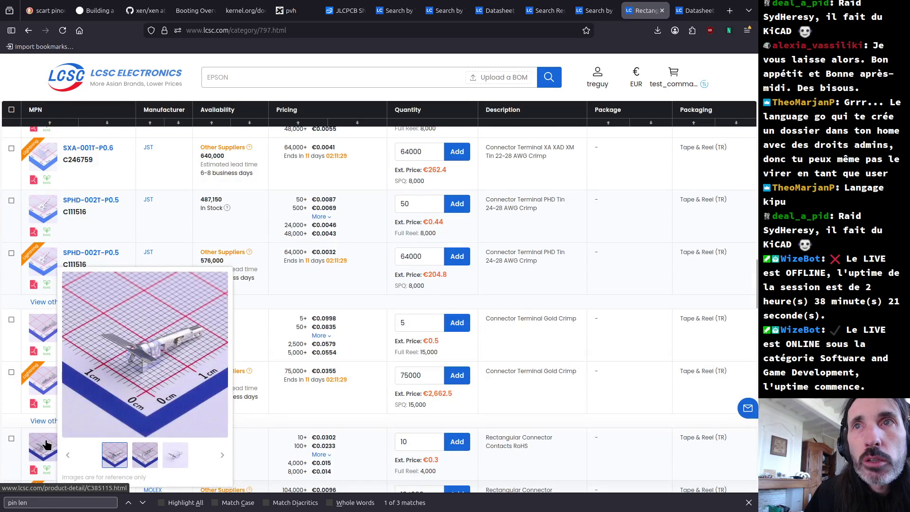
scroll(46, 443, "down", 3)
scroll(46, 443, "down", 2)
scroll(46, 443, "down", 1)
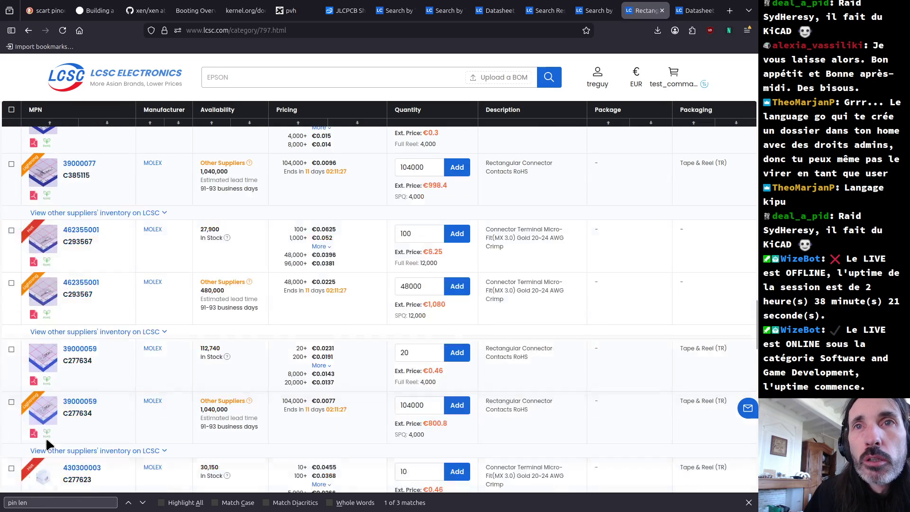
scroll(46, 436, "down", 1)
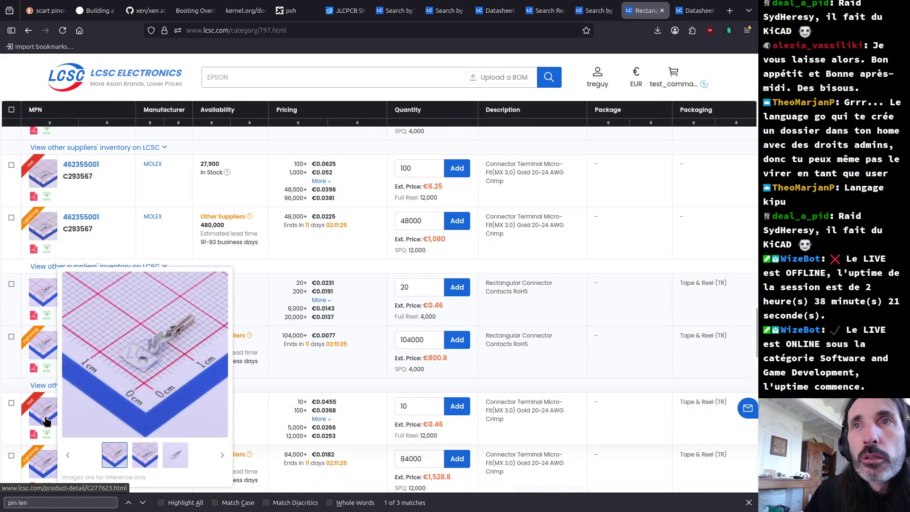
scroll(45, 415, "down", 2)
scroll(44, 415, "down", 3)
scroll(45, 416, "down", 3)
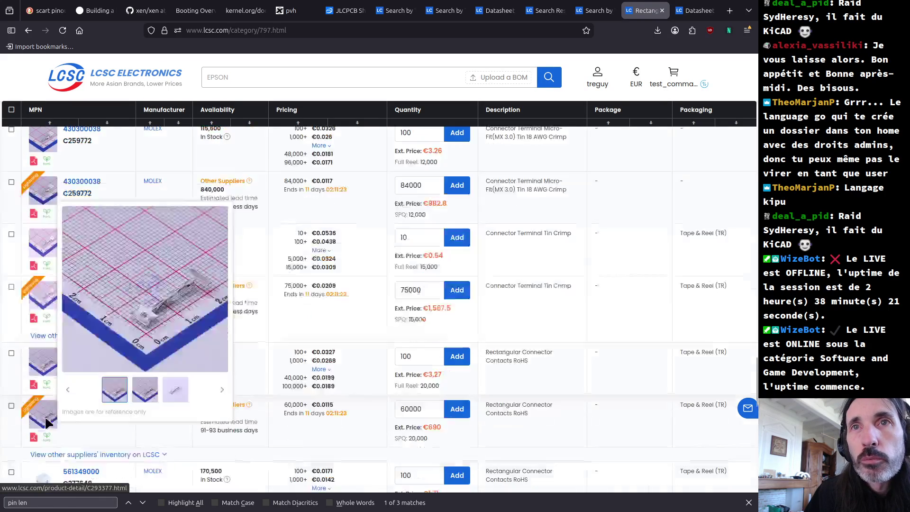
scroll(45, 421, "down", 2)
scroll(44, 417, "down", 2)
scroll(45, 417, "down", 2)
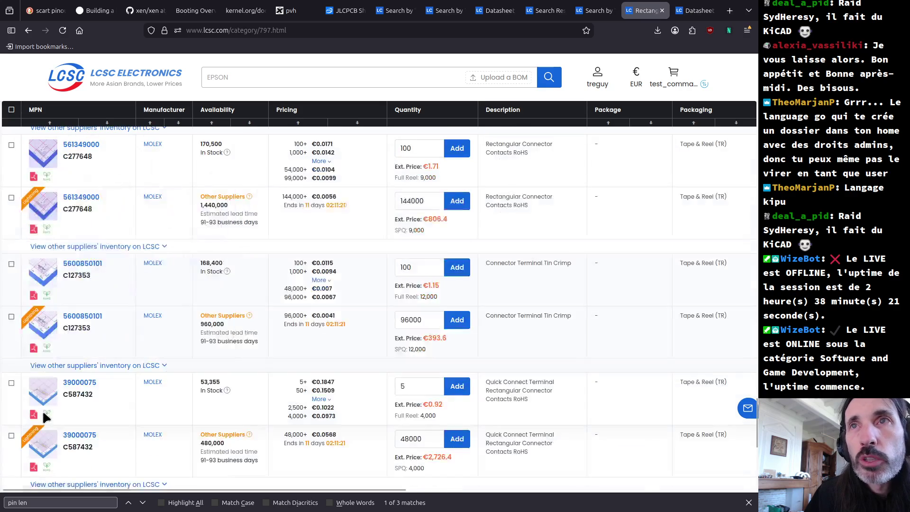
scroll(45, 417, "down", 2)
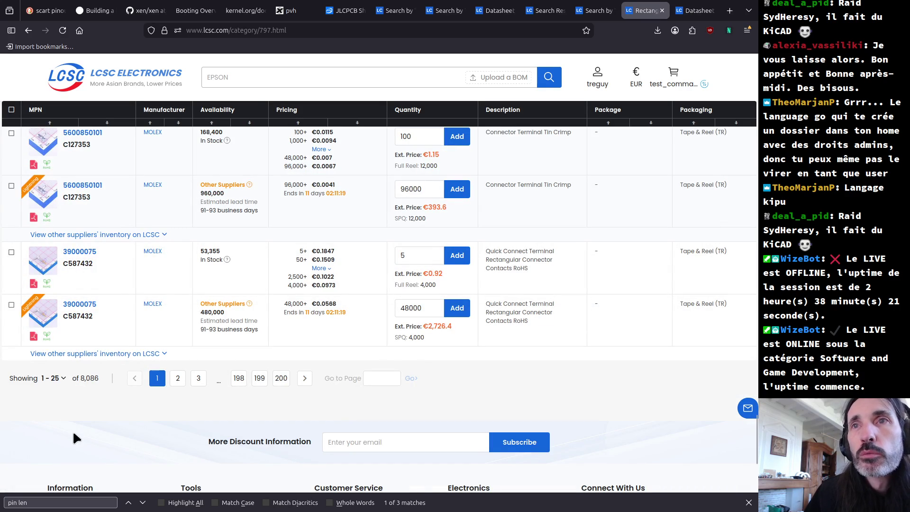
scroll(73, 430, "up", 15)
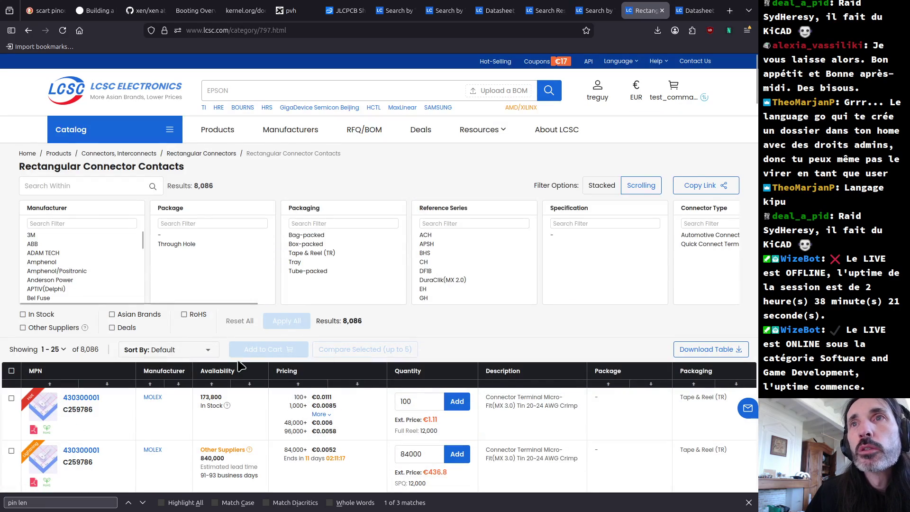
- Limit the contacts to 2,791 in-stock parts sorted by price ascending
left_click(23, 314)
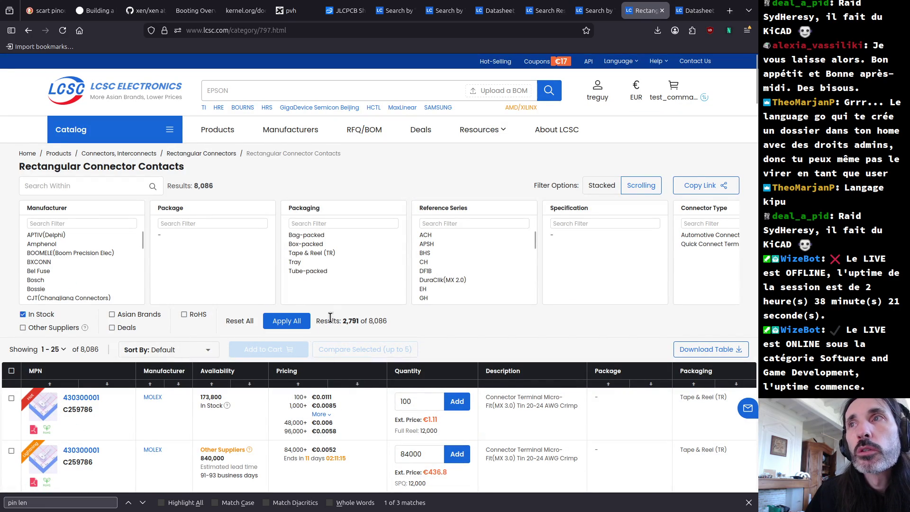
left_click(282, 325)
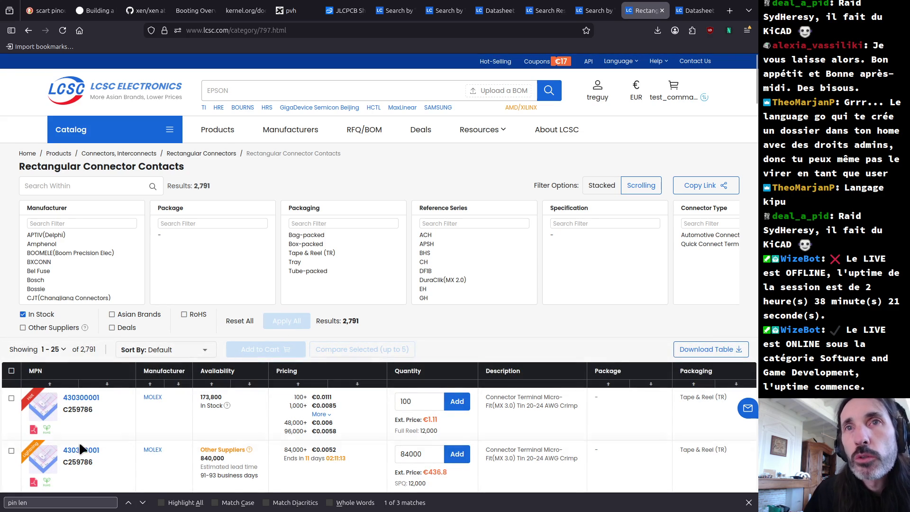
left_click(302, 383)
- Scroll through the cheapest in-stock crimp contacts
mouse_move(41, 406)
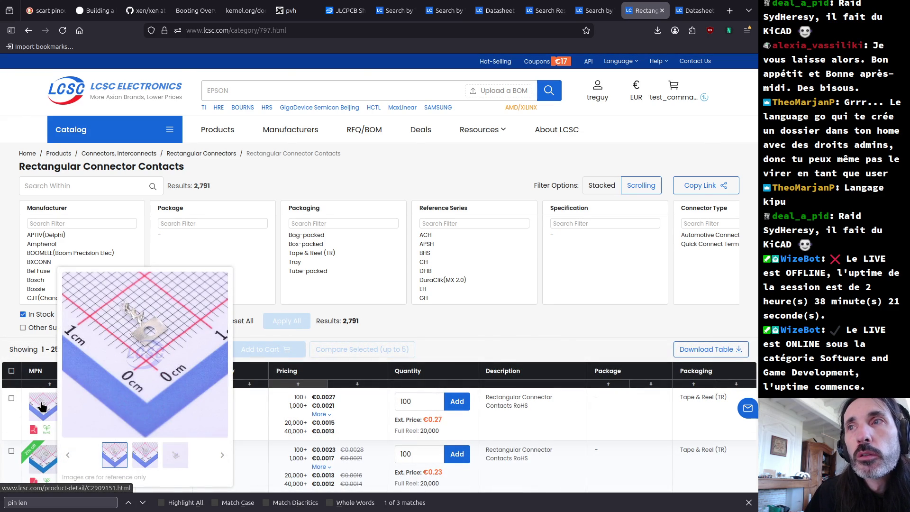
scroll(41, 405, "down", 2)
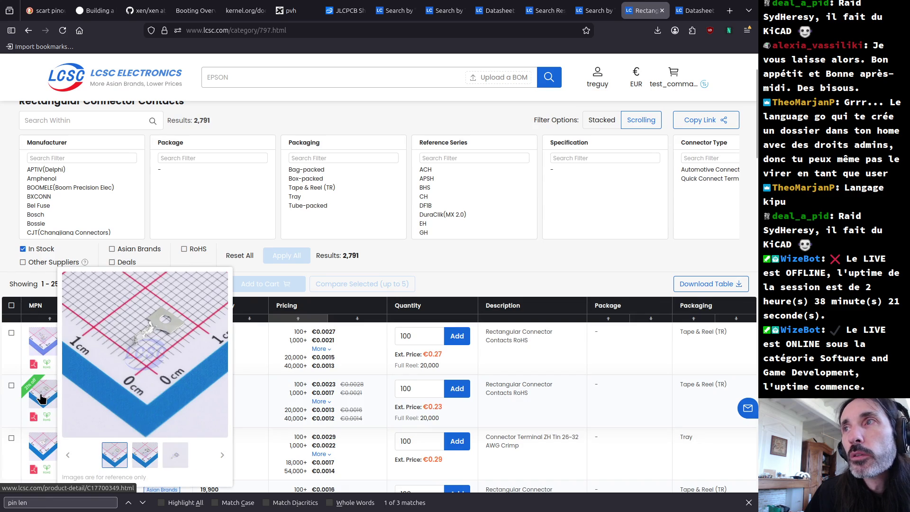
scroll(42, 430, "down", 2)
scroll(43, 435, "down", 2)
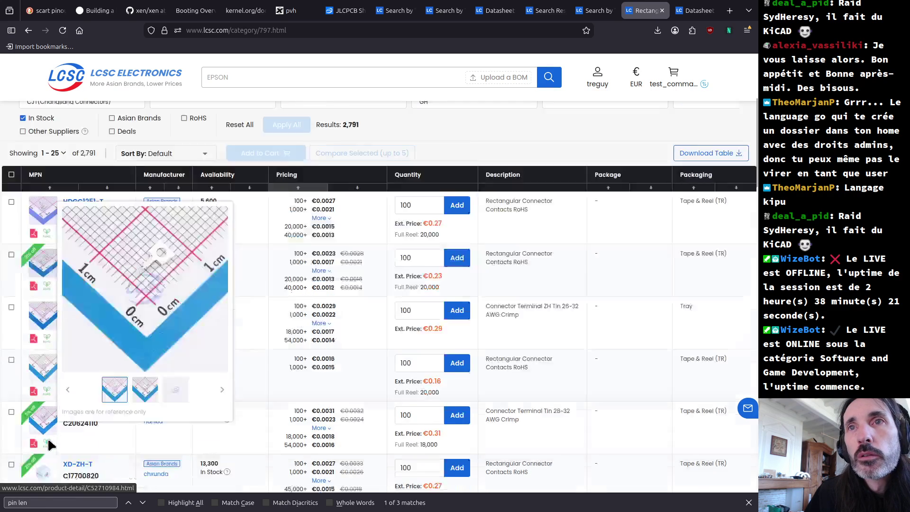
scroll(48, 446, "down", 2)
scroll(48, 445, "down", 2)
scroll(48, 445, "down", 4)
scroll(48, 446, "down", 2)
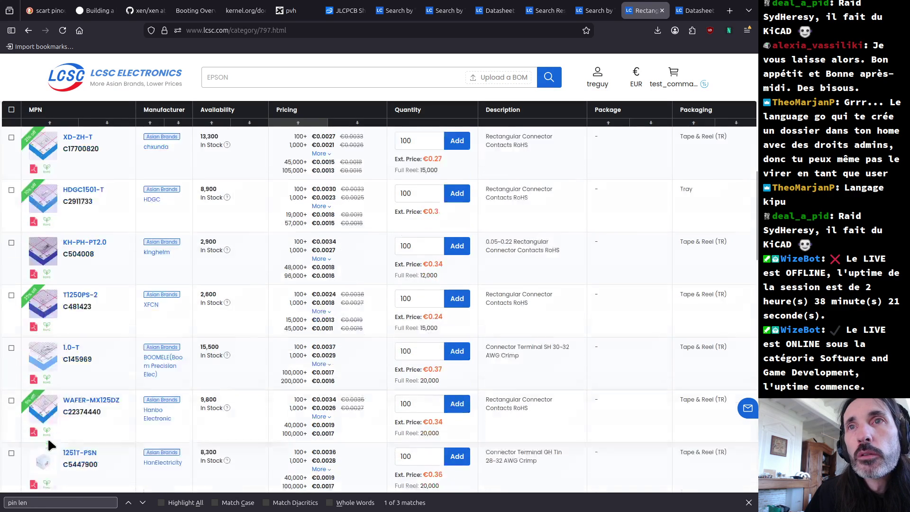
scroll(48, 445, "down", 2)
scroll(47, 445, "down", 2)
scroll(48, 446, "down", 2)
scroll(47, 445, "down", 2)
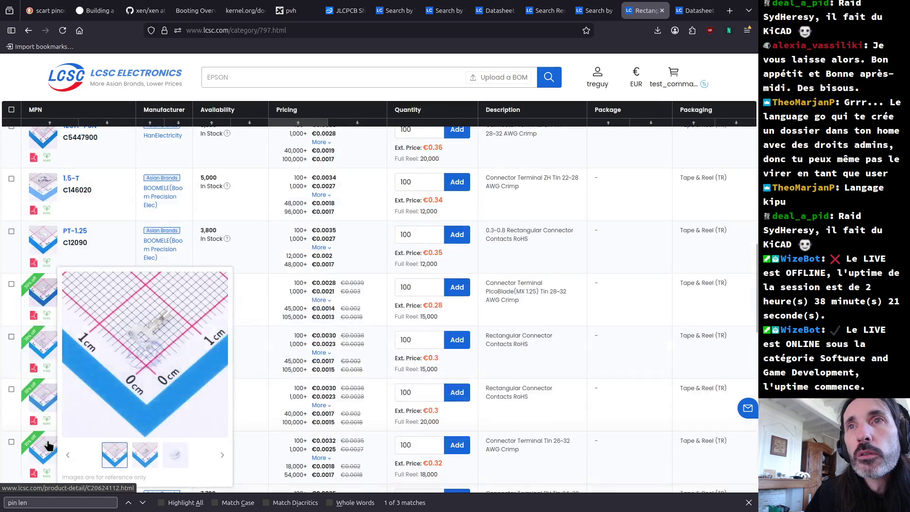
- Go back to the overview showing Rectangular Connector Contacts (8,086) and Spring Loaded (264)
key("alt+Left")
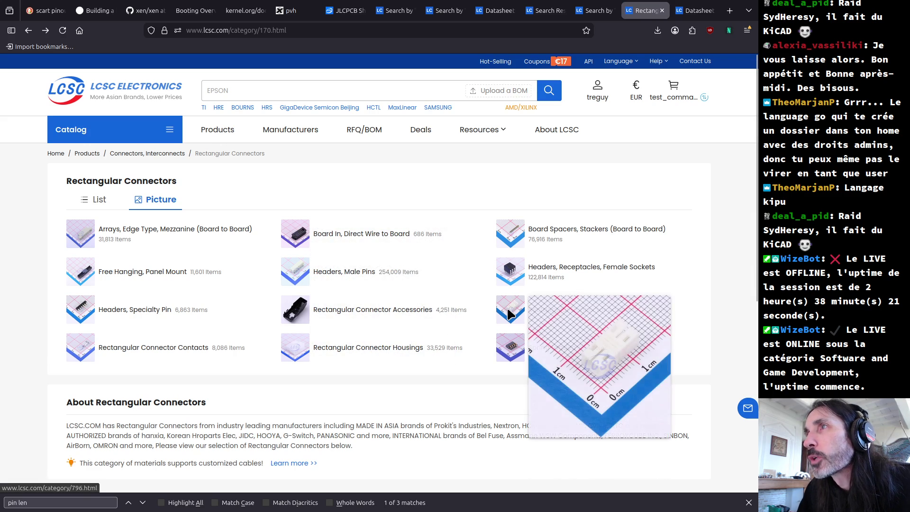
mouse_move(508, 278)
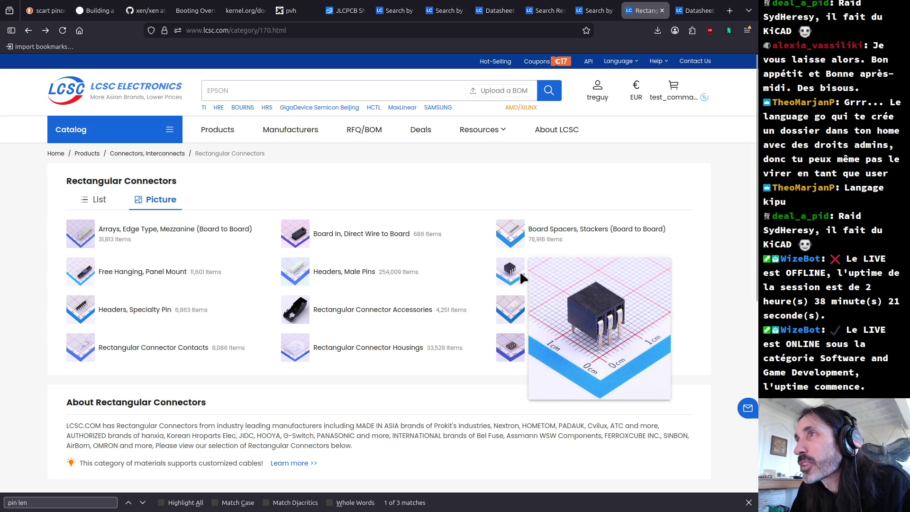
mouse_move(519, 238)
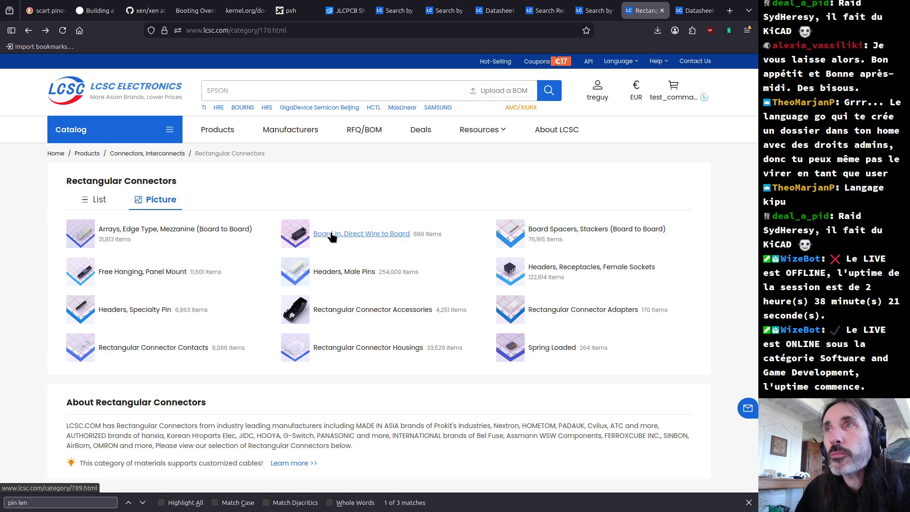
mouse_move(78, 343)
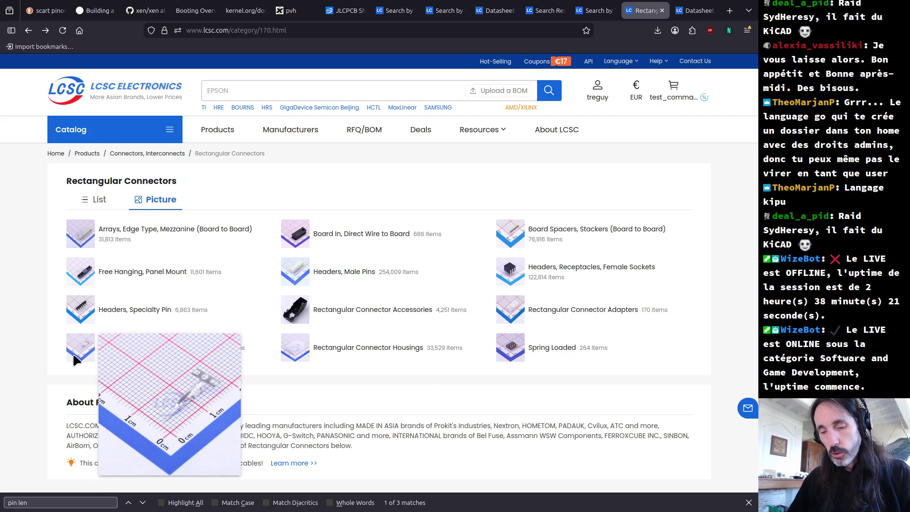
- Load the AliExpress website in a new browser tab
key("ctrl+t")
type("aliexpres")
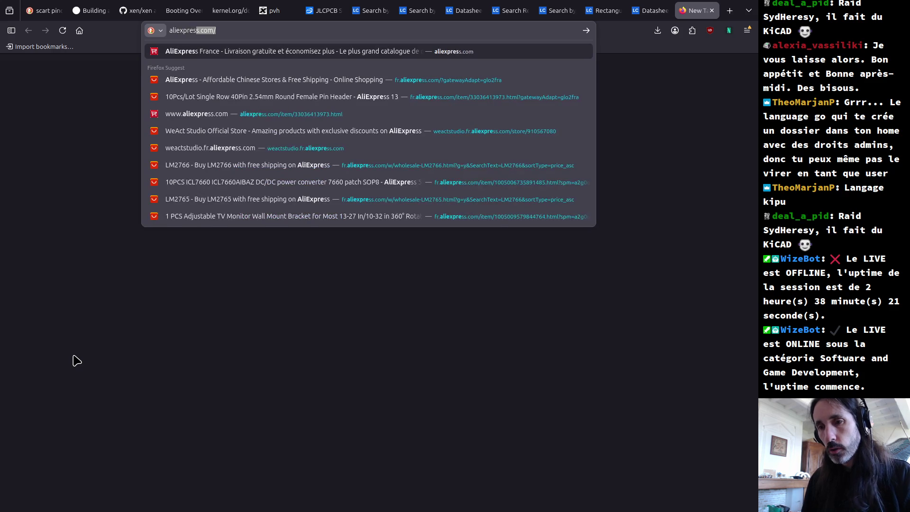
key("Return")
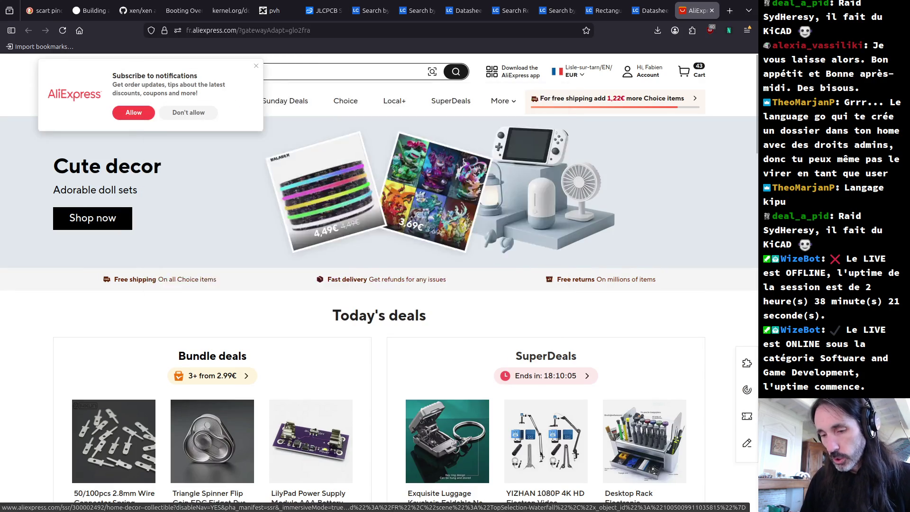
- Search '0.4mm flat wire brass' and open the flat brass wire strip product
type("0.4")
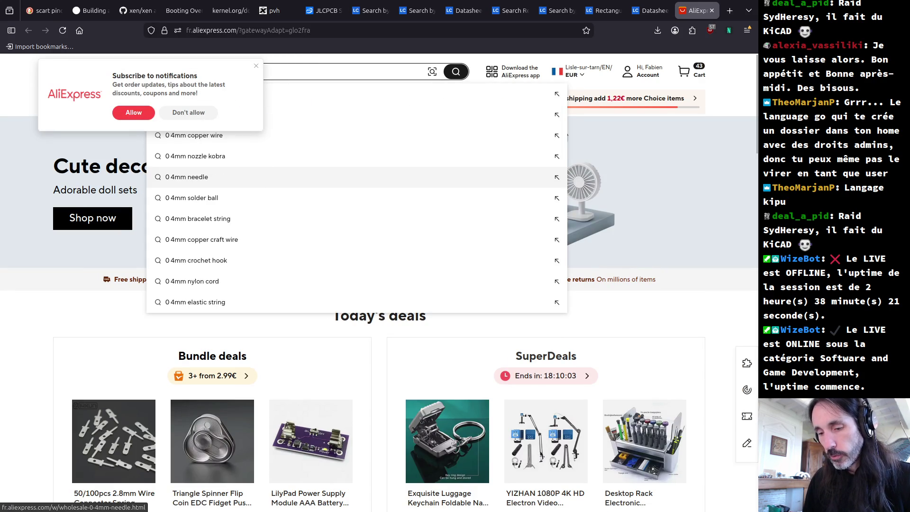
type("mm flat wire brass")
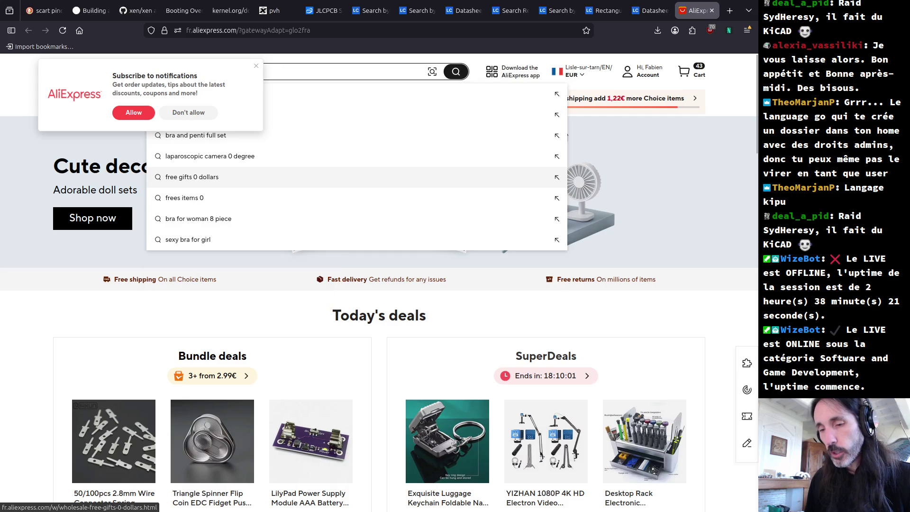
key("Return")
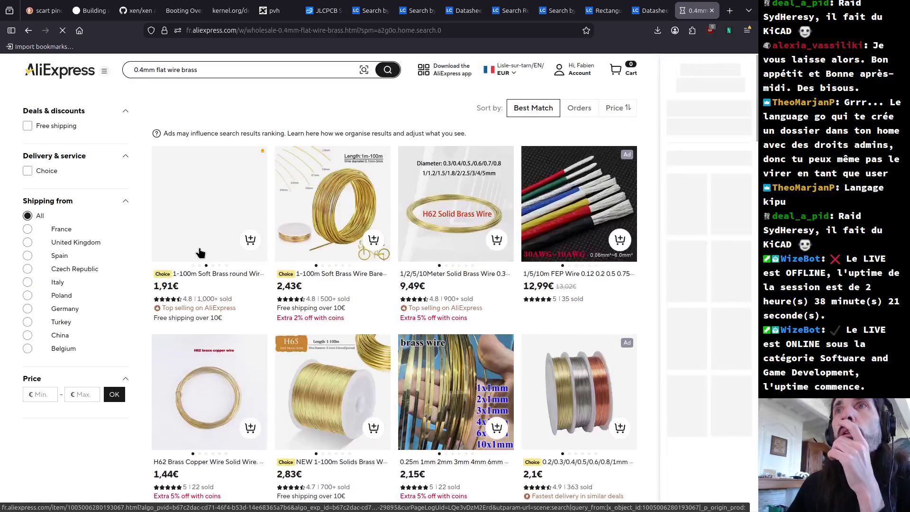
mouse_move(351, 228)
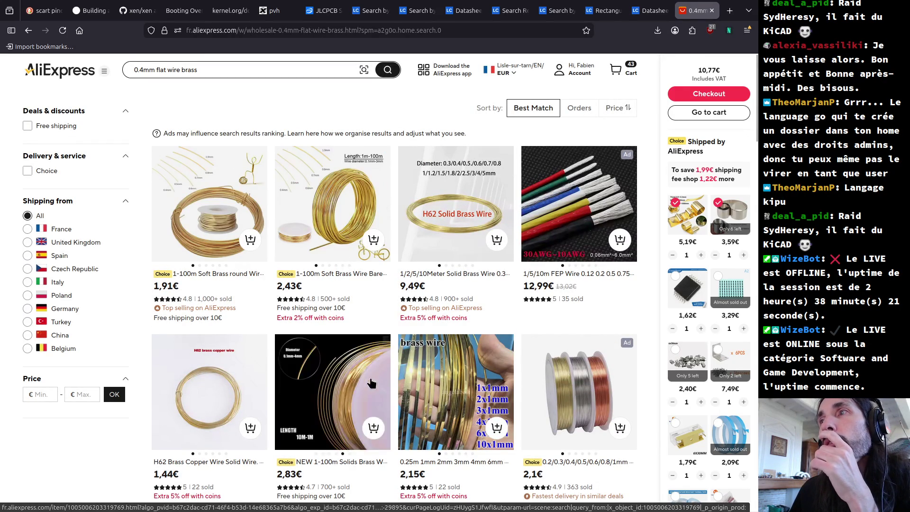
left_click(467, 413)
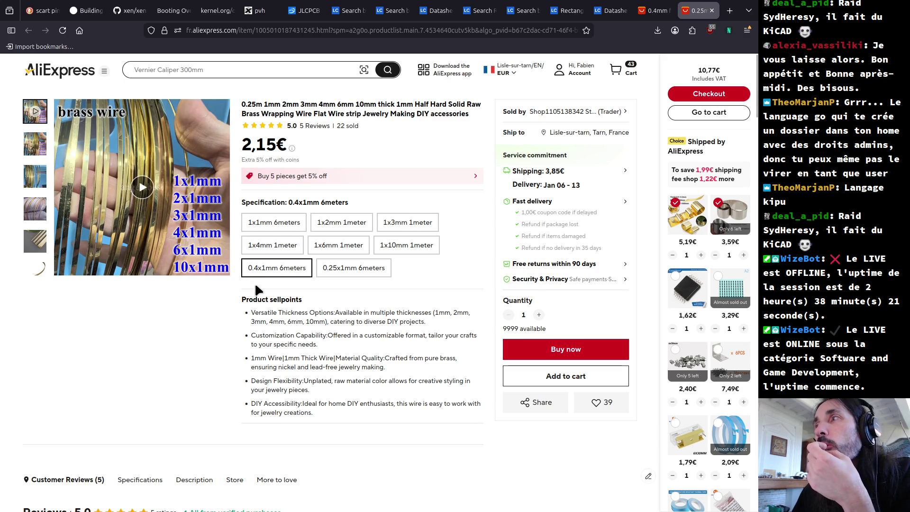
- Reopen the flat brass wire strip product and select the 0.4x1mm 6meters variant
left_click(712, 11)
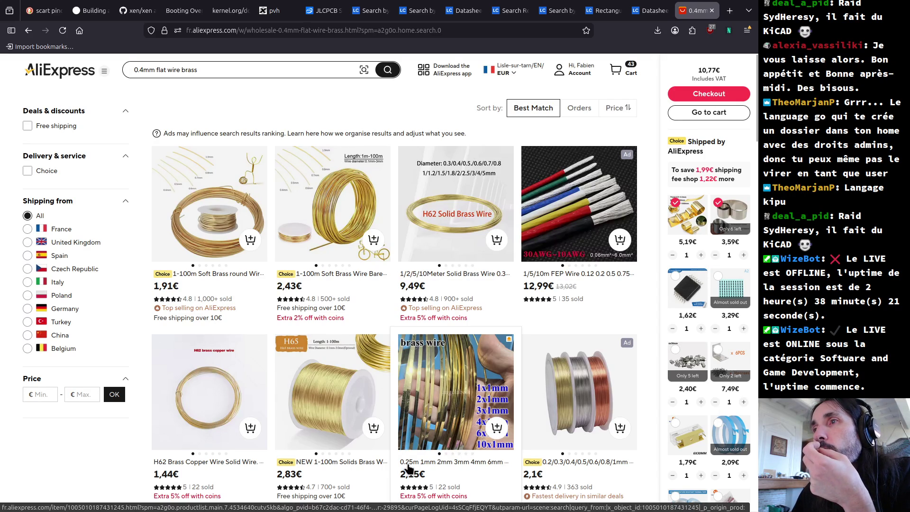
left_click(423, 423)
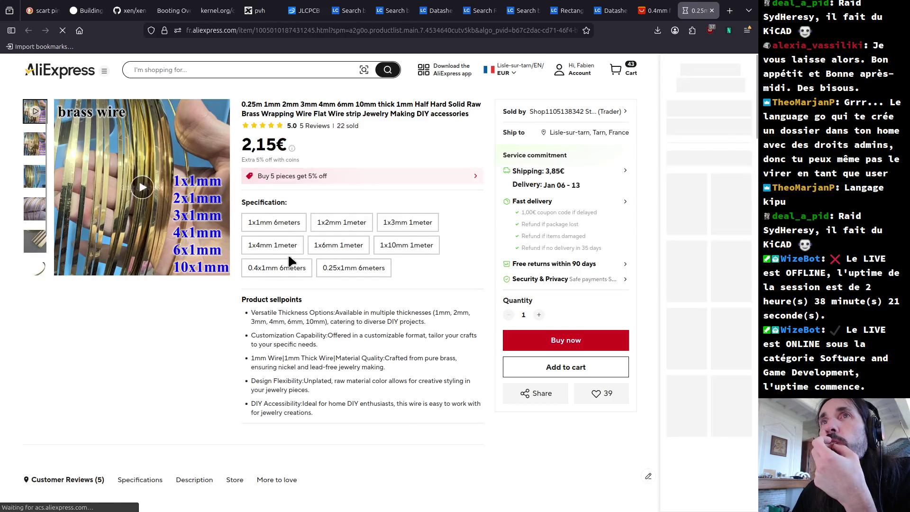
left_click(289, 266)
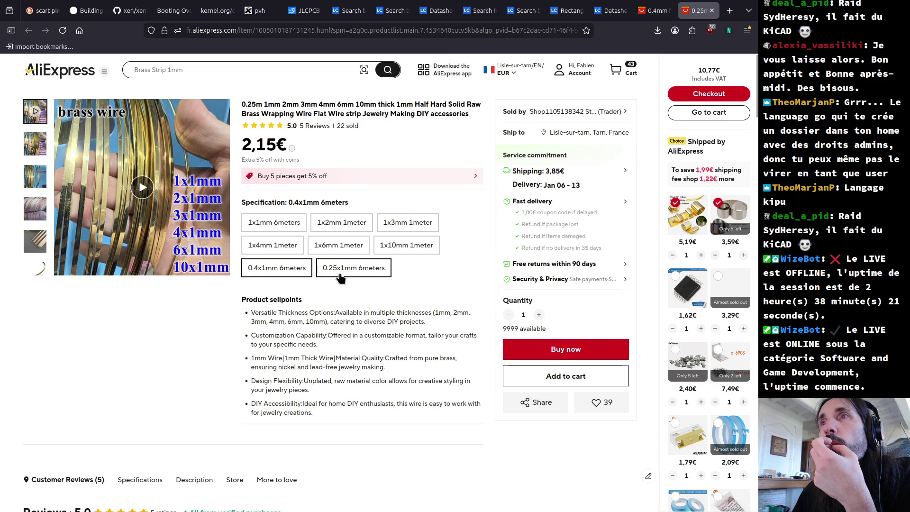
left_click(340, 277)
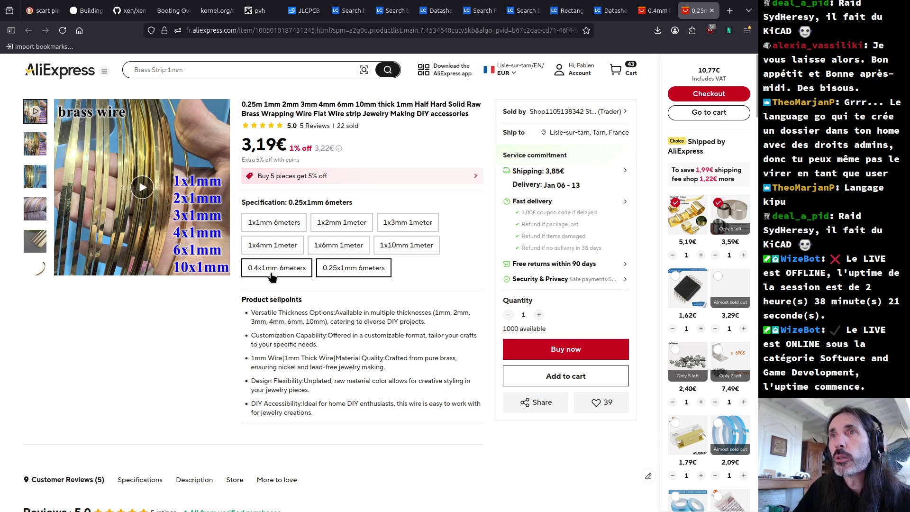
left_click(271, 276)
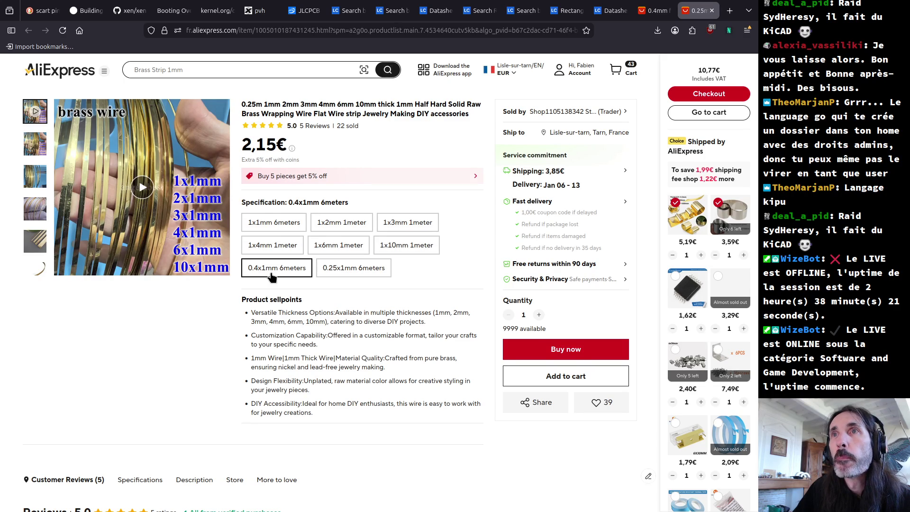
- Scroll down the page and open the 1000pcs D0.5mm female pin socket listing
scroll(275, 386, "down", 10)
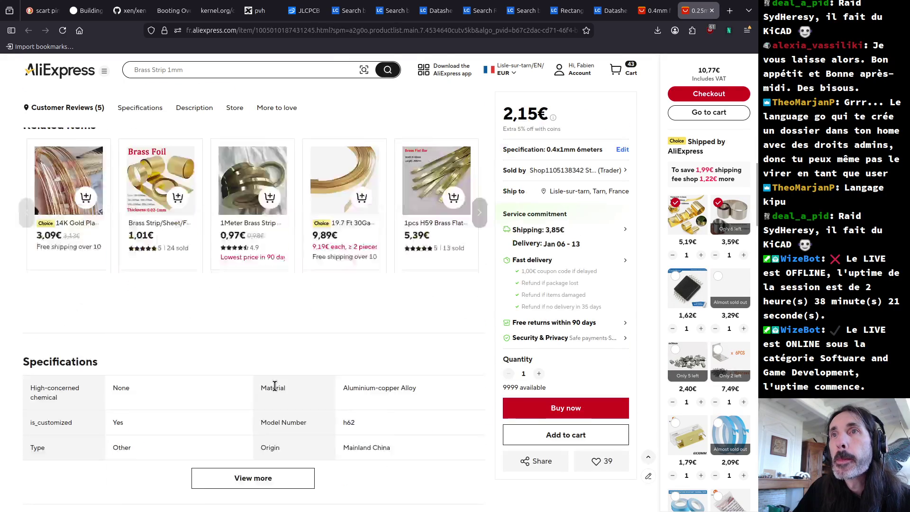
scroll(54, 385, "up", 3)
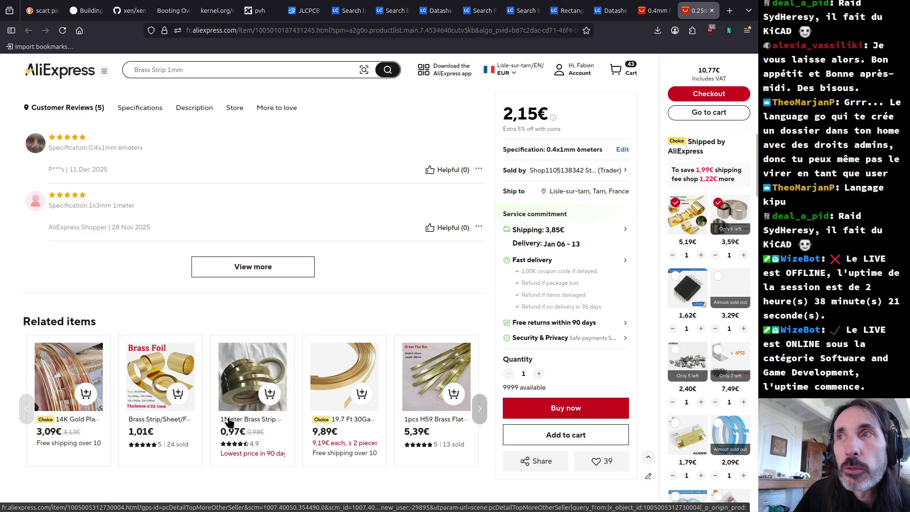
scroll(233, 424, "down", 2)
scroll(231, 441, "down", 4)
scroll(231, 442, "down", 3)
scroll(230, 441, "down", 5)
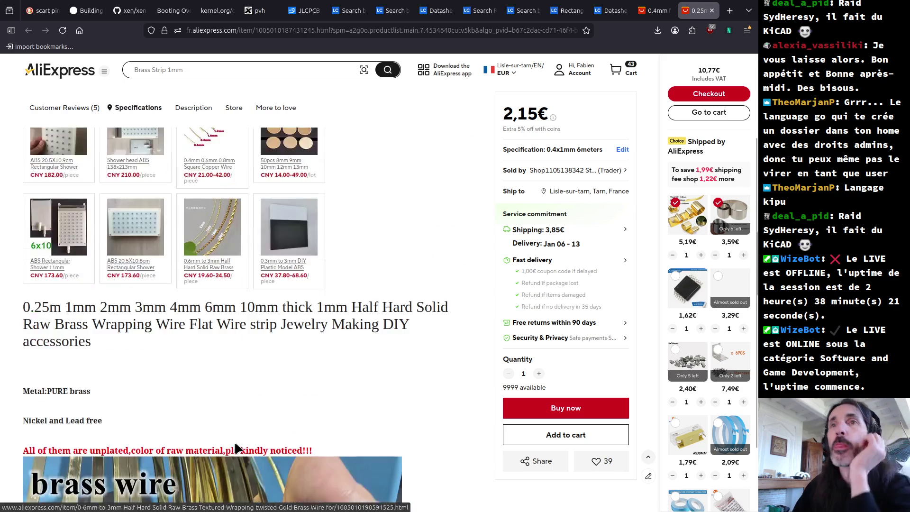
scroll(229, 443, "down", 5)
scroll(229, 444, "down", 4)
scroll(229, 446, "down", 3)
scroll(229, 445, "down", 5)
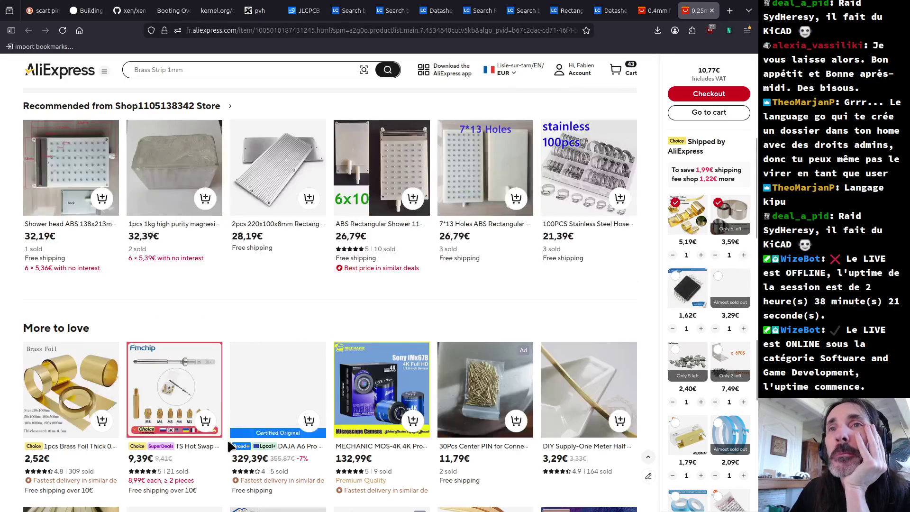
scroll(228, 443, "down", 4)
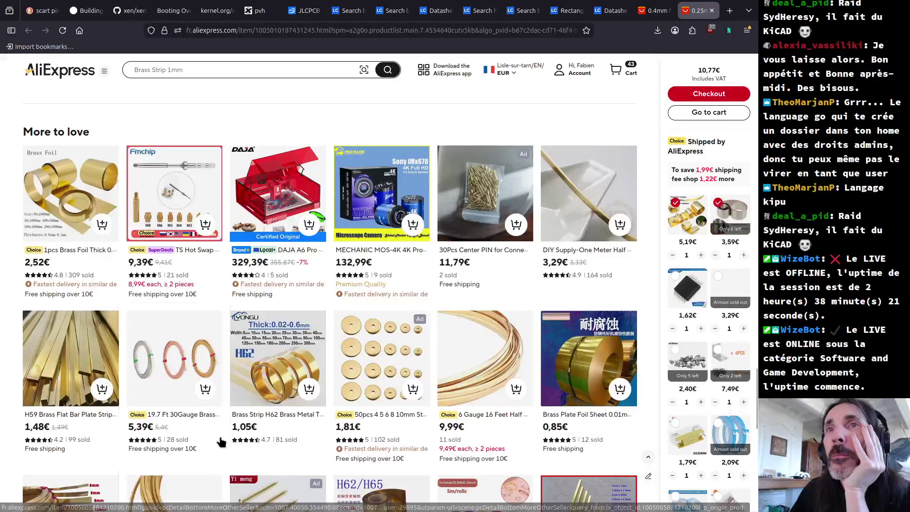
scroll(220, 436, "down", 4)
scroll(542, 262, "up", 1)
mouse_move(483, 271)
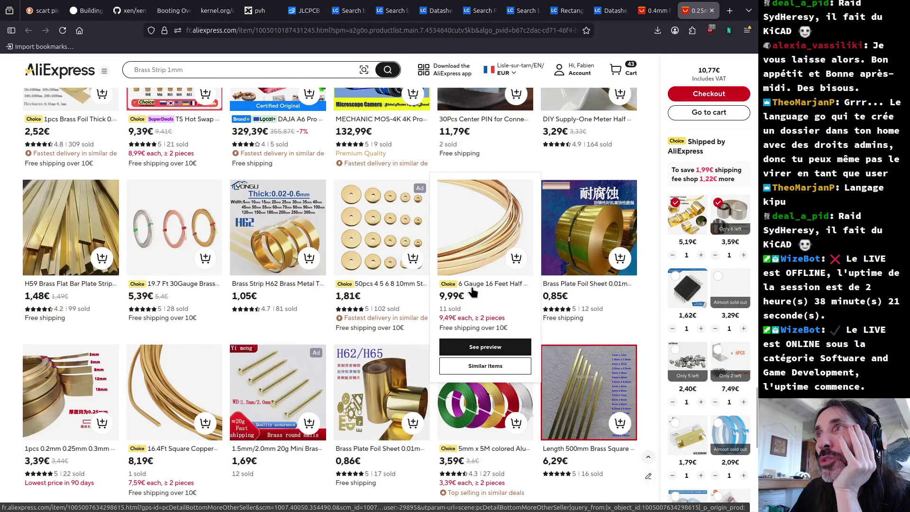
scroll(476, 287, "down", 4)
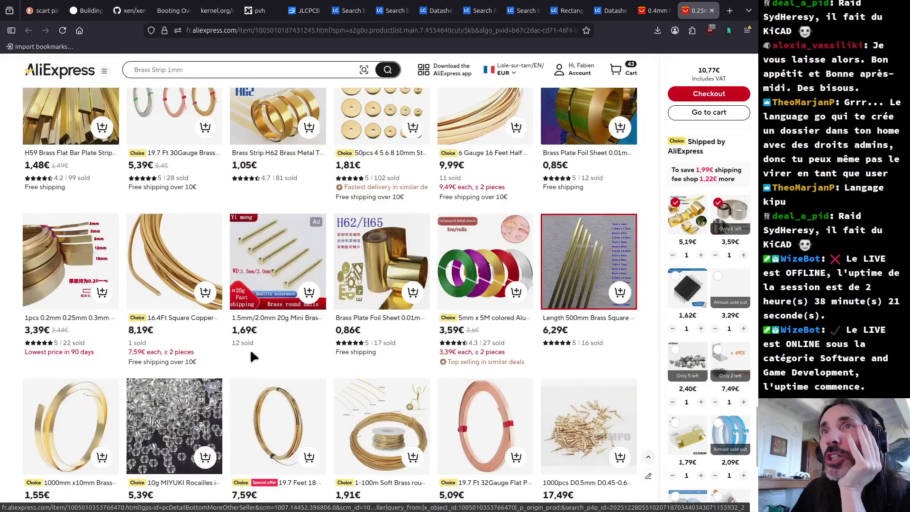
scroll(251, 353, "down", 1)
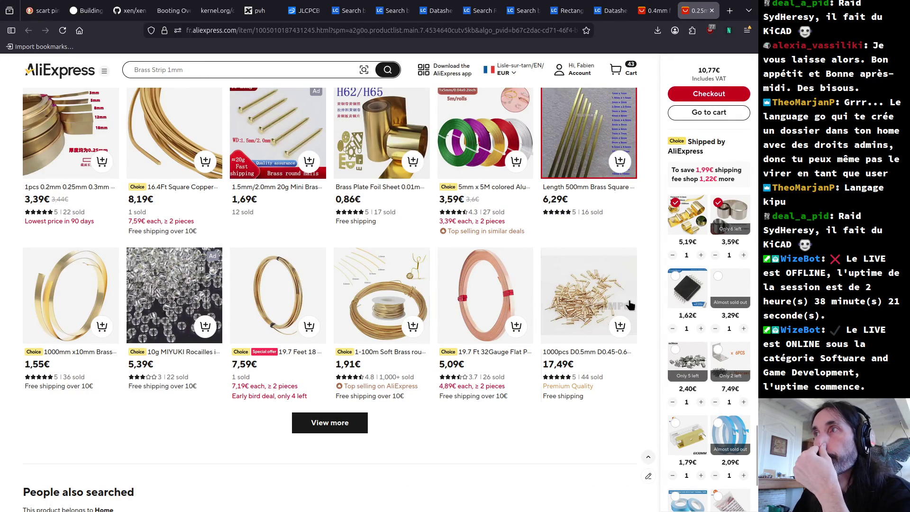
left_click(565, 299)
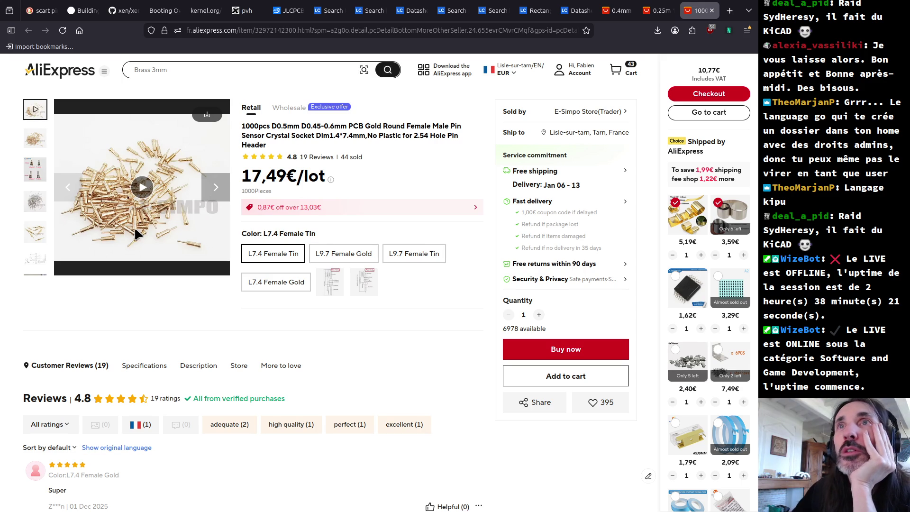
- Review the socket specs, then open the 100pcs 2.54mm 2x25P pin header with L30MM selected
scroll(155, 264, "down", 10)
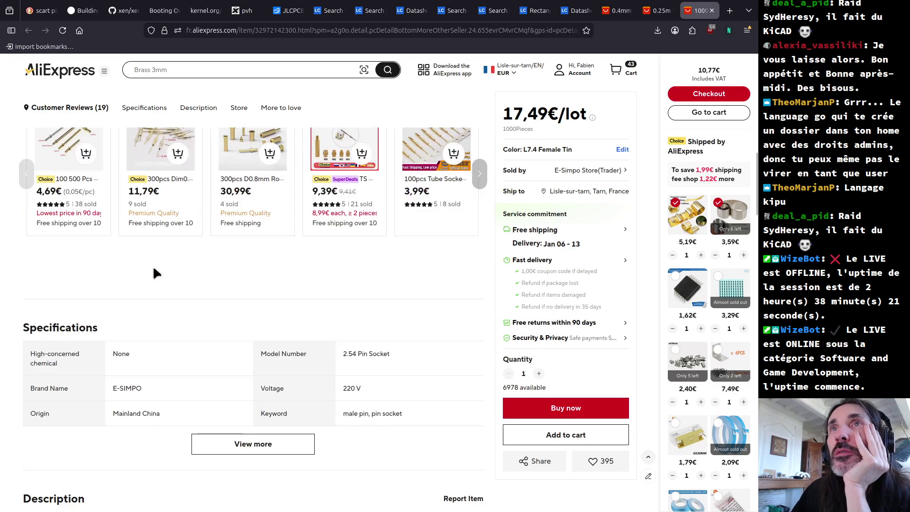
scroll(152, 268, "down", 4)
scroll(153, 269, "down", 3)
scroll(151, 268, "down", 2)
scroll(151, 268, "down", 3)
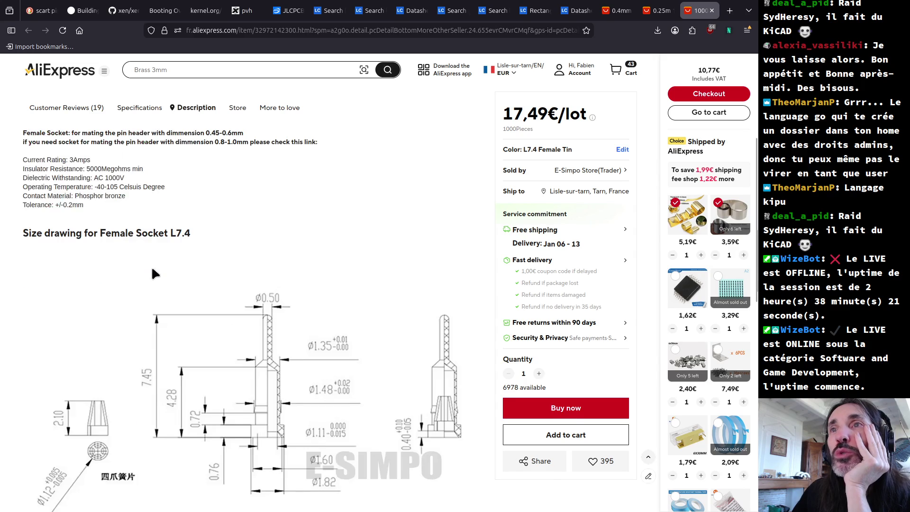
scroll(152, 268, "down", 4)
scroll(152, 269, "down", 5)
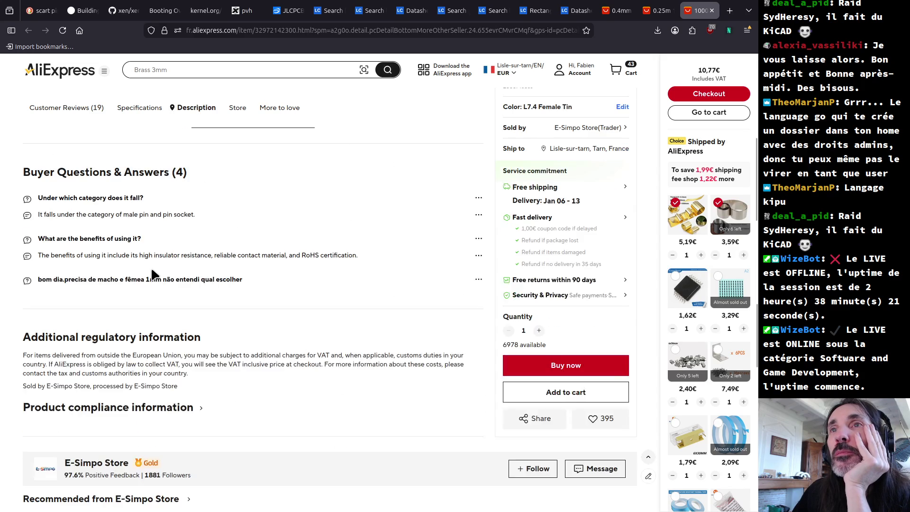
scroll(151, 270, "down", 5)
scroll(152, 269, "down", 3)
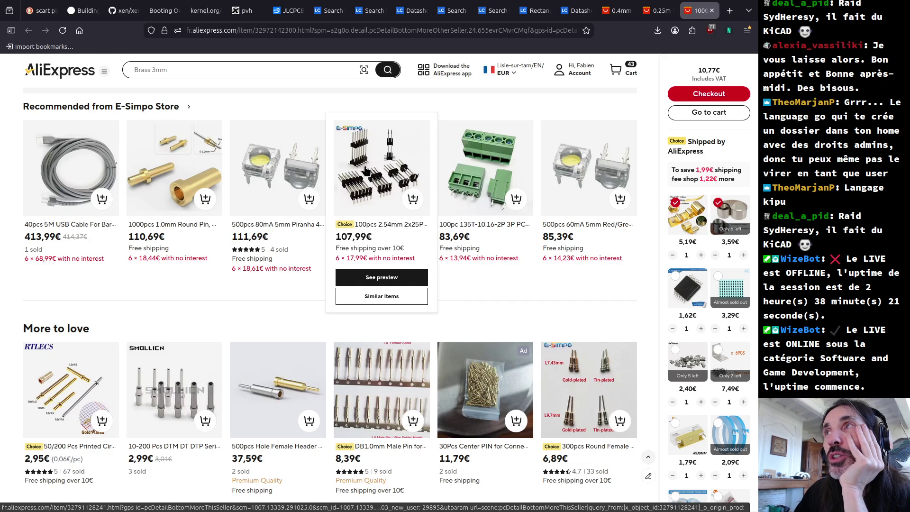
left_click(365, 170)
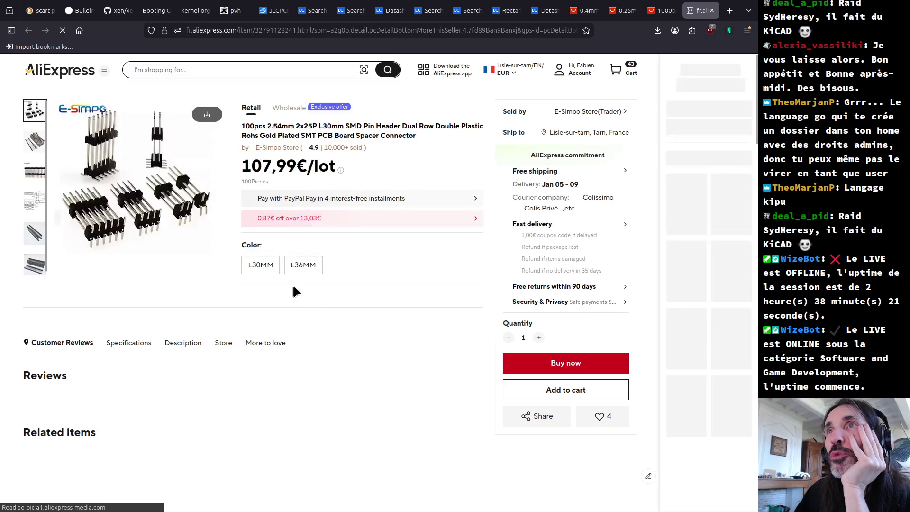
left_click(260, 266)
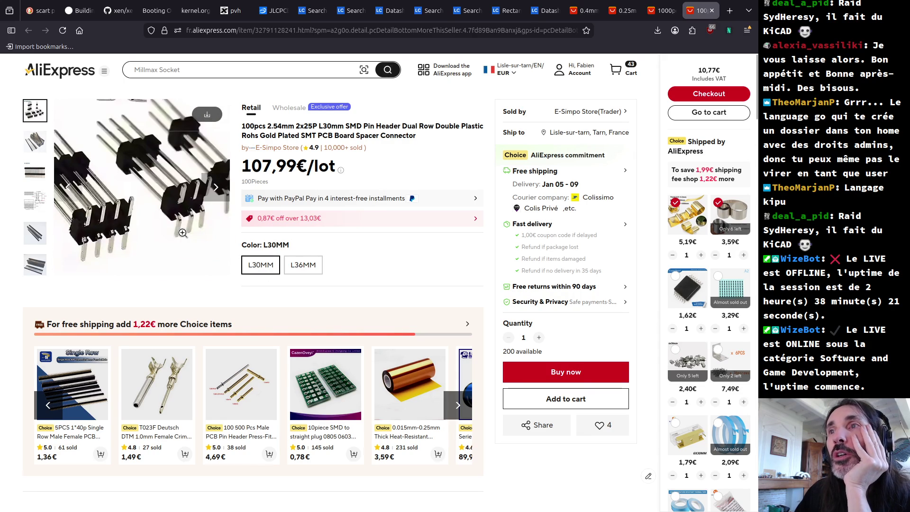
scroll(183, 234, "down", 10)
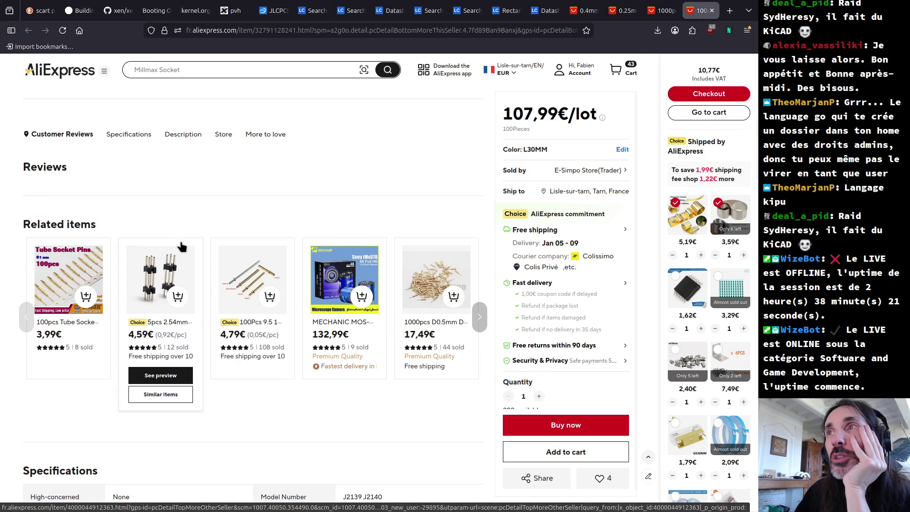
scroll(181, 246, "down", 5)
scroll(178, 242, "down", 5)
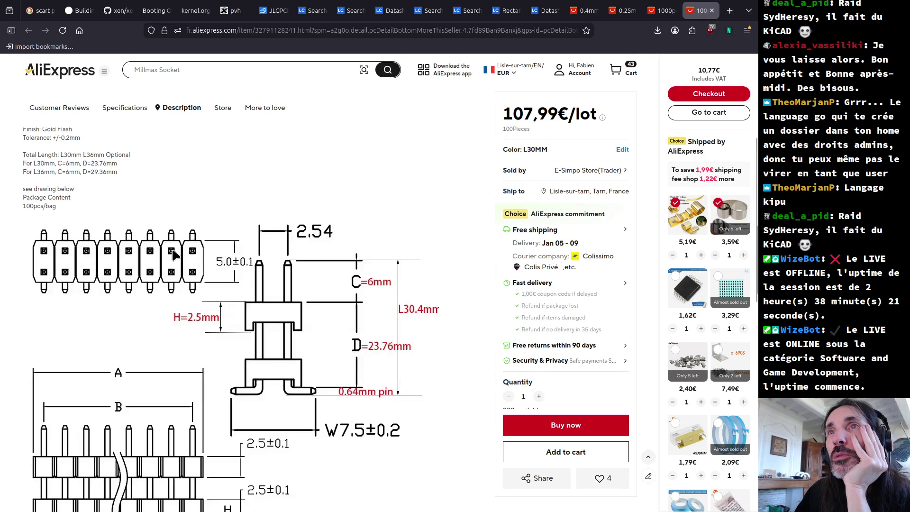
scroll(173, 254, "down", 2)
scroll(173, 255, "down", 5)
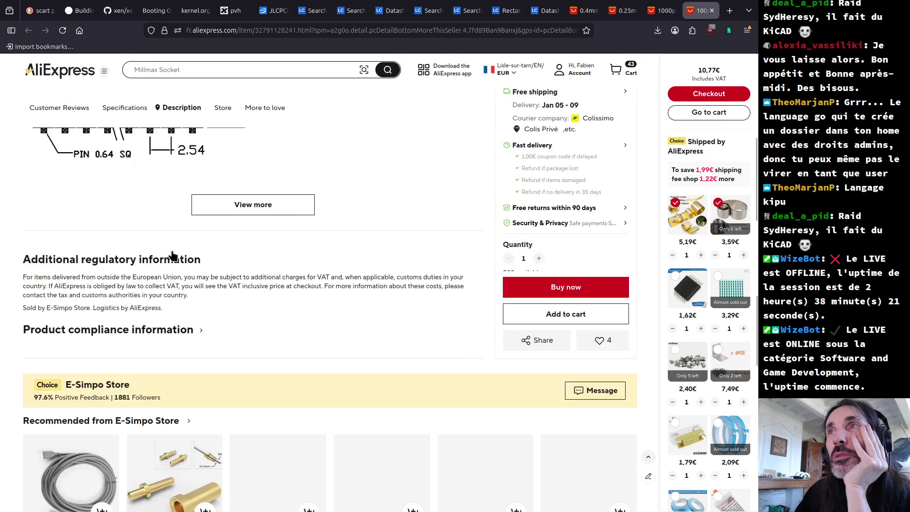
scroll(174, 254, "down", 5)
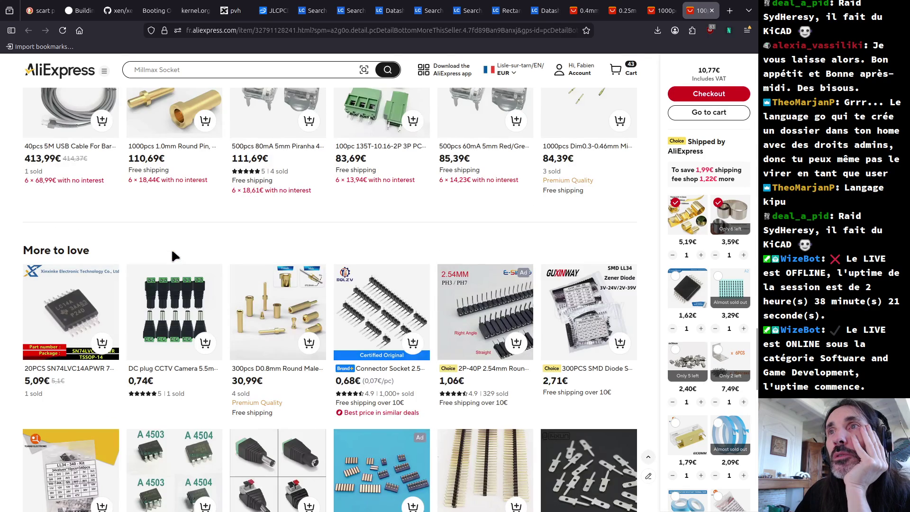
scroll(171, 248, "down", 5)
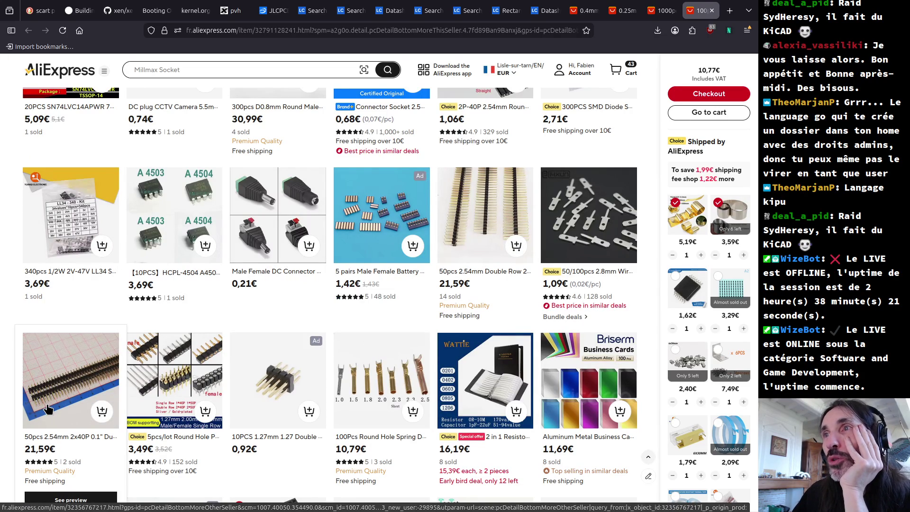
scroll(48, 408, "down", 5)
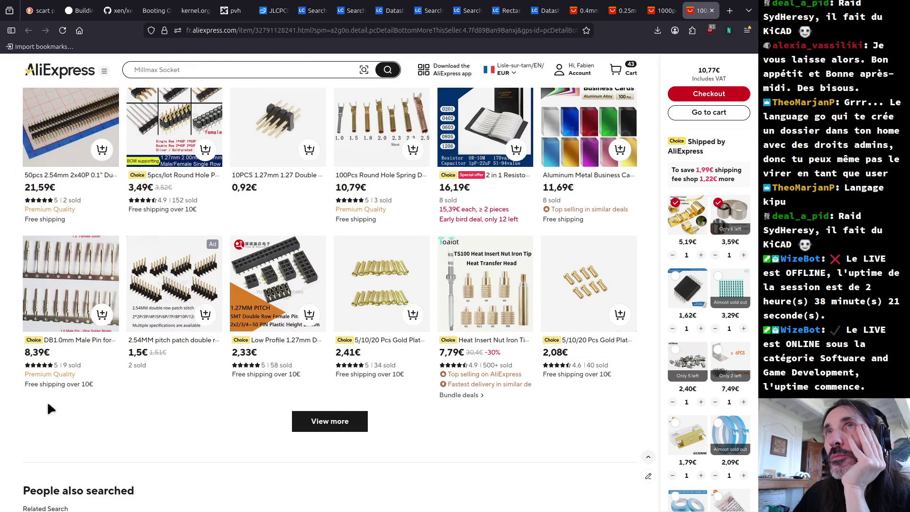
- Search AliExpress for 'femal pinheader fork' and sort the results cheapest first
left_click(212, 63)
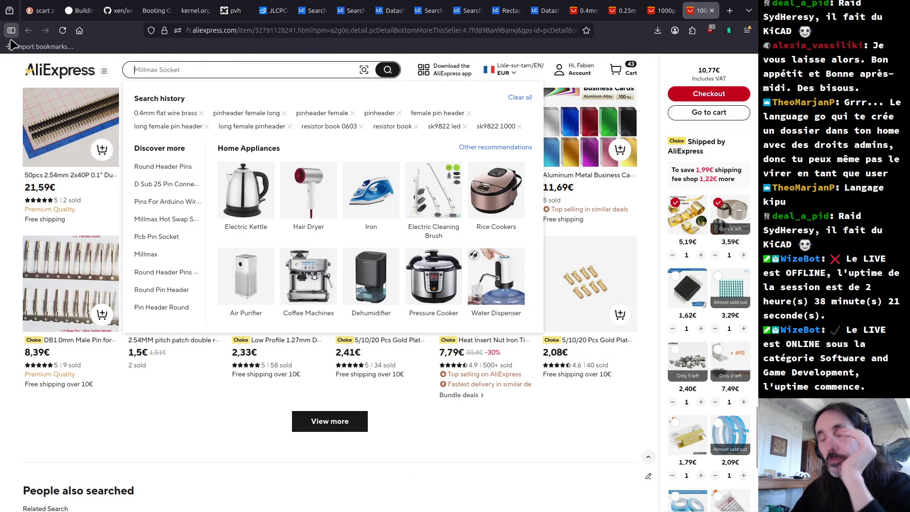
type("brass fem")
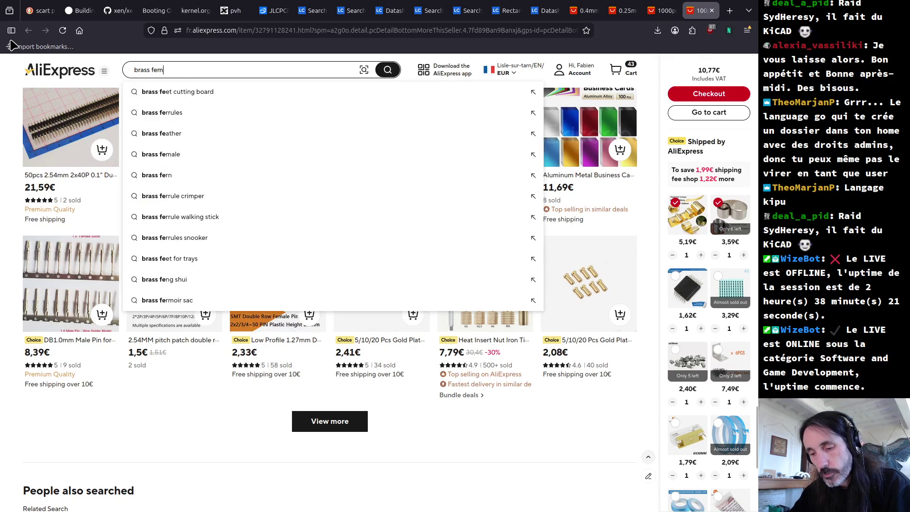
type("ale conen")
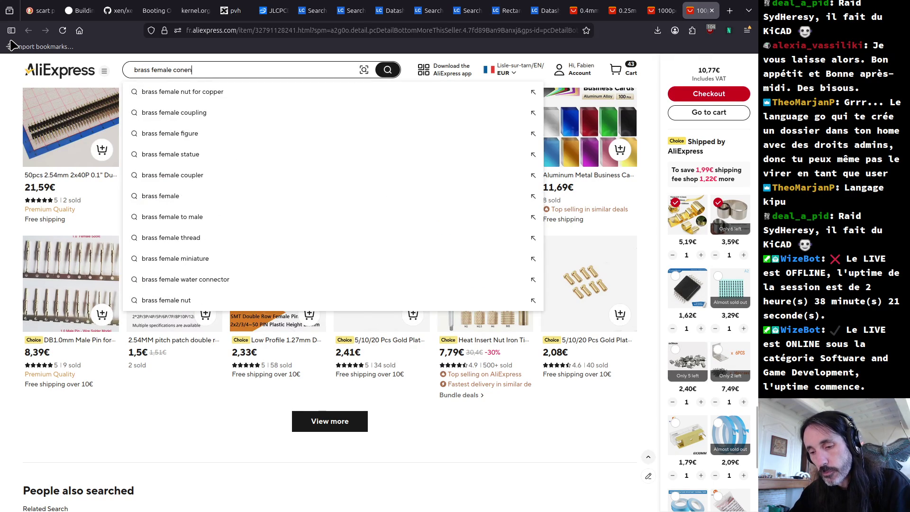
key("BackSpace")
key("BackSpace")
key("BackSpace")
key("BackSpace")
key("BackSpace")
key("BackSpace")
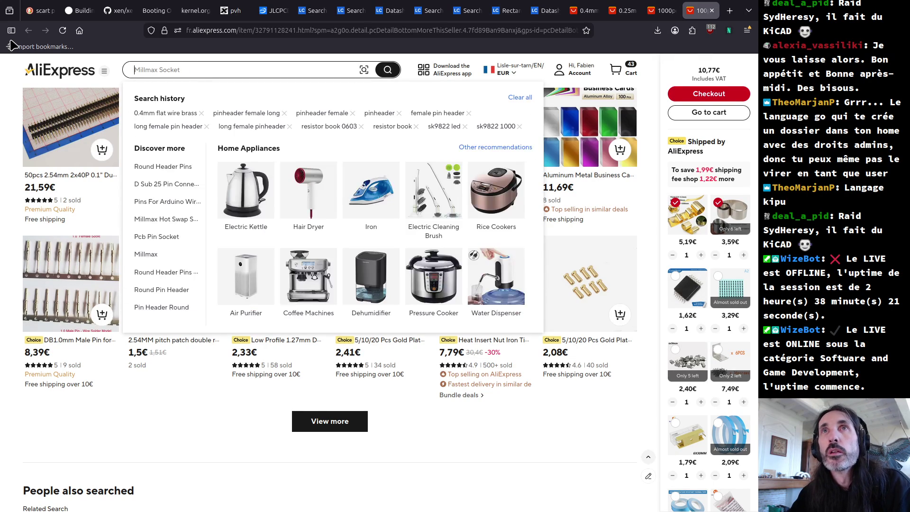
type("femal p")
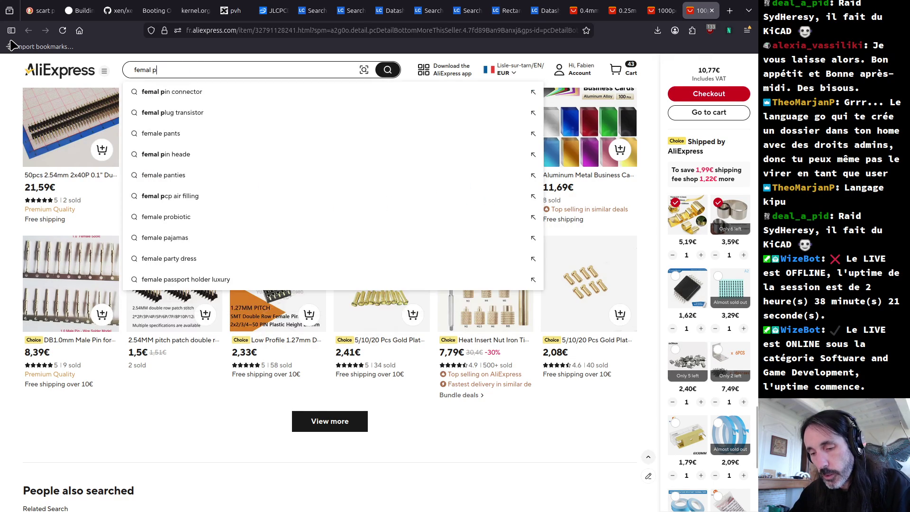
type("inheader fork")
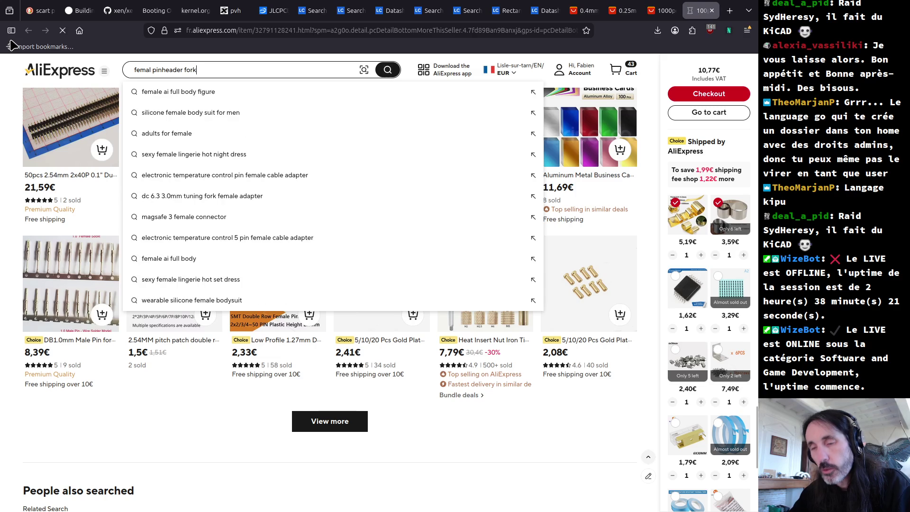
key("Return")
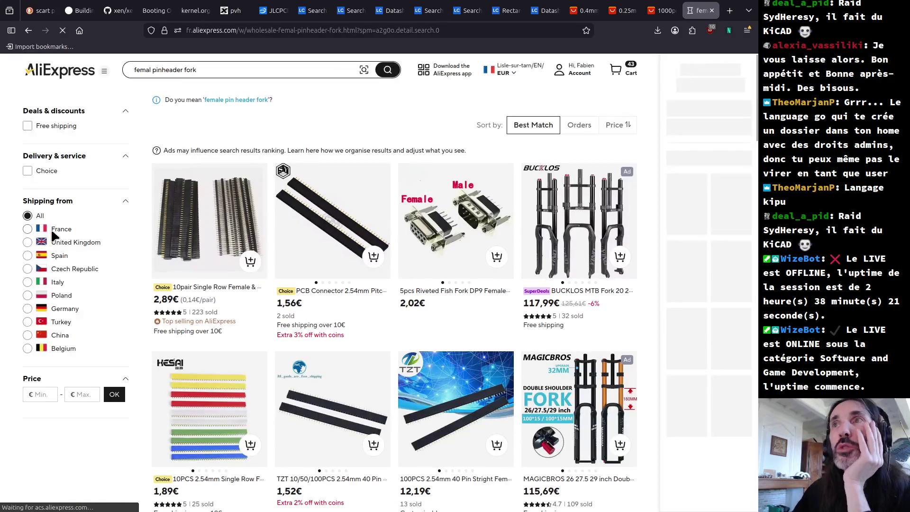
left_click(616, 125)
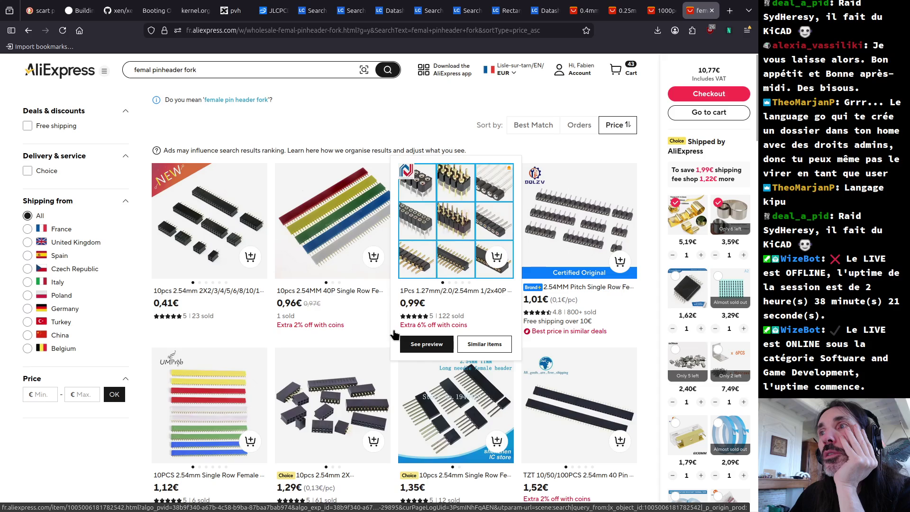
- Open the 10pcs 2.54mm female long-pin 11mm header listing and pick its 10Pin version
scroll(440, 440, "down", 2)
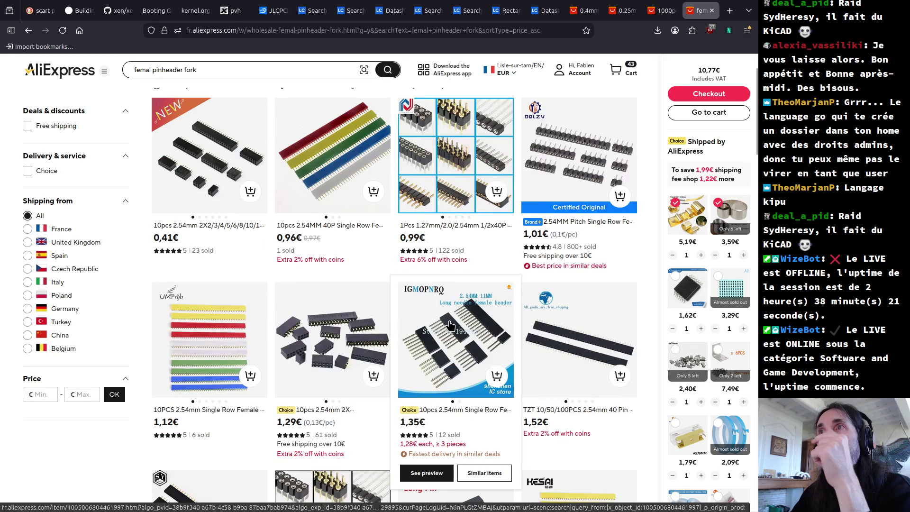
left_click(441, 353)
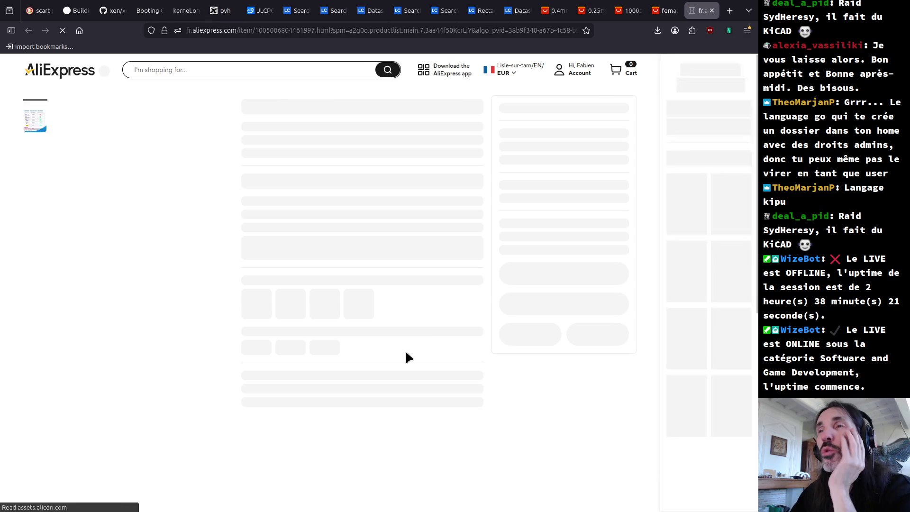
left_click(429, 246)
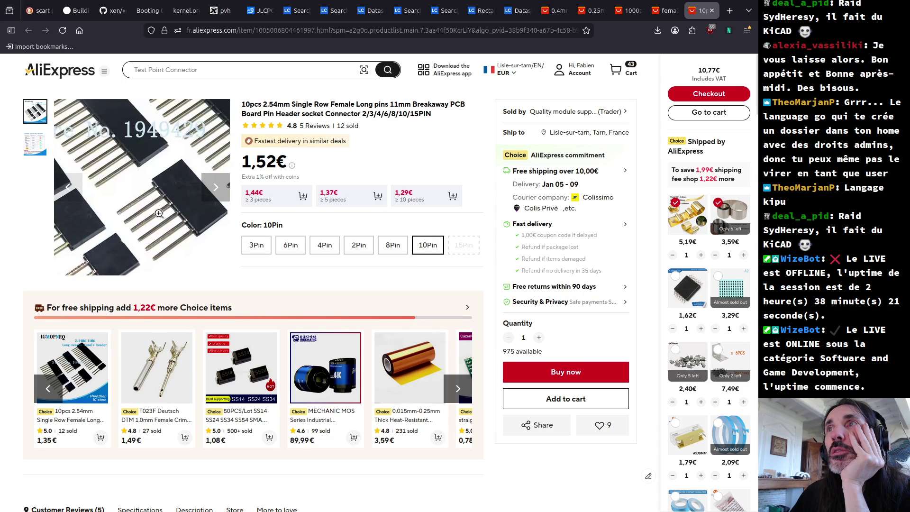
- Search My Orders for female long pin header orders using several query variations
mouse_move(582, 75)
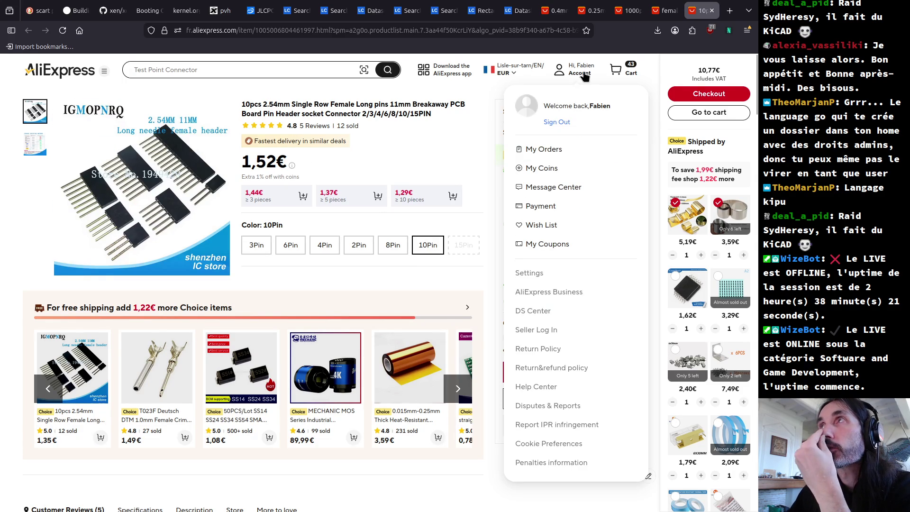
left_click(557, 149)
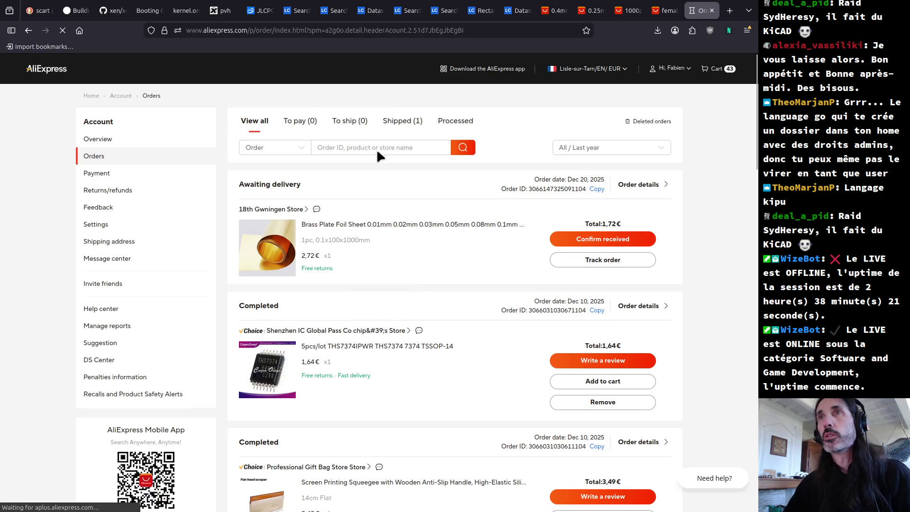
type("female l")
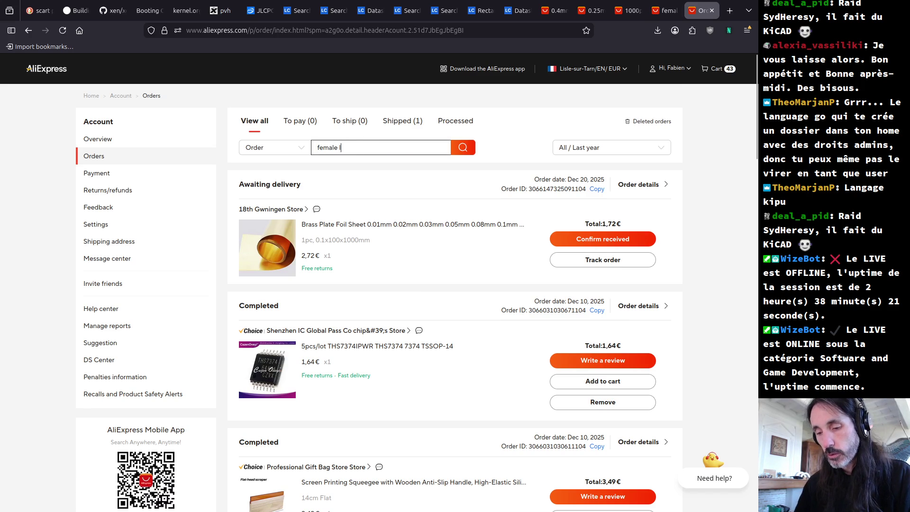
type("ong")
key("Return")
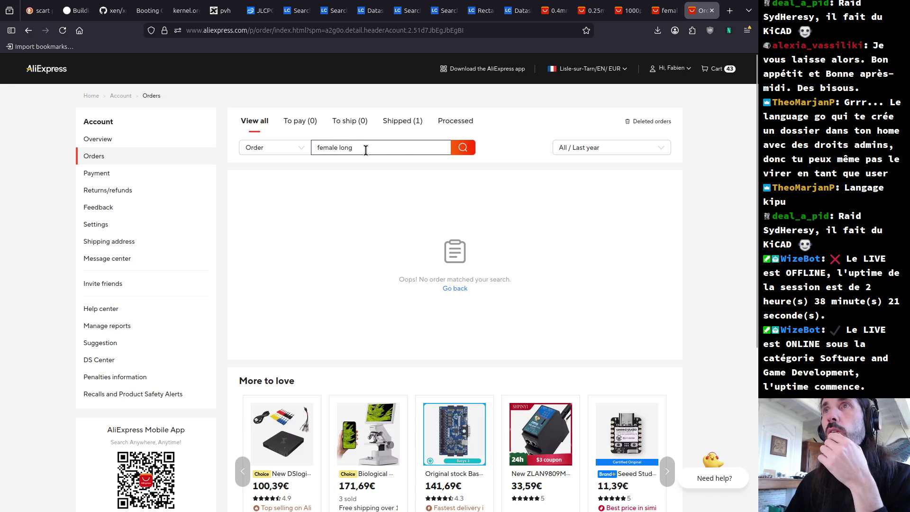
key("BackSpace")
key("BackSpace")
key("BackSpace")
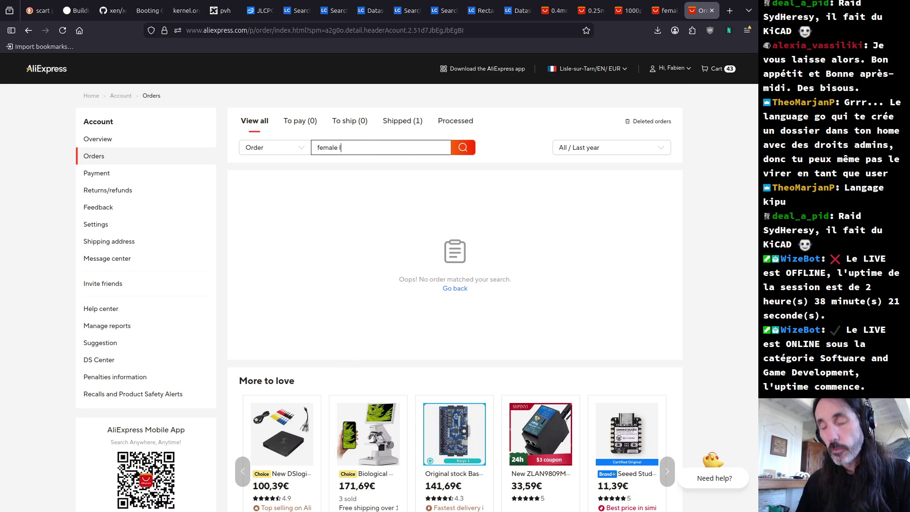
type("header")
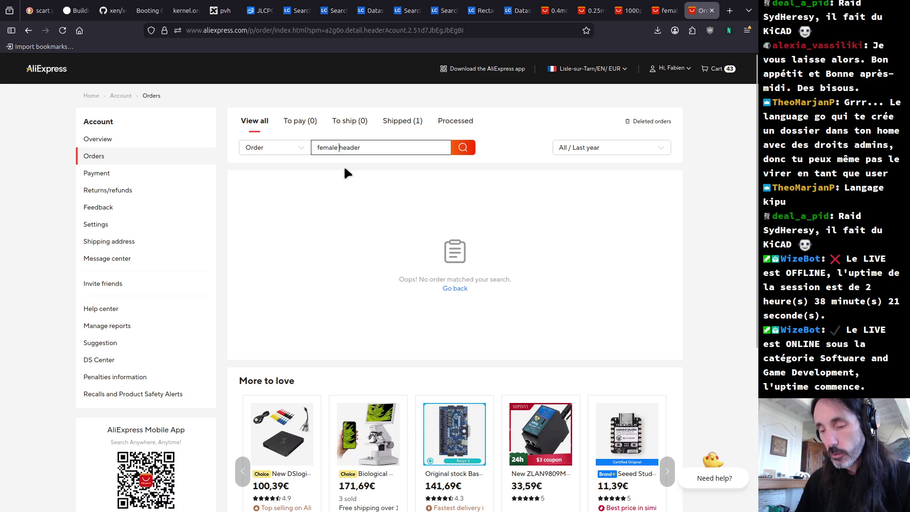
type("pin")
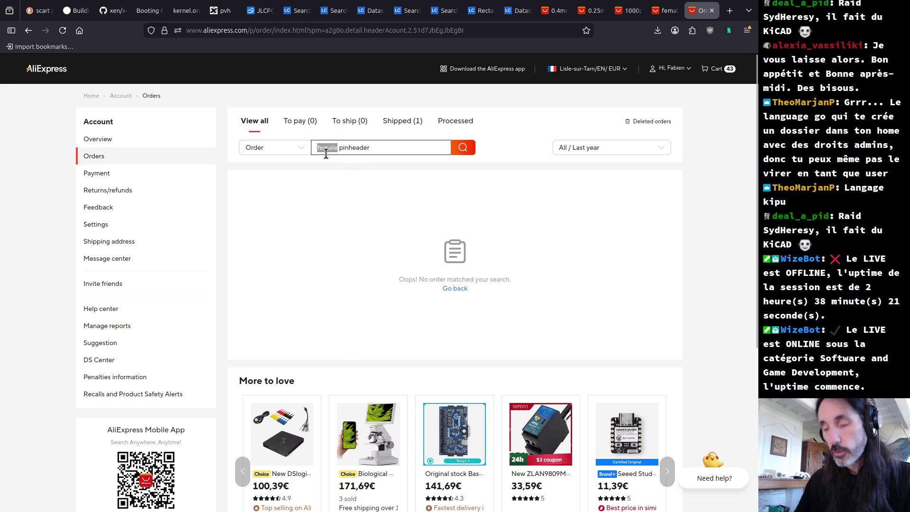
key("BackSpace")
type("long")
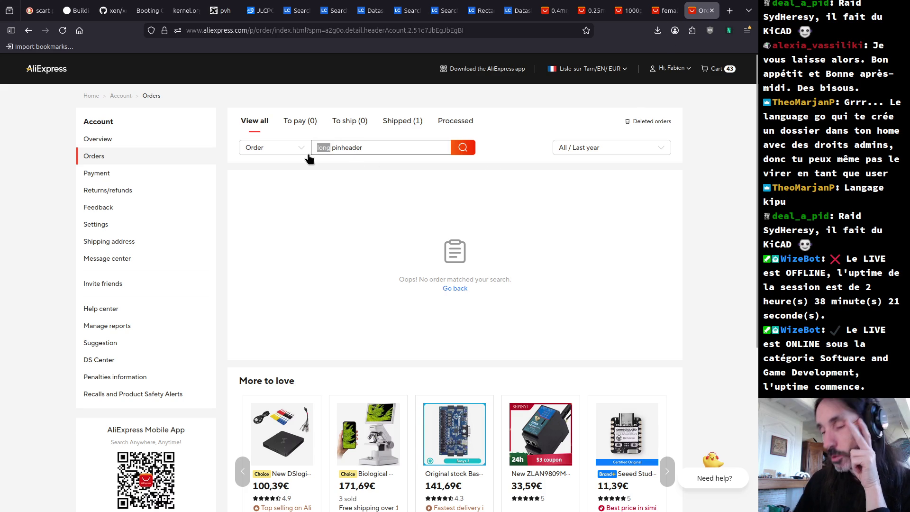
key("BackSpace")
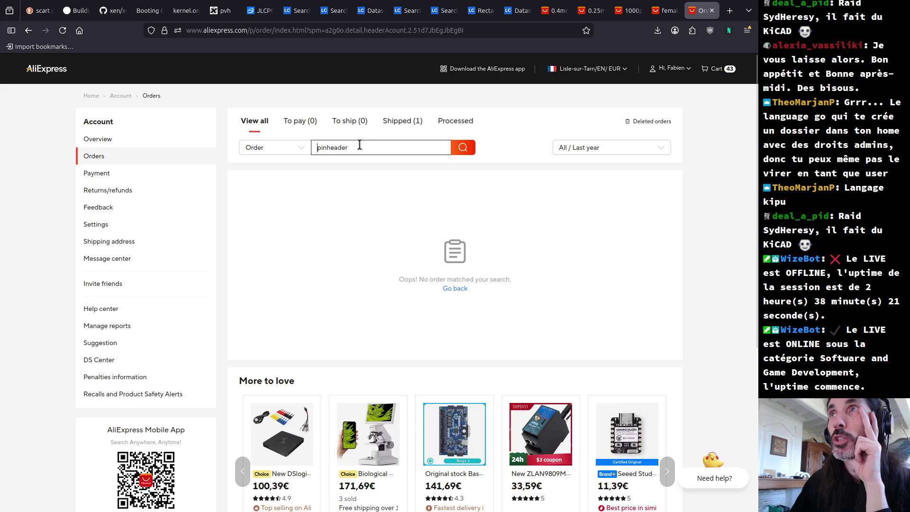
- Filter orders by Shipped, then View all, and finish on the account Overview
left_click(391, 123)
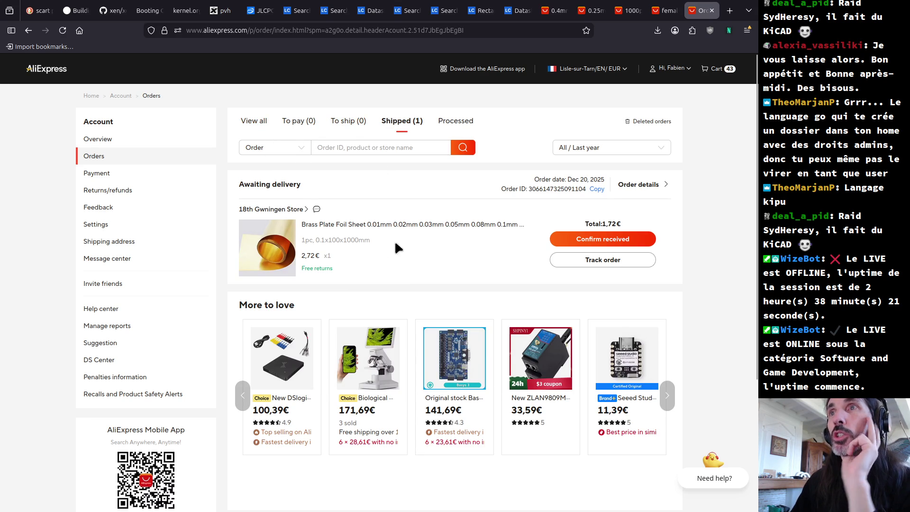
left_click(260, 118)
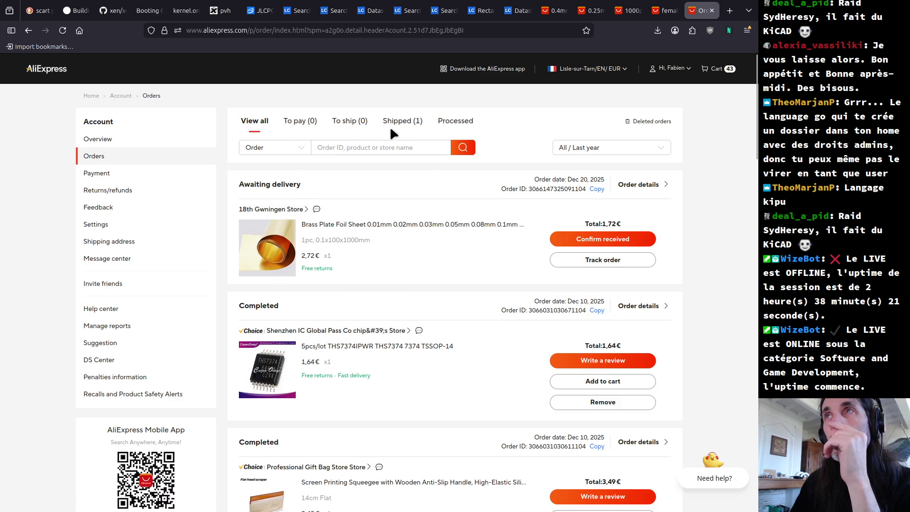
left_click(114, 139)
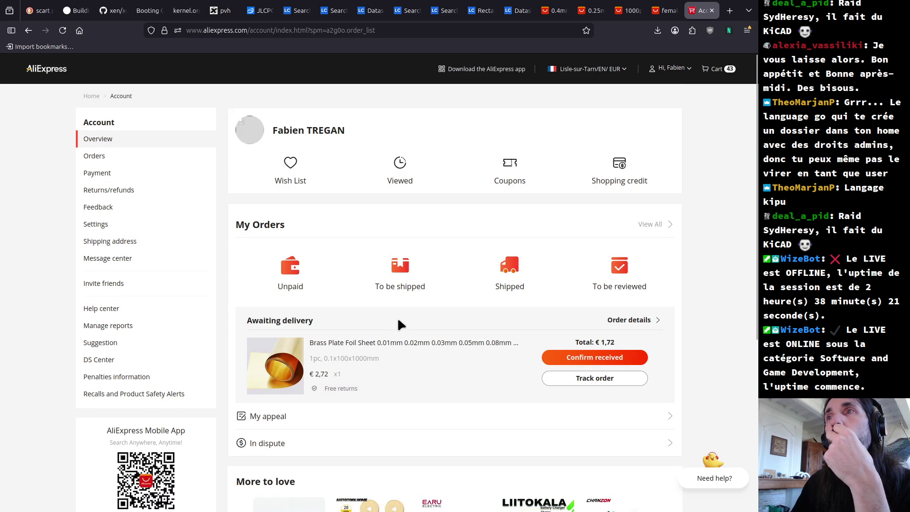
- Search the past orders list for 'header'
left_click(107, 156)
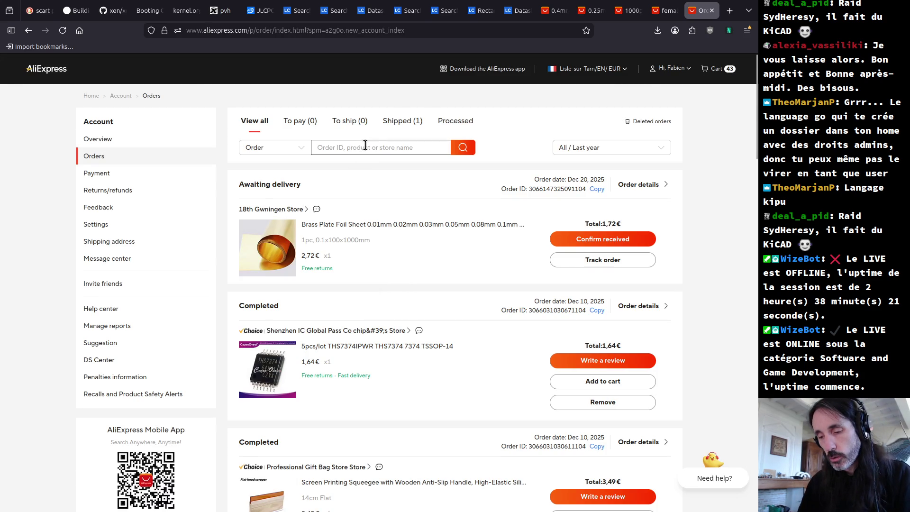
scroll(365, 147, "down", 8)
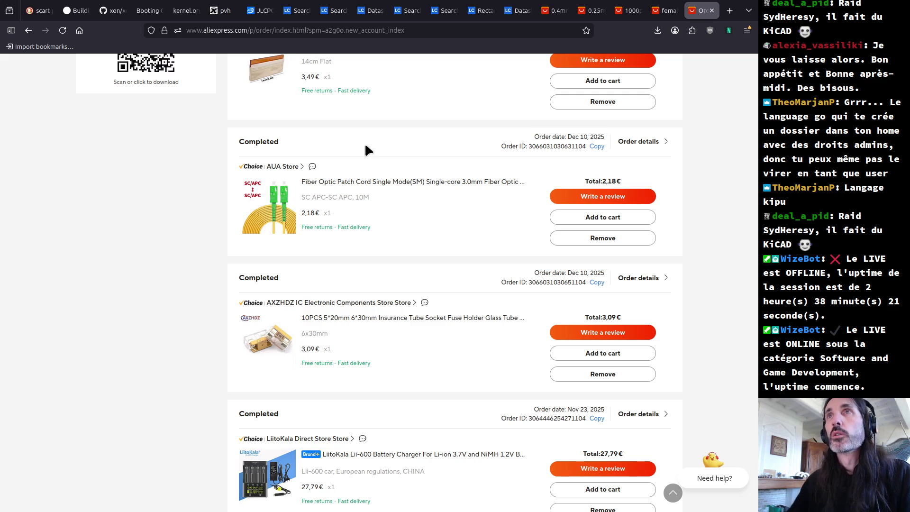
scroll(365, 146, "up", 8)
left_click(335, 103)
type("he")
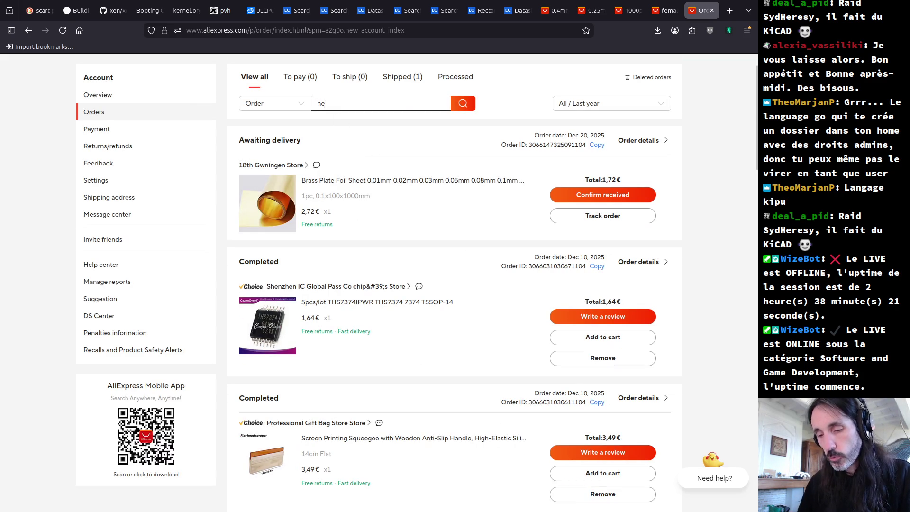
type("ader")
key("Return")
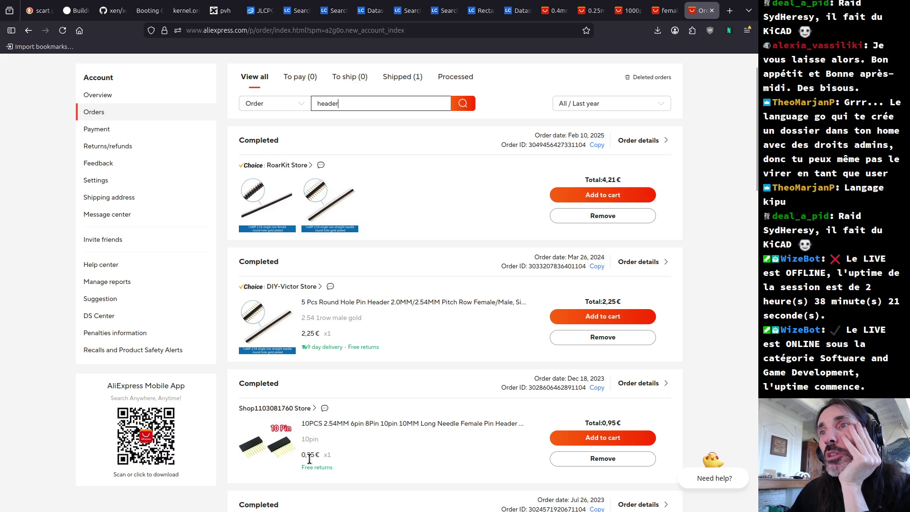
- Try the 10PCS long-needle header item link, close its 404 page, and return home
left_click(373, 425)
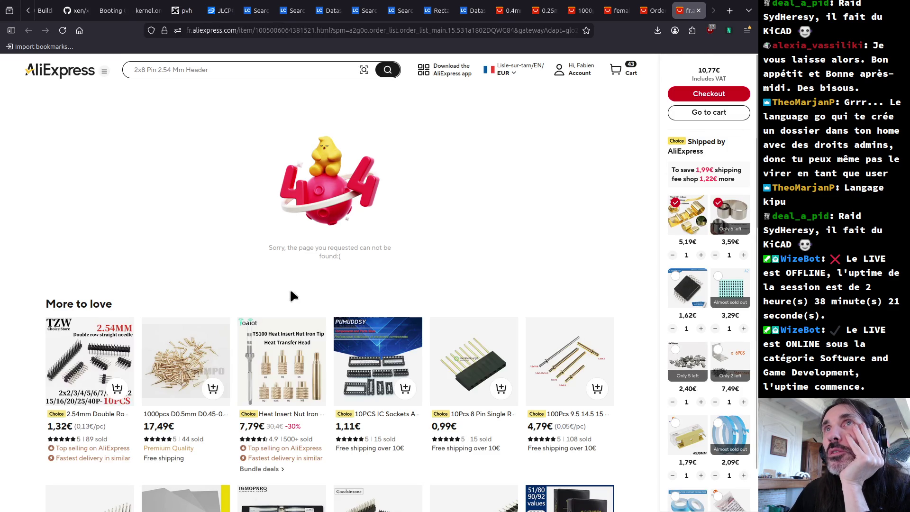
left_click(698, 11)
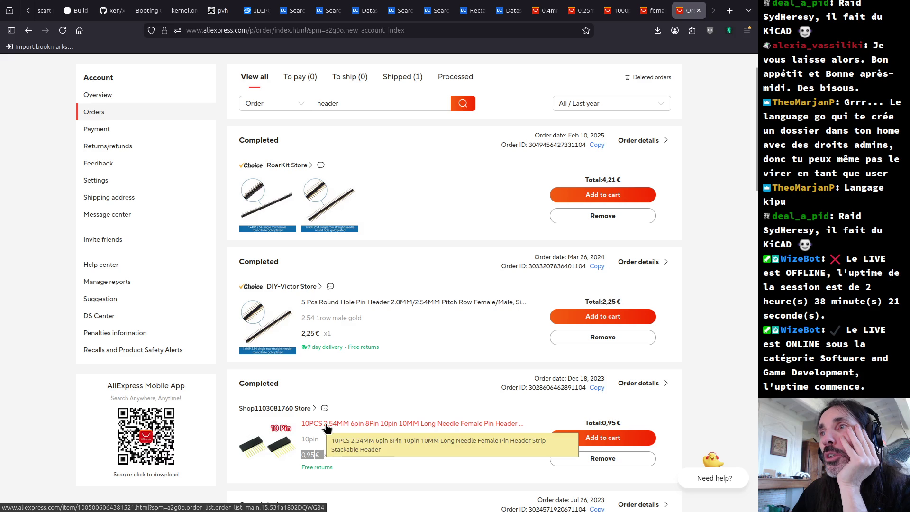
scroll(308, 124, "up", 1)
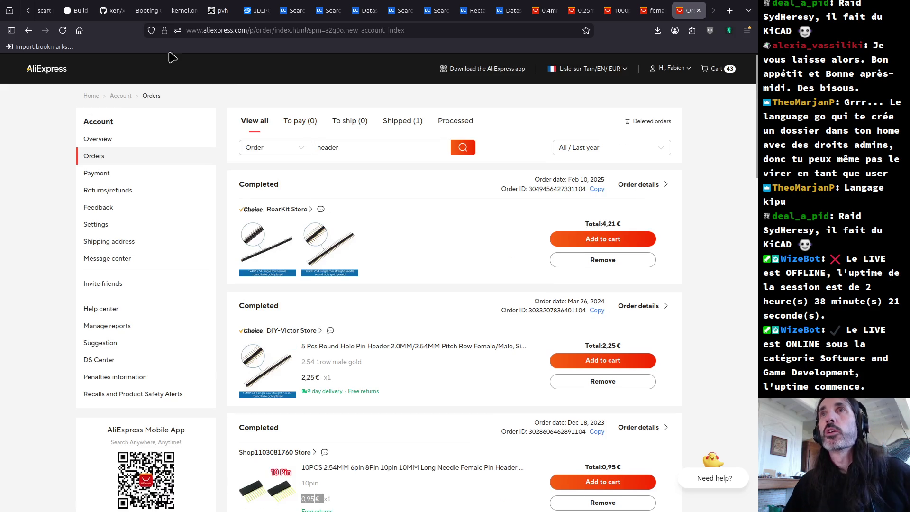
left_click(45, 70)
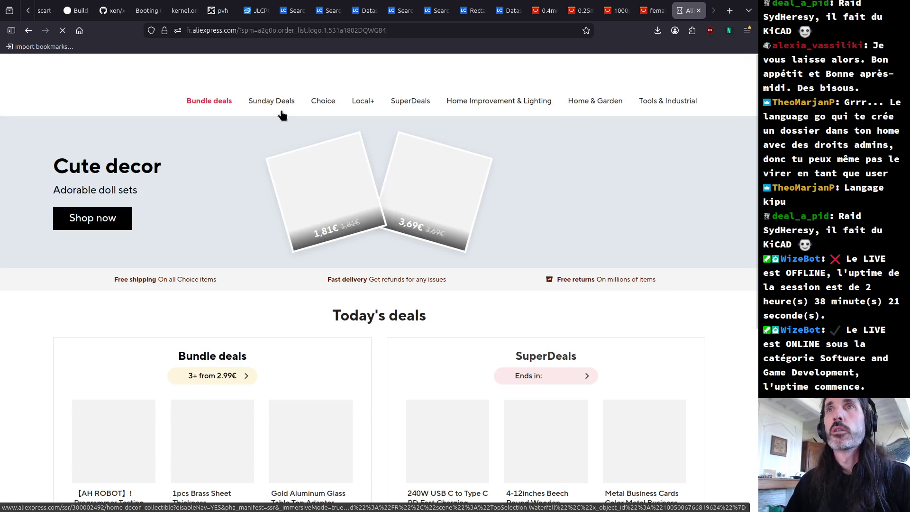
left_click(291, 71)
- Search AliExpress for 'long needle header'
type("long")
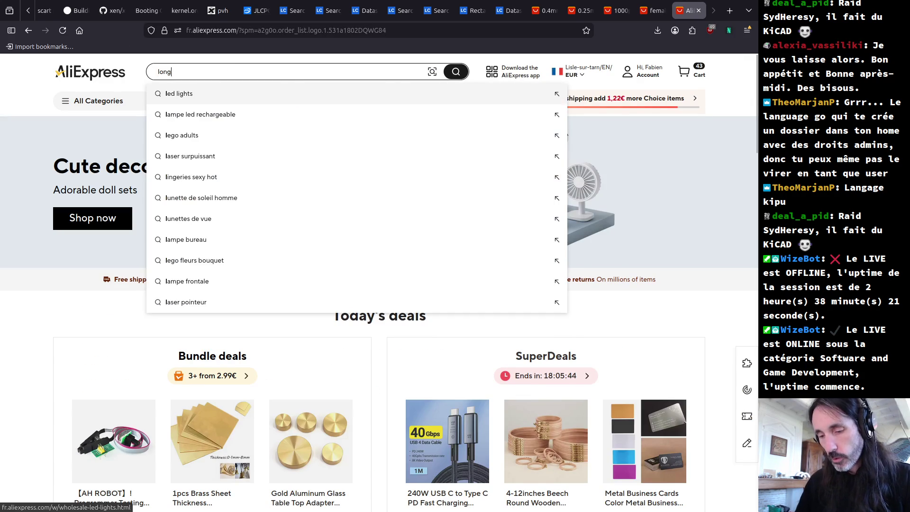
type(" needle")
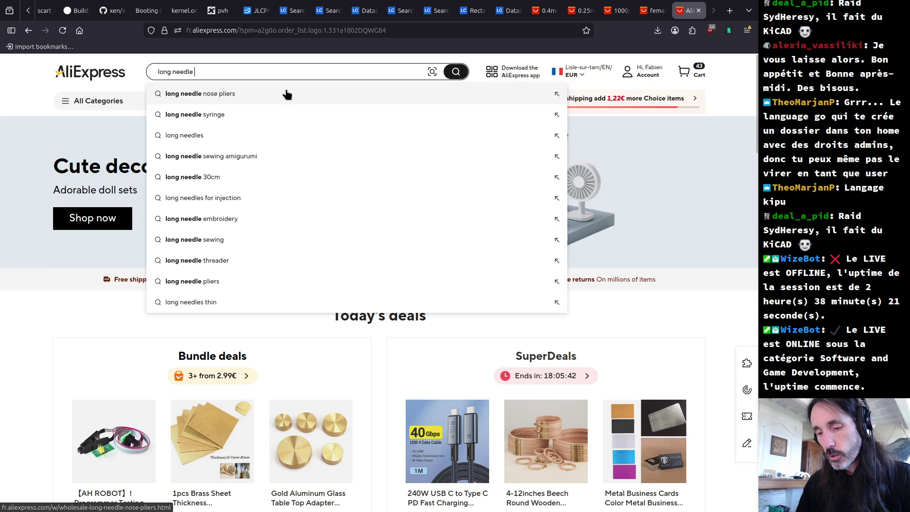
type(" female")
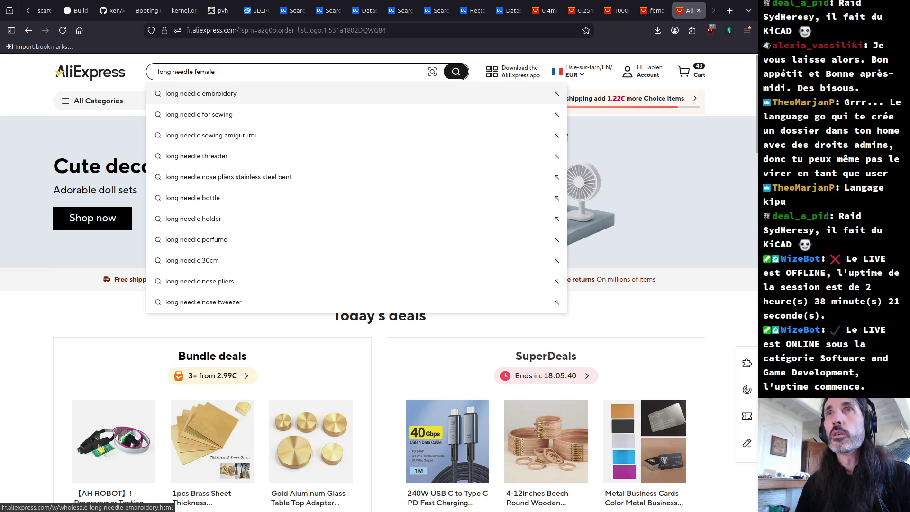
key("ctrl+BackSpace")
type("p")
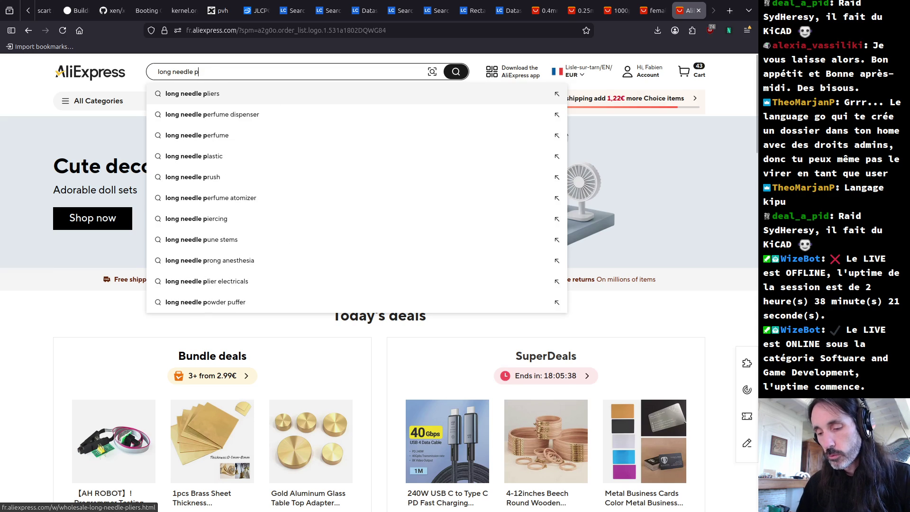
type("inheader")
key("Return")
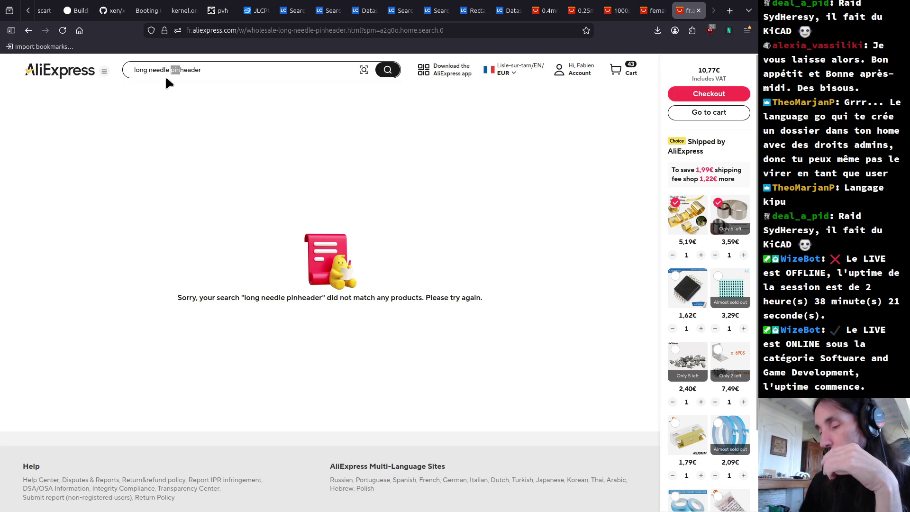
key("BackSpace")
key("Return")
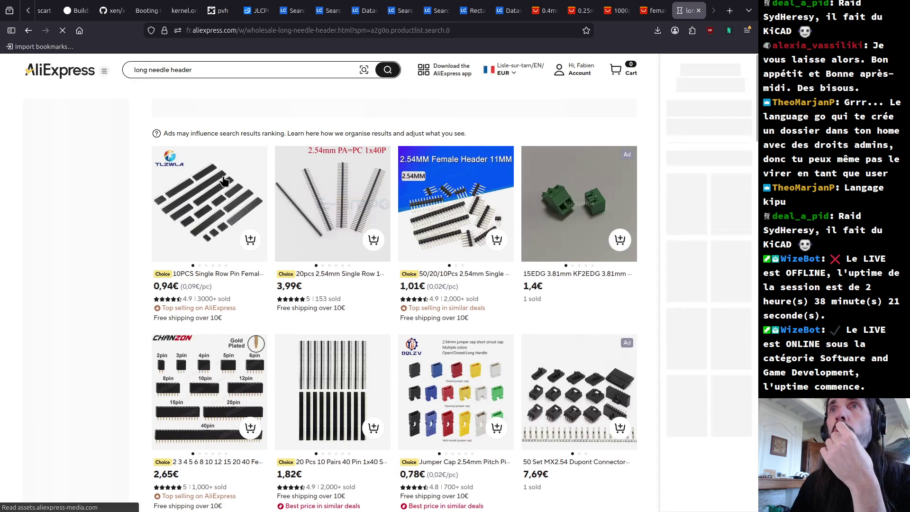
- Sort the results by price, lowest first, and restrict them to Choice items
left_click(628, 114)
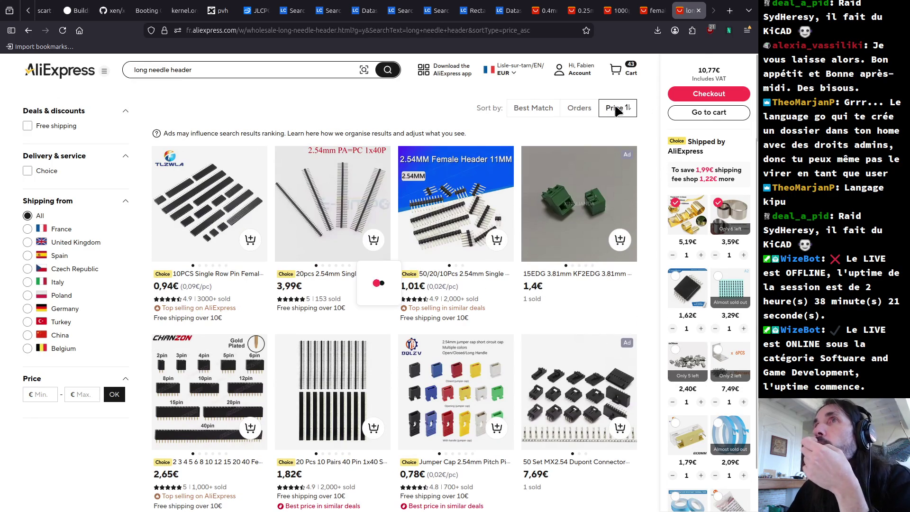
mouse_move(194, 218)
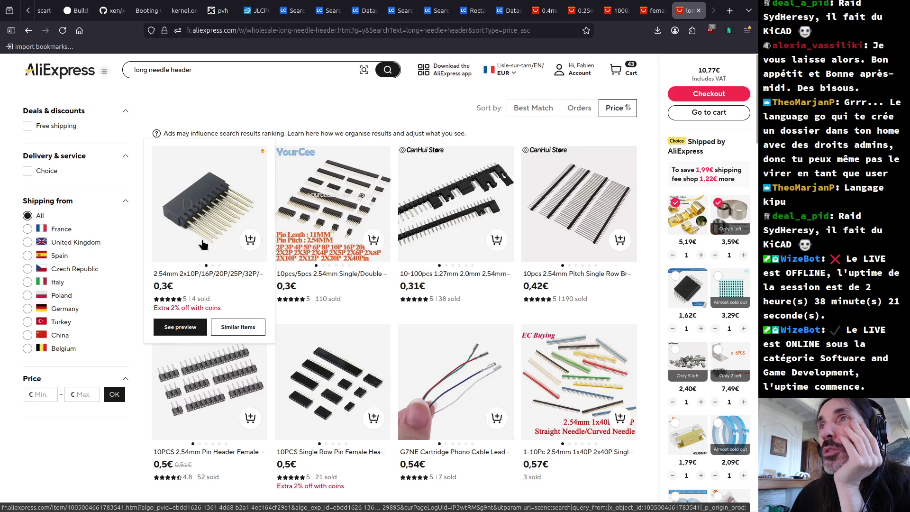
left_click(26, 171)
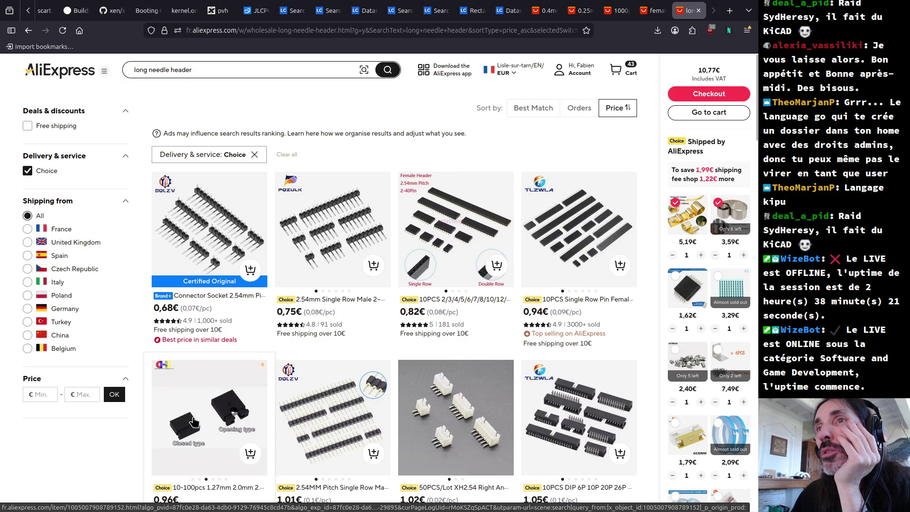
scroll(366, 406, "down", 5)
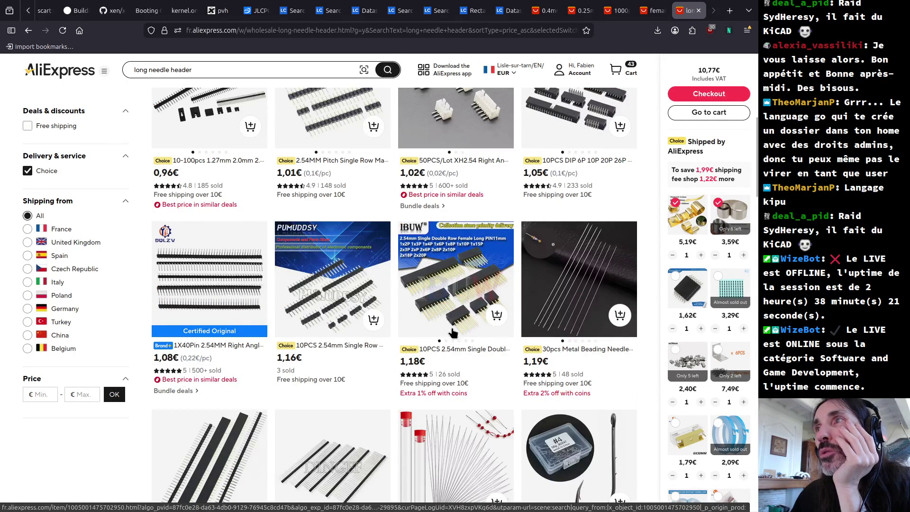
- Open the 10PCS long-pin female header listing and compare 1x3P, 1x4P, 1x6P and 2x20P prices
left_click(447, 353)
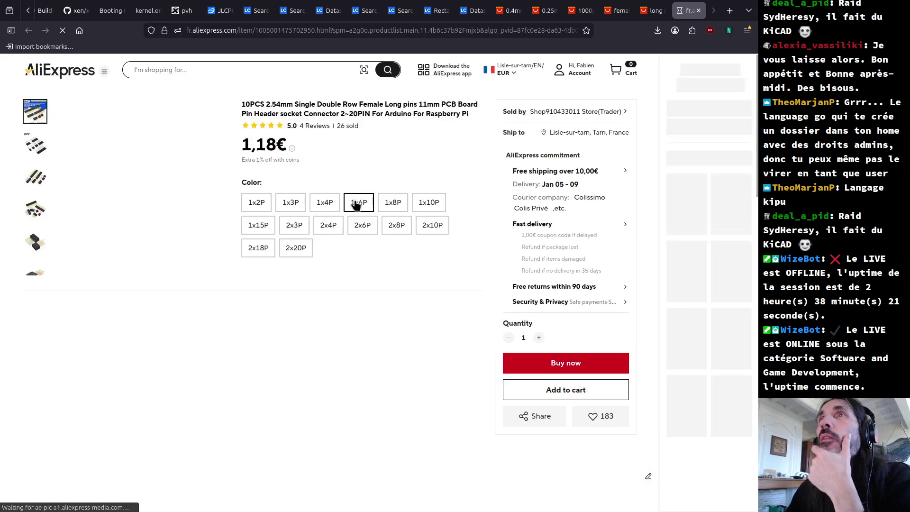
left_click(290, 200)
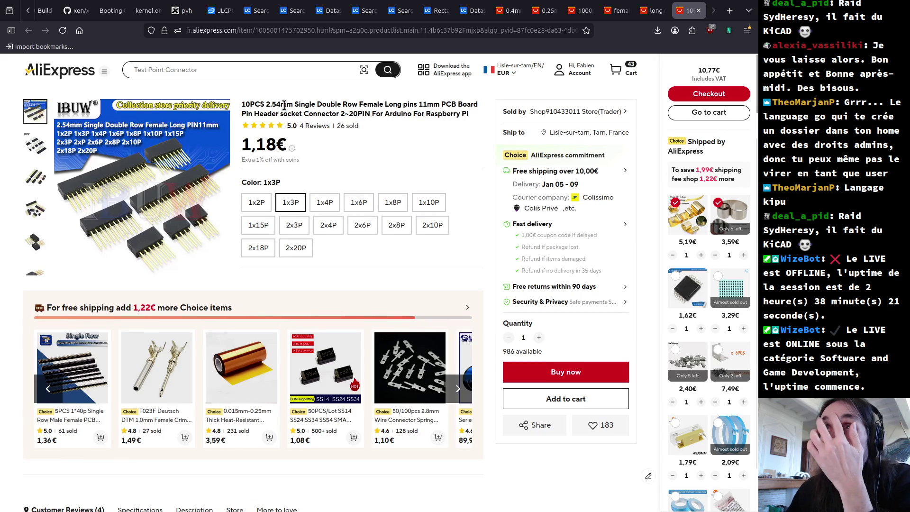
left_click_drag(293, 108, 443, 108)
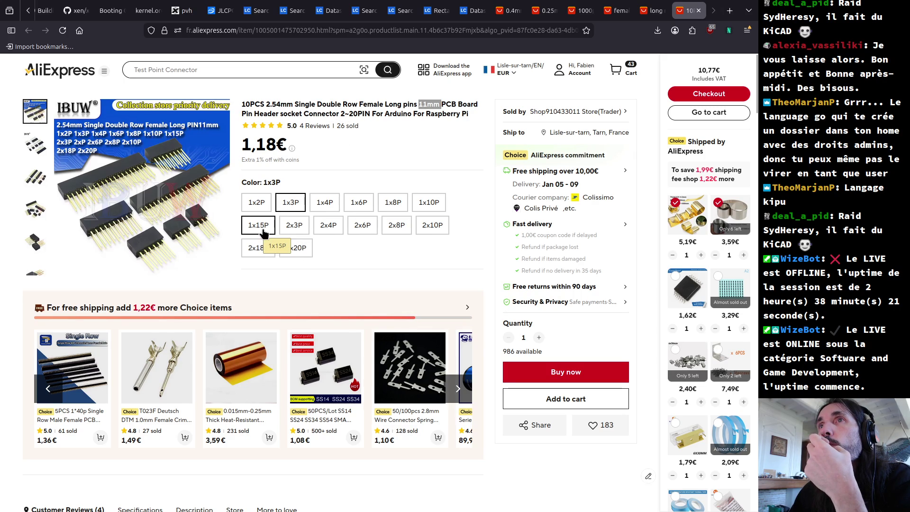
left_click_drag(240, 105, 262, 105)
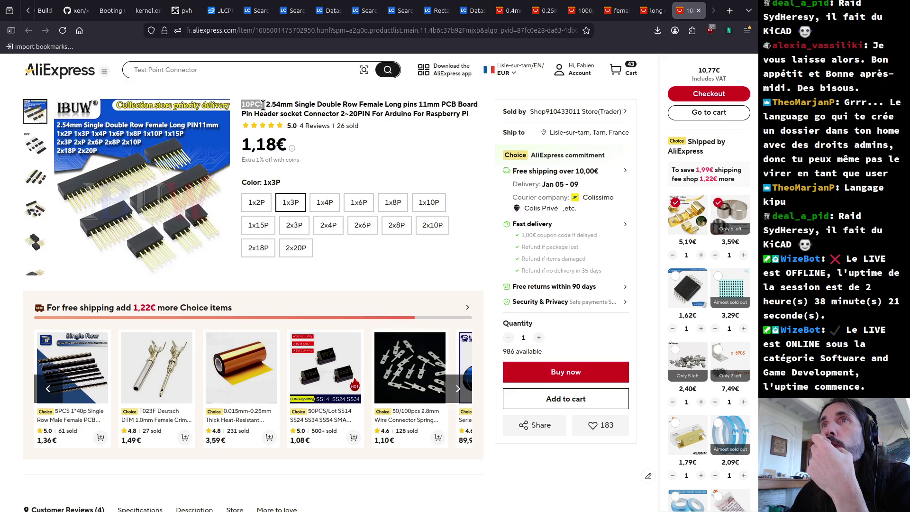
left_click(326, 204)
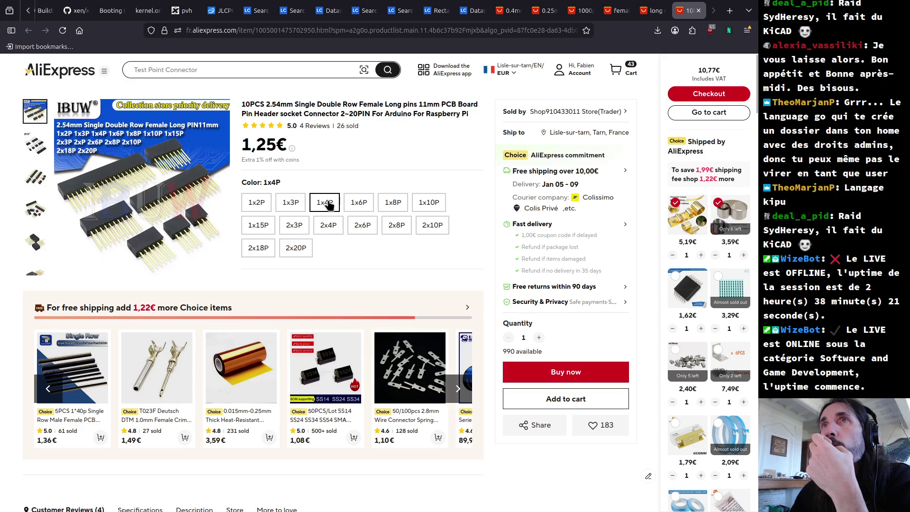
left_click(358, 203)
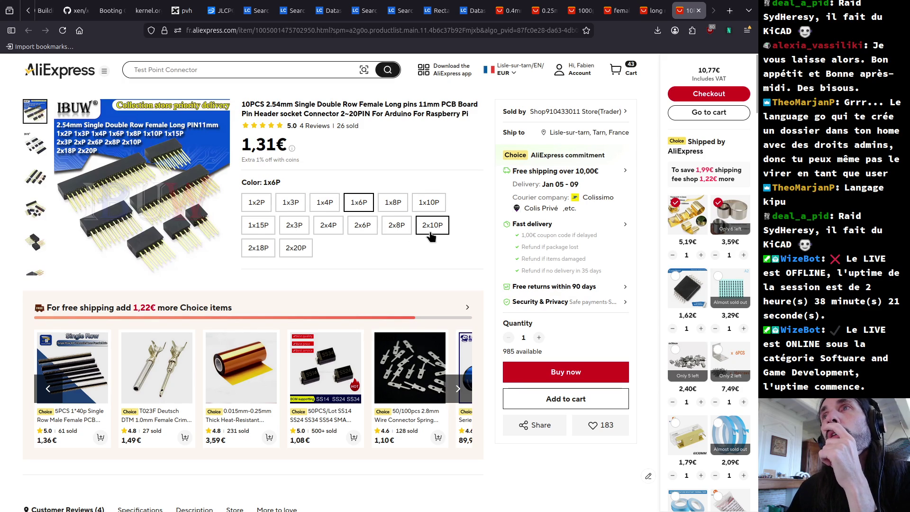
left_click(298, 249)
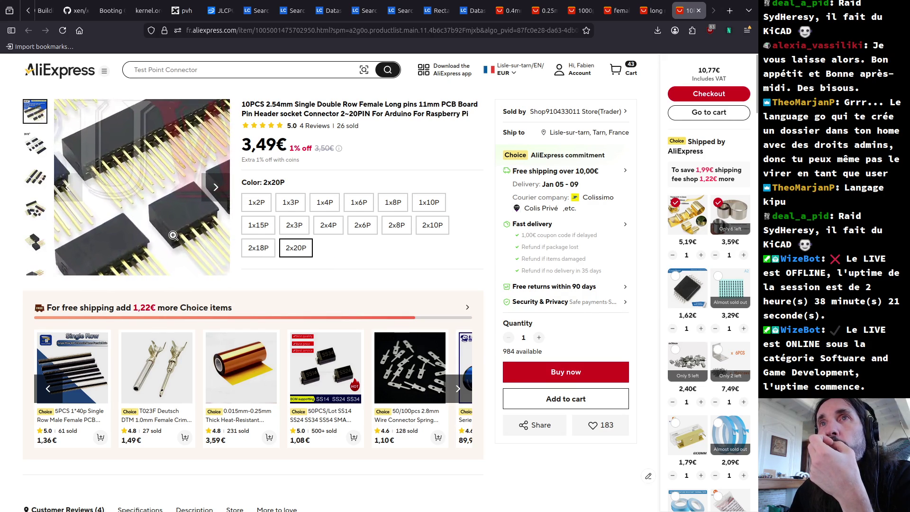
- Settle on the 1x15P variant at 1,89€ after comparing it against 2x20P
left_click(266, 229)
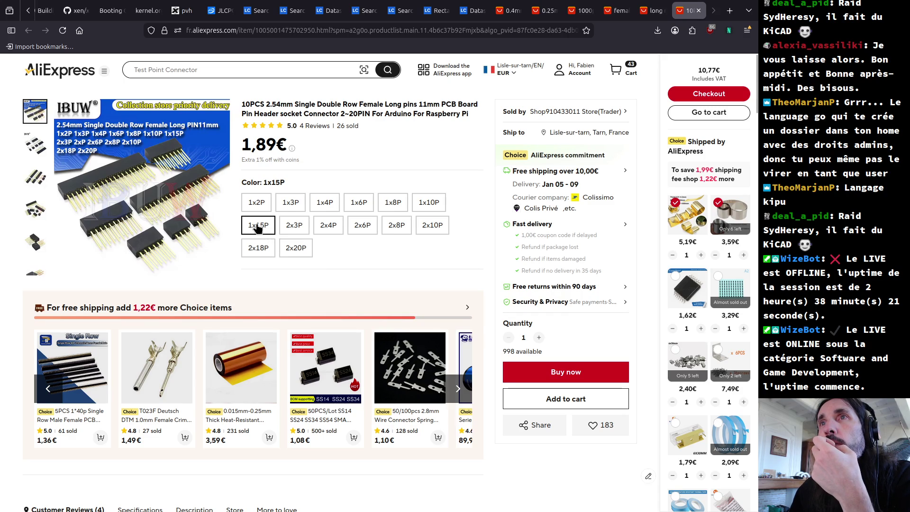
left_click(291, 249)
left_click(261, 220)
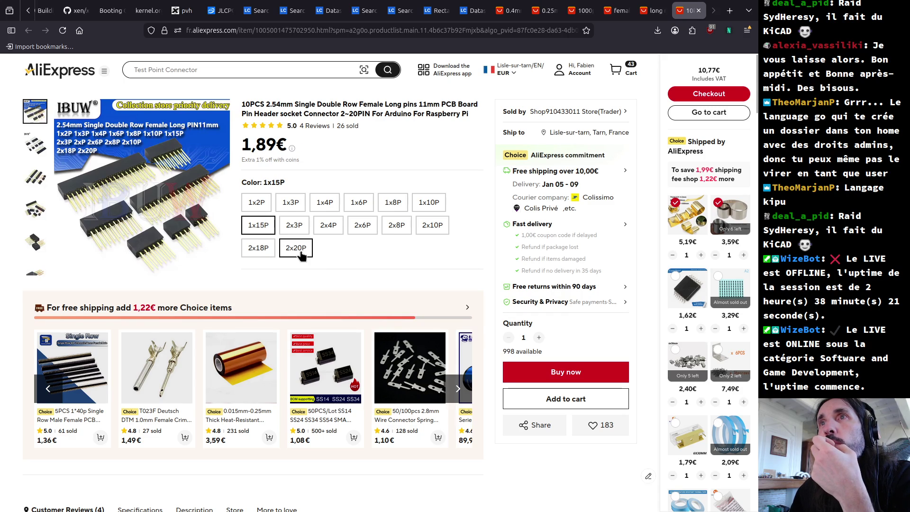
left_click(294, 248)
left_click(267, 230)
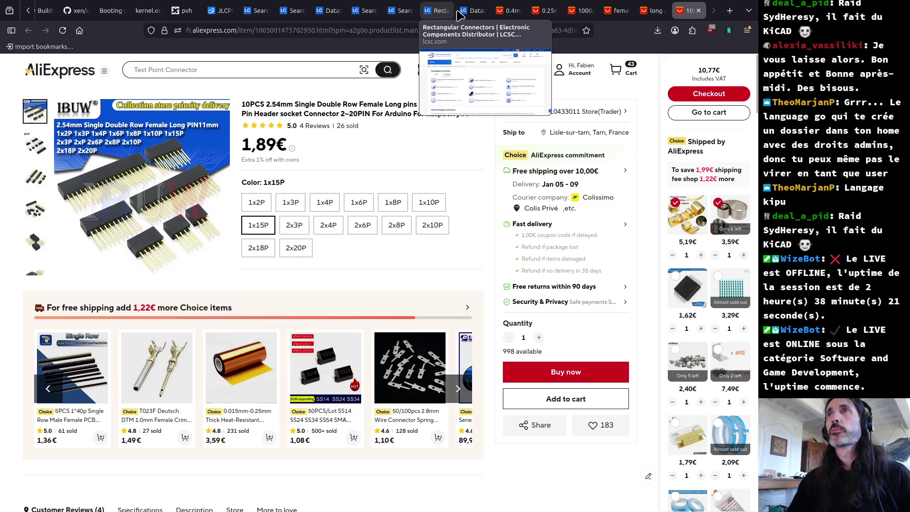
- Check the JLCPCB cart with the gerber_Y15 boards, then bring forward the Trans2600 KiCad project manager
left_click(222, 11)
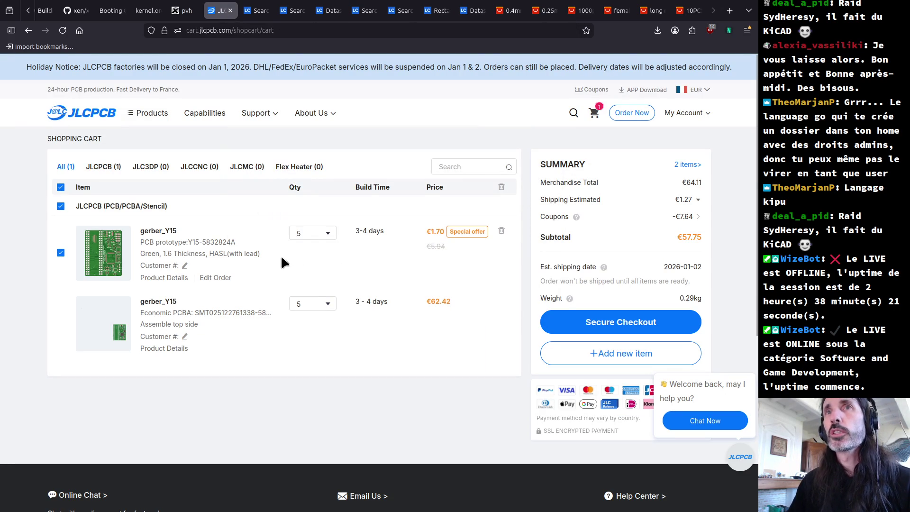
key("alt+Tab")
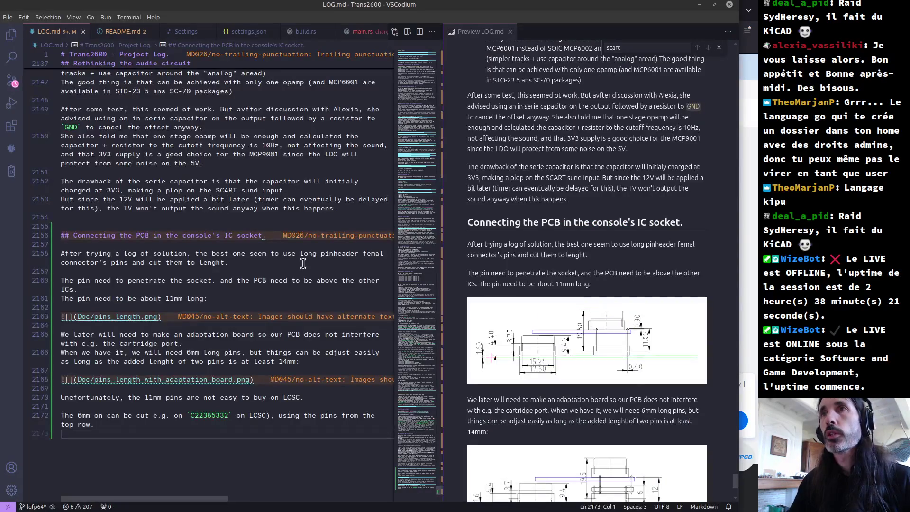
key("alt+Tab")
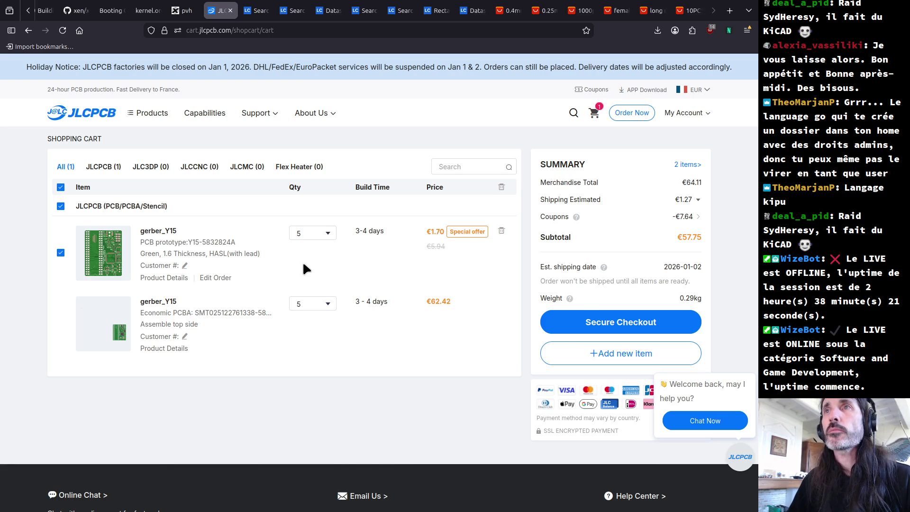
key("alt+Tab")
key("alt+Tab")
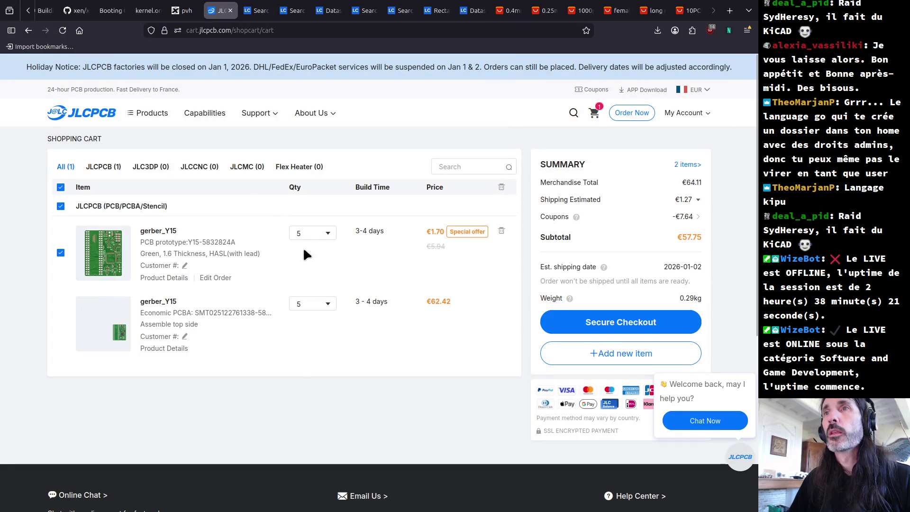
key("alt+Tab")
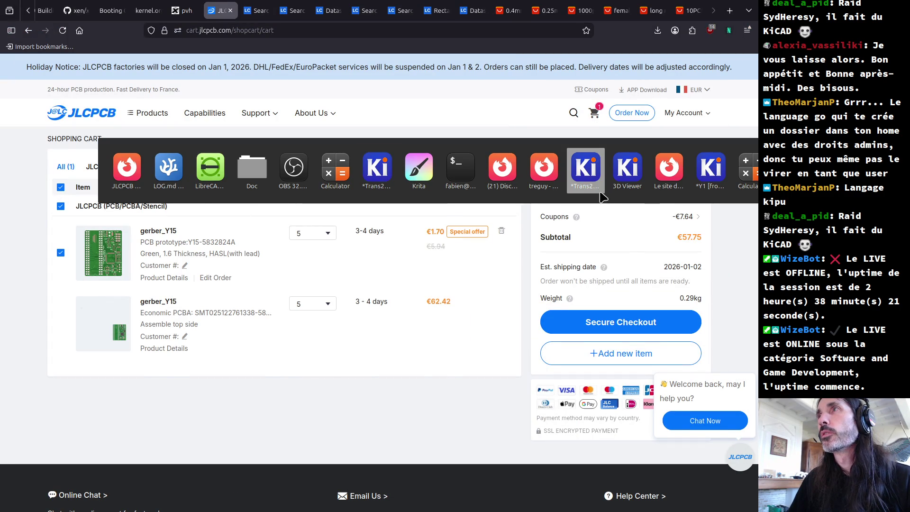
key("alt+grave")
key("alt+grave")
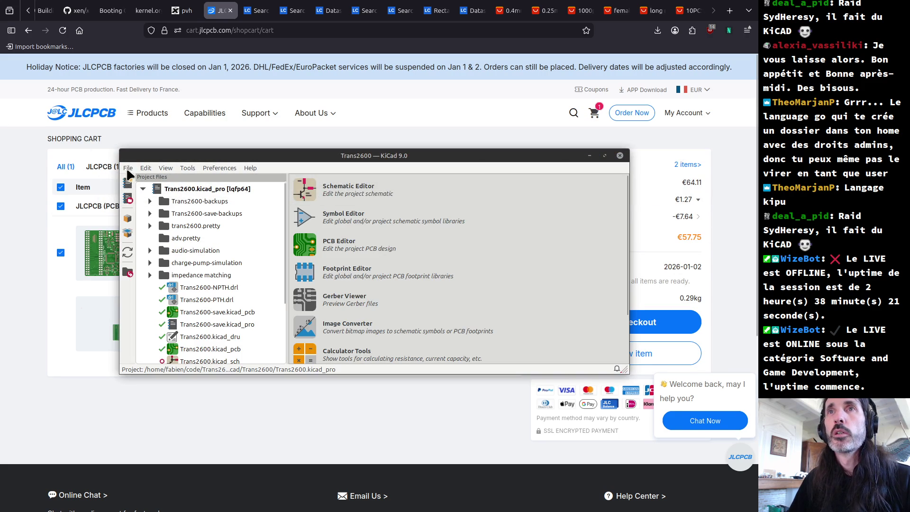
- Create the new KiCad project trans_2600_adapter in the Trans2600 folder
left_click(128, 169)
left_click(144, 185)
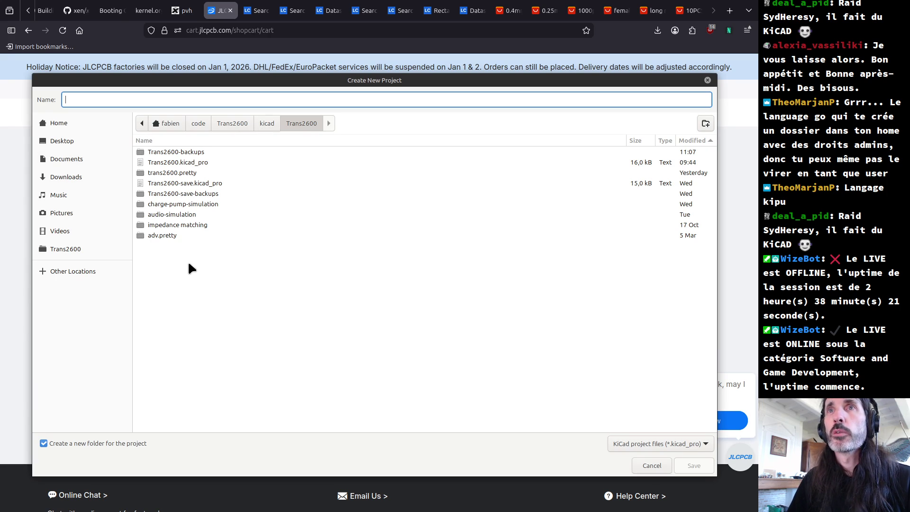
type("a")
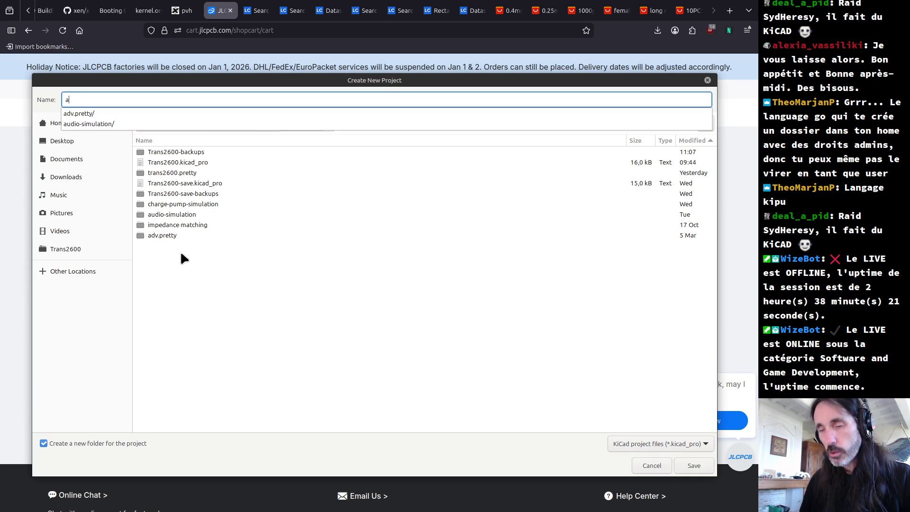
key("BackSpace")
type("trans")
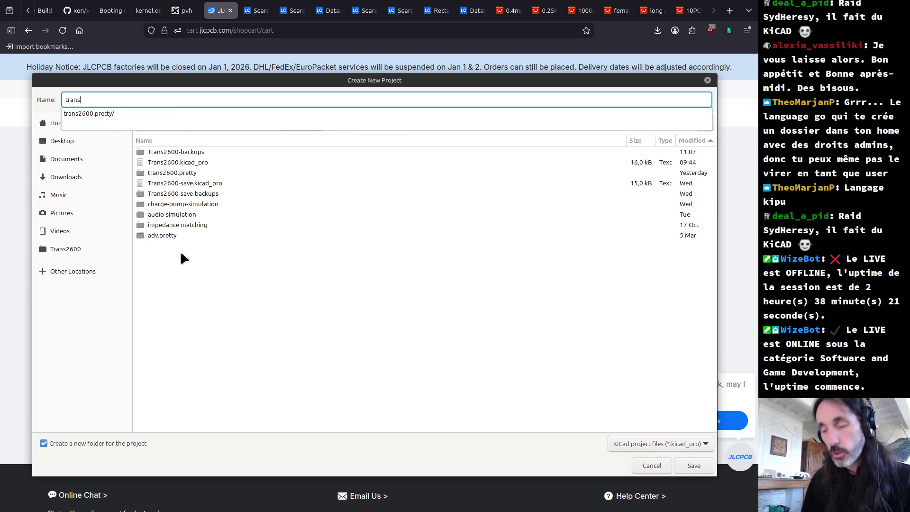
type(")2600")
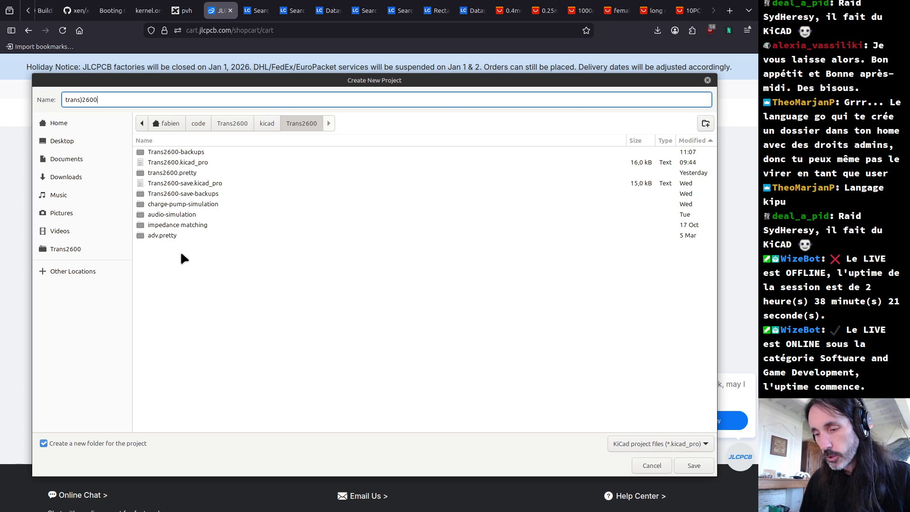
type(")adapter")
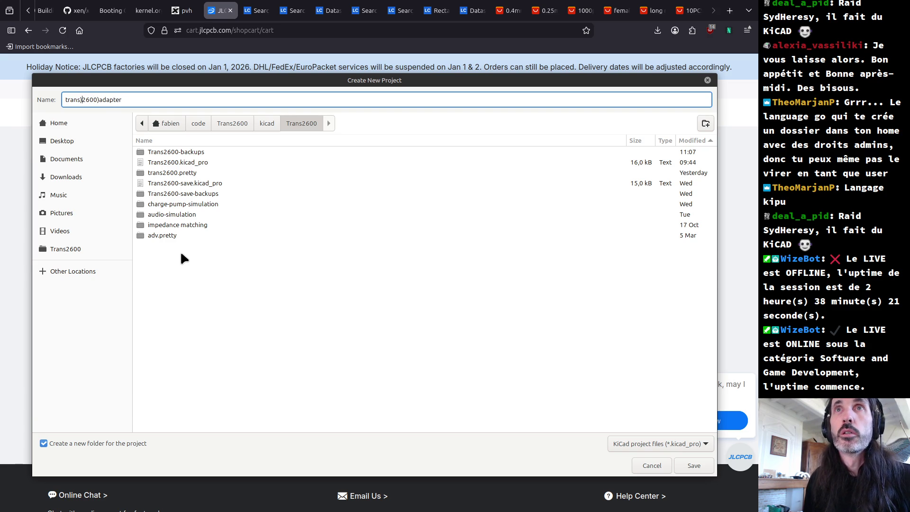
key("BackSpace")
type("_")
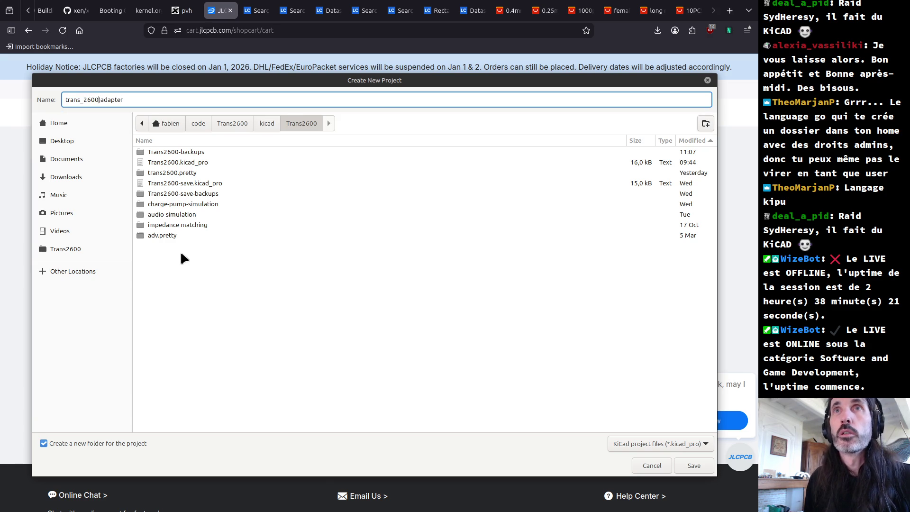
key("Return")
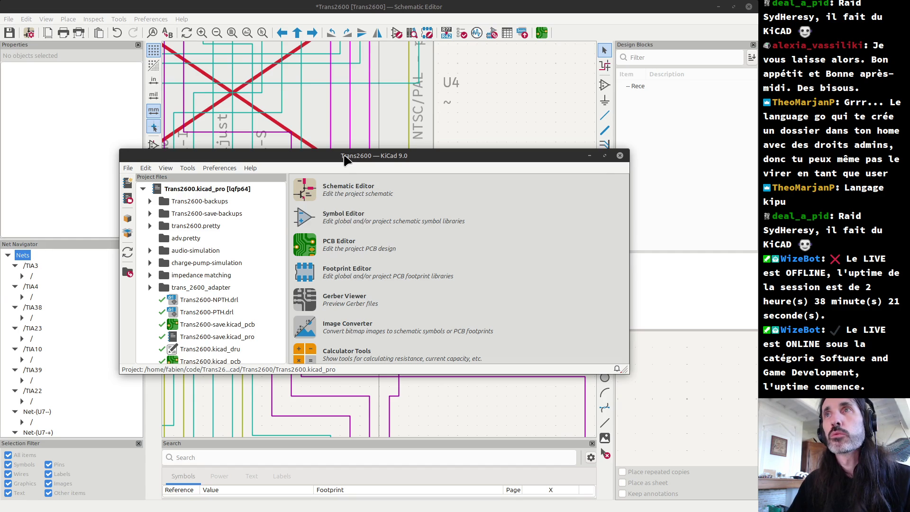
mouse_move(343, 160)
left_mouse_down()
mouse_move(341, 254)
mouse_move(339, 160)
left_mouse_up()
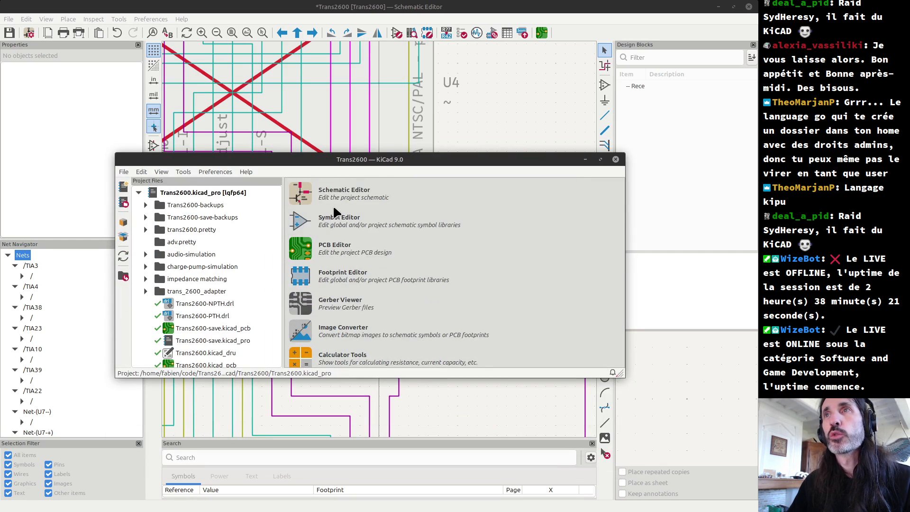
key("alt+Tab")
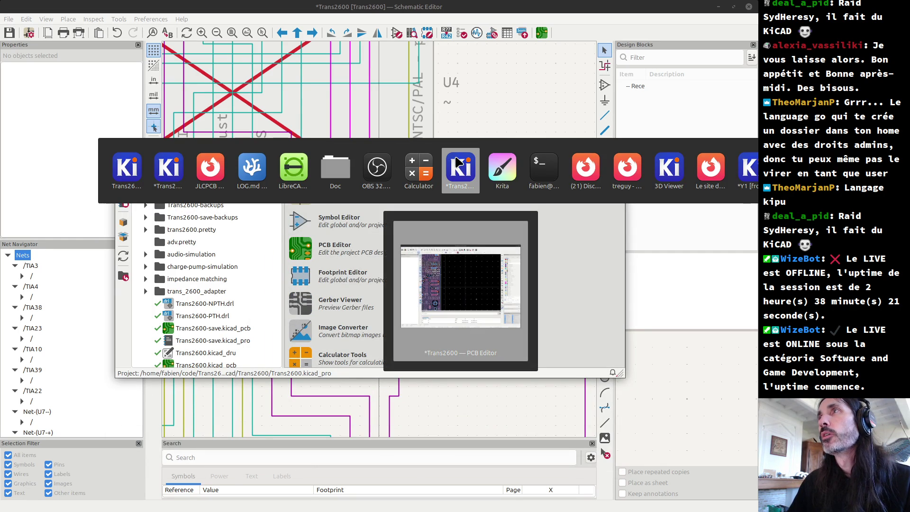
- Bring the Y1 footprint editor forward and zoom in on the crystal pads
left_click(746, 178)
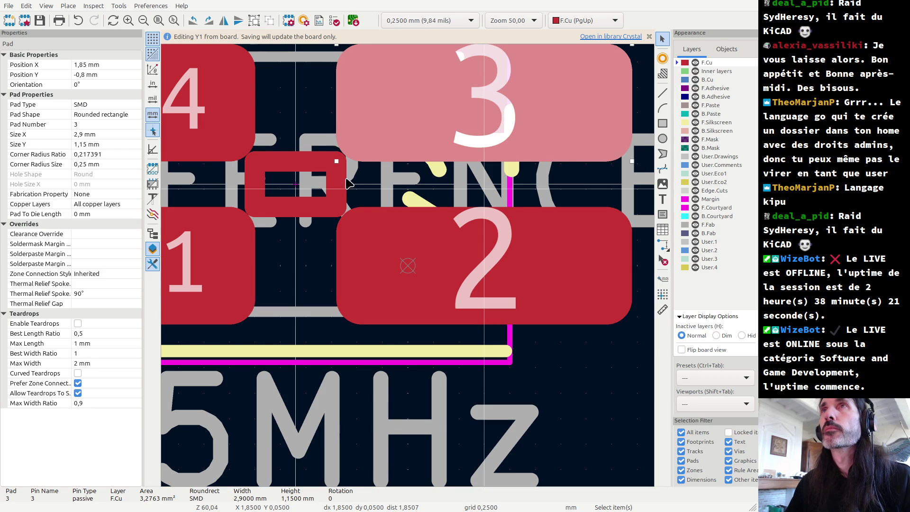
left_click(523, 392)
scroll(322, 181, "down", 2)
scroll(322, 181, "down", 1)
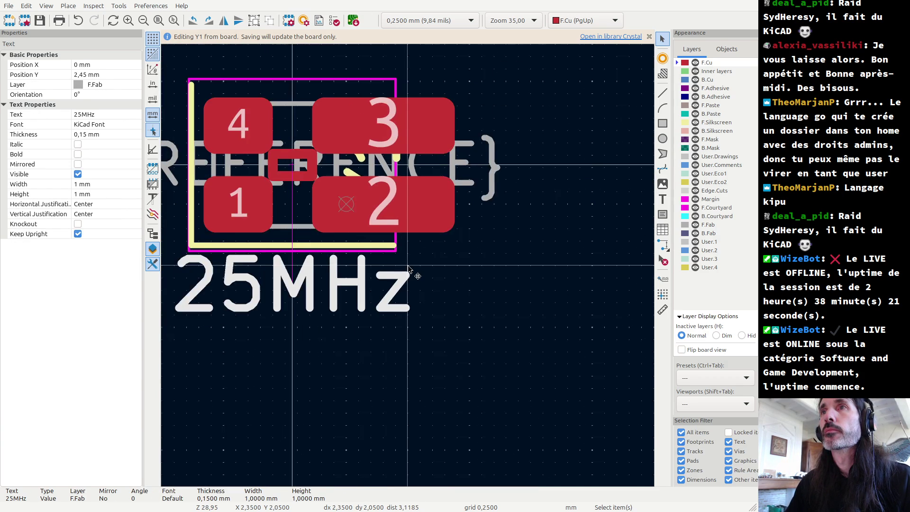
scroll(323, 181, "down", 1)
scroll(280, 184, "down", 1)
scroll(411, 267, "up", 2)
scroll(411, 266, "up", 1)
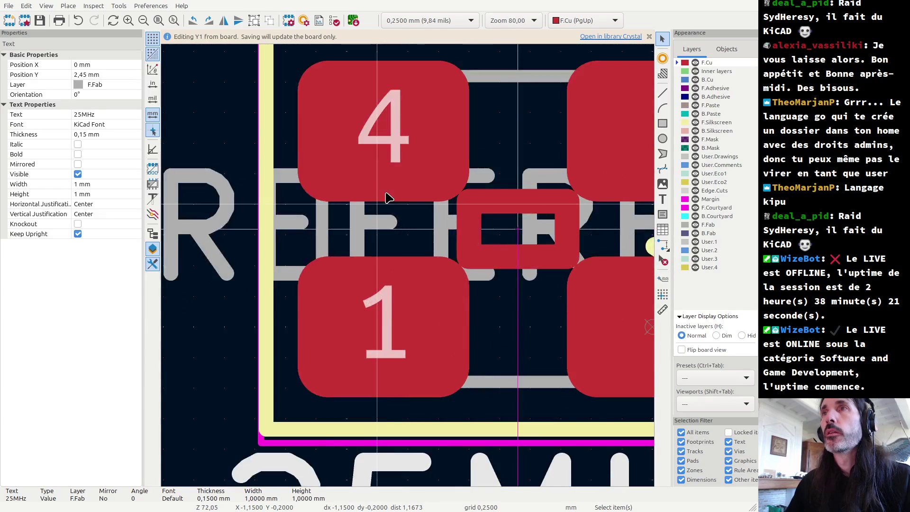
scroll(411, 267, "down", 1)
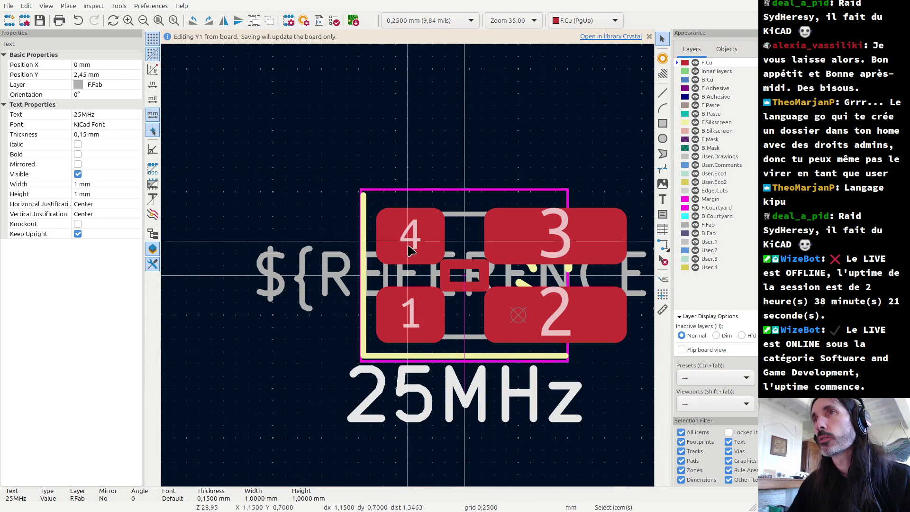
- Widen crystal pad 4 to an X size of 2,9 mm
left_click(427, 259)
double_click(428, 260)
type("-1,85")
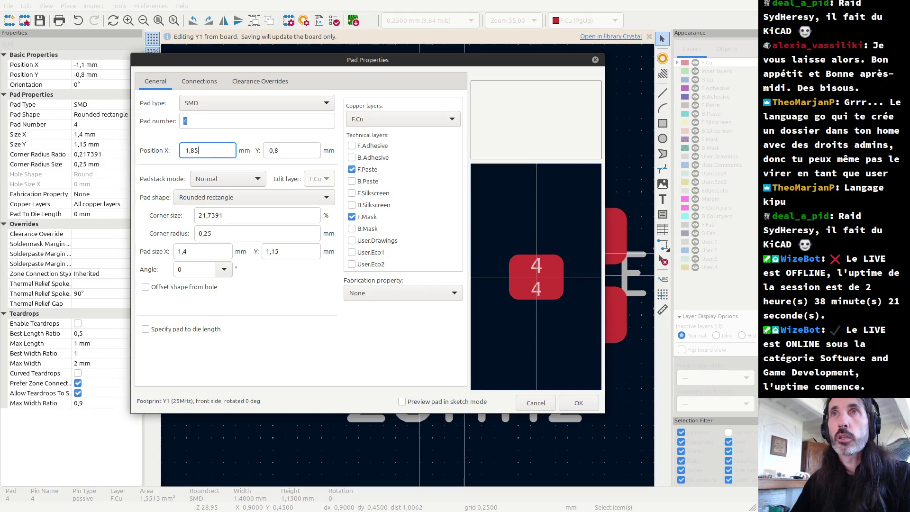
left_click(194, 252)
key("Left")
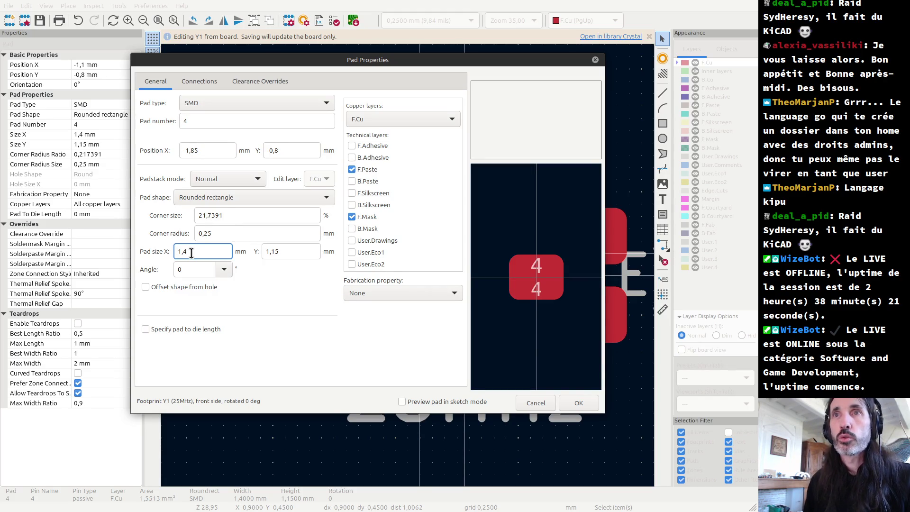
key("Delete")
type("2,")
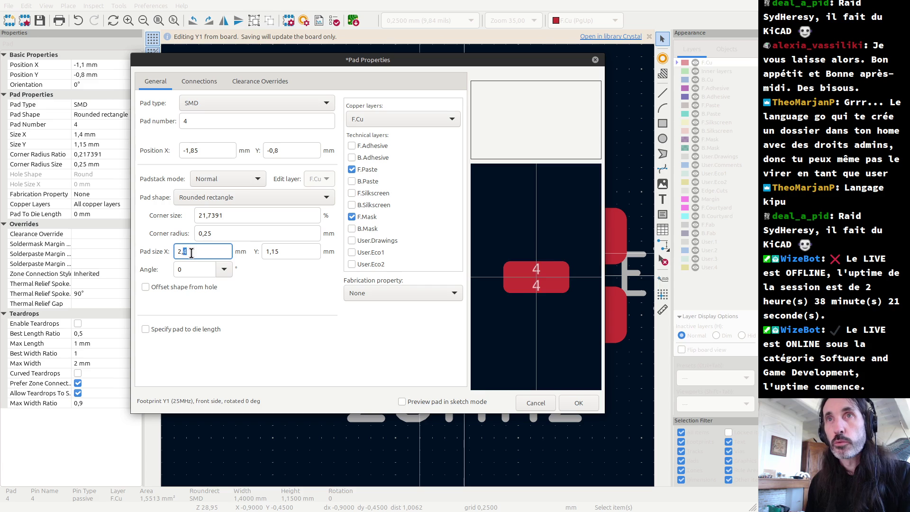
type("9")
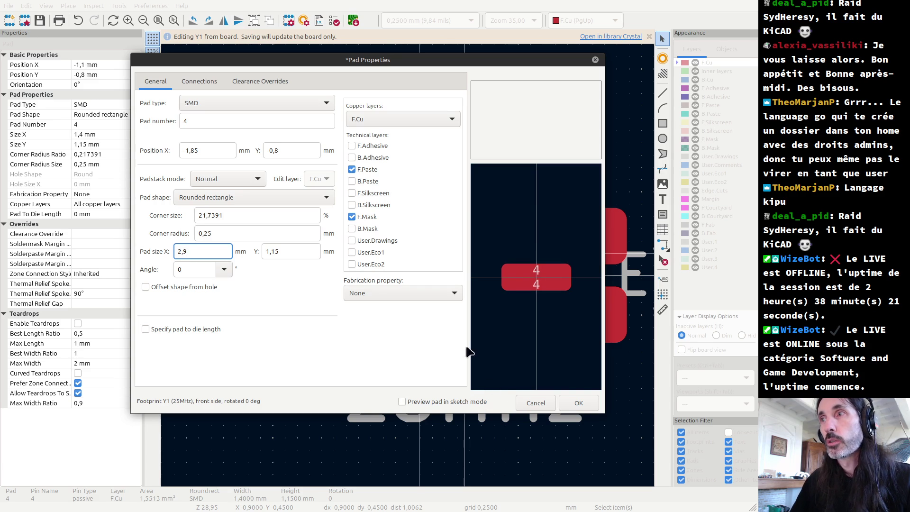
left_click(578, 403)
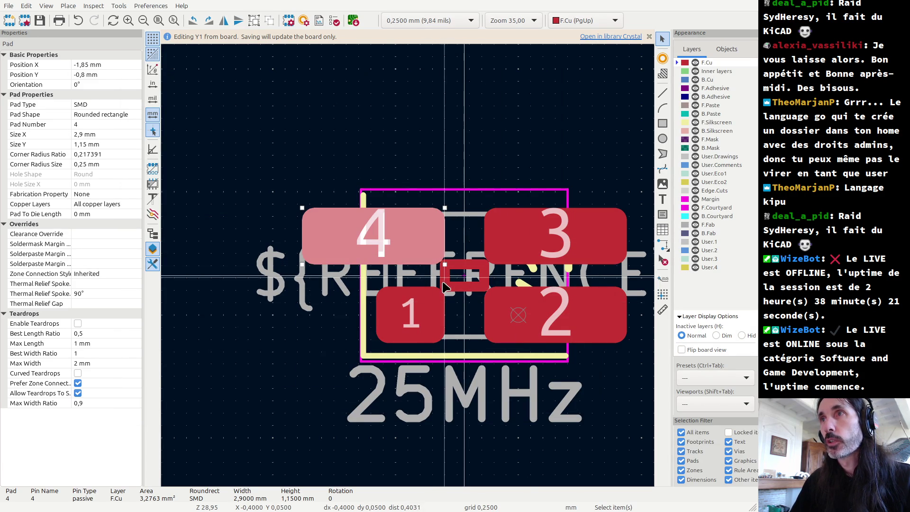
- Move pad 1 to X −1,85 mm and widen it to 2,9 mm
left_click(431, 311)
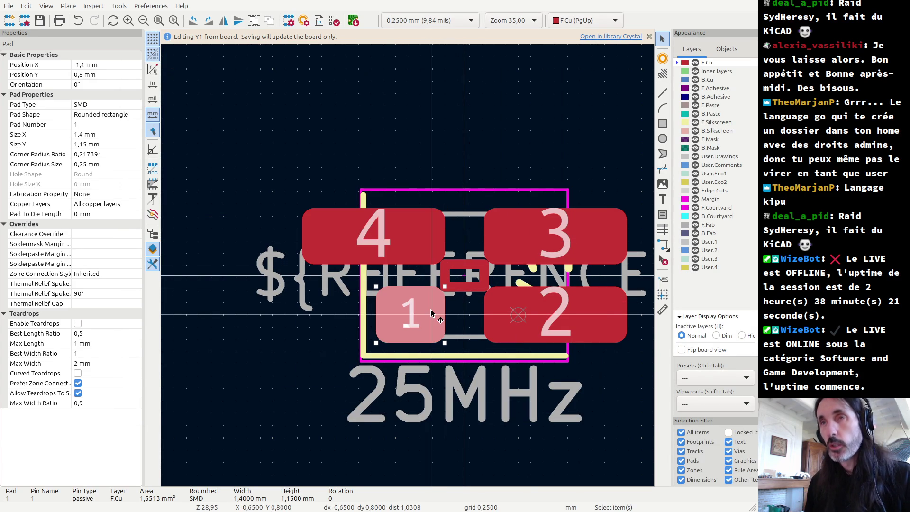
double_click(431, 309)
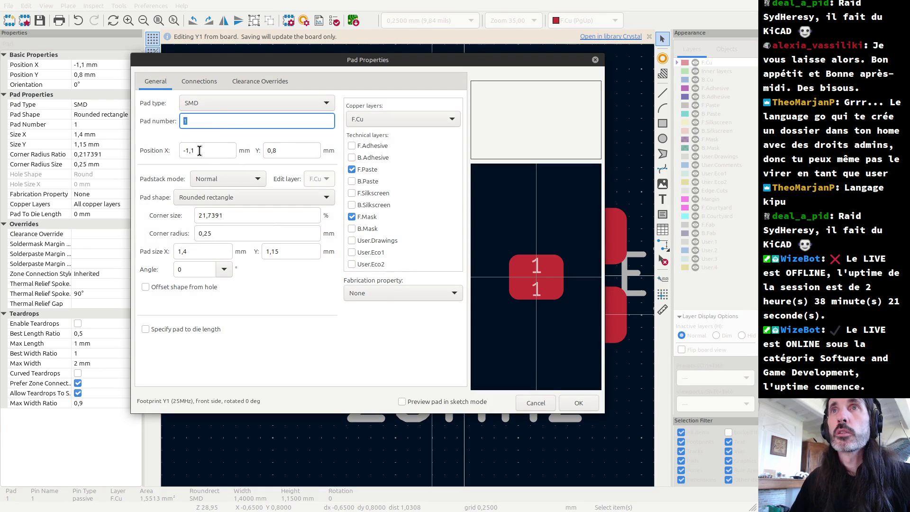
left_click(199, 151)
key("BackSpace")
type("8")
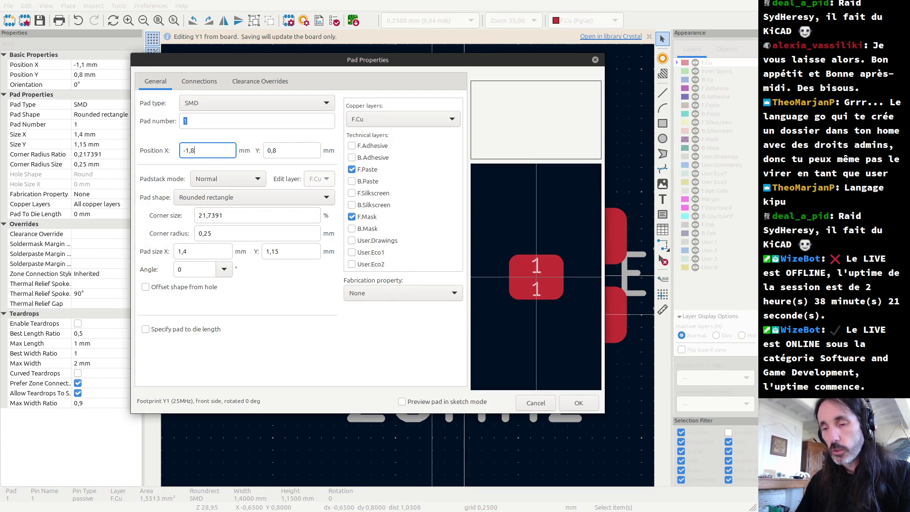
type("5")
left_click(193, 251)
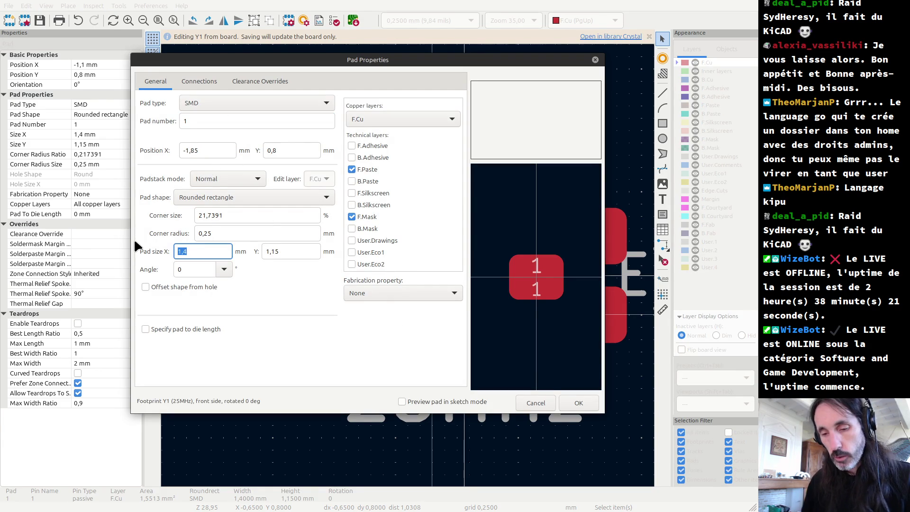
type("2.9")
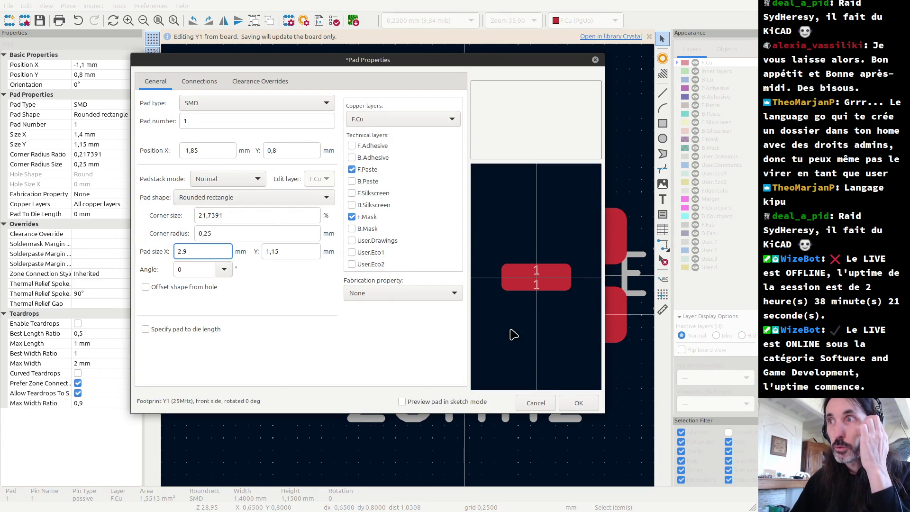
left_click(577, 403)
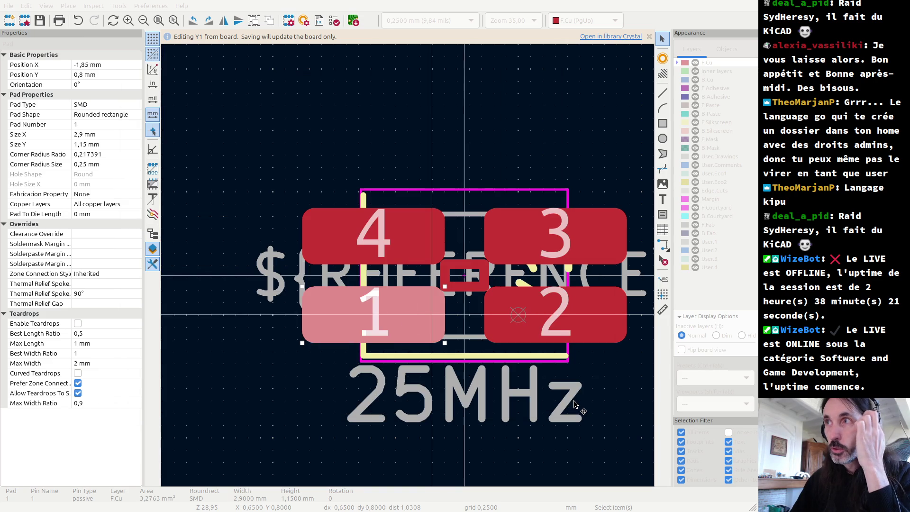
left_click(462, 269)
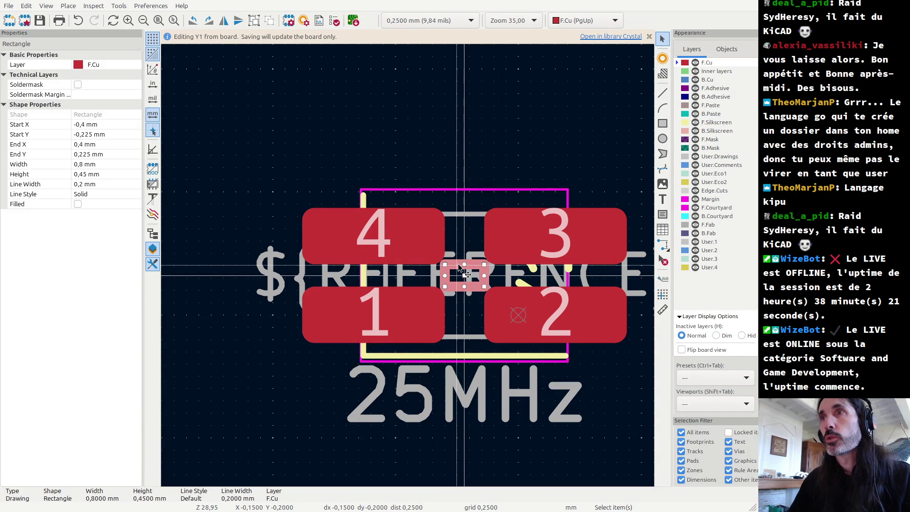
key("Escape")
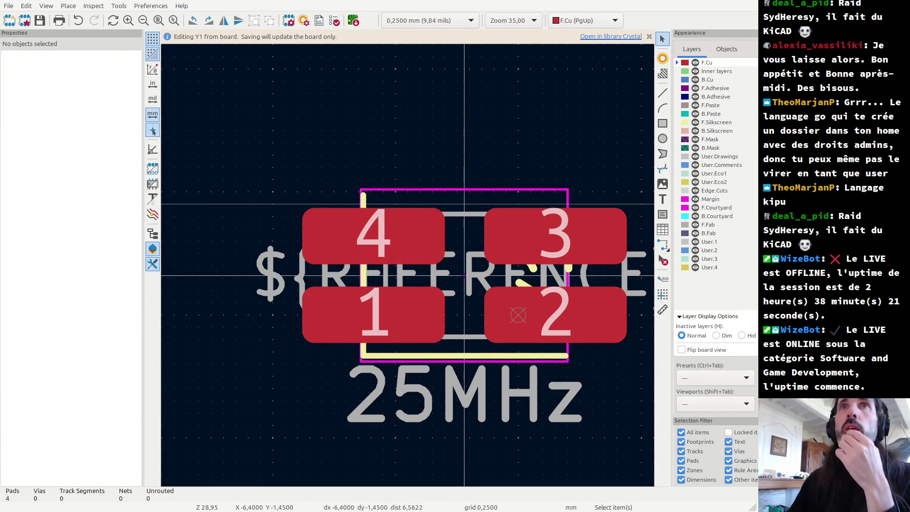
left_click(9, 6)
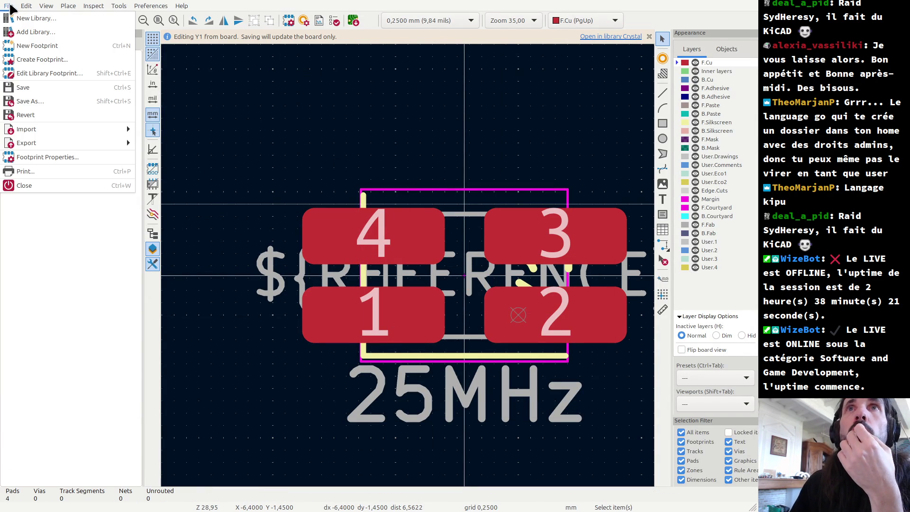
- Save the footprint under the new name TSX3225-4Pin_hande_soldering
left_click(56, 101)
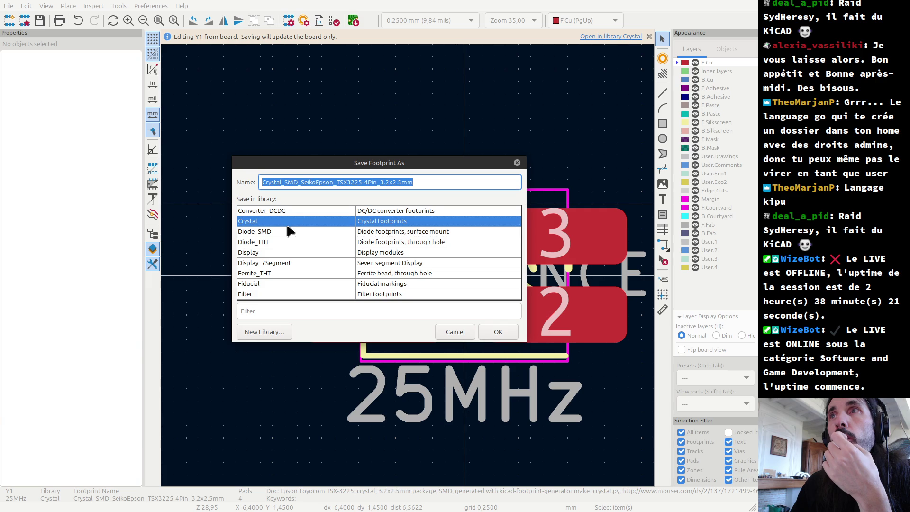
left_click(298, 183)
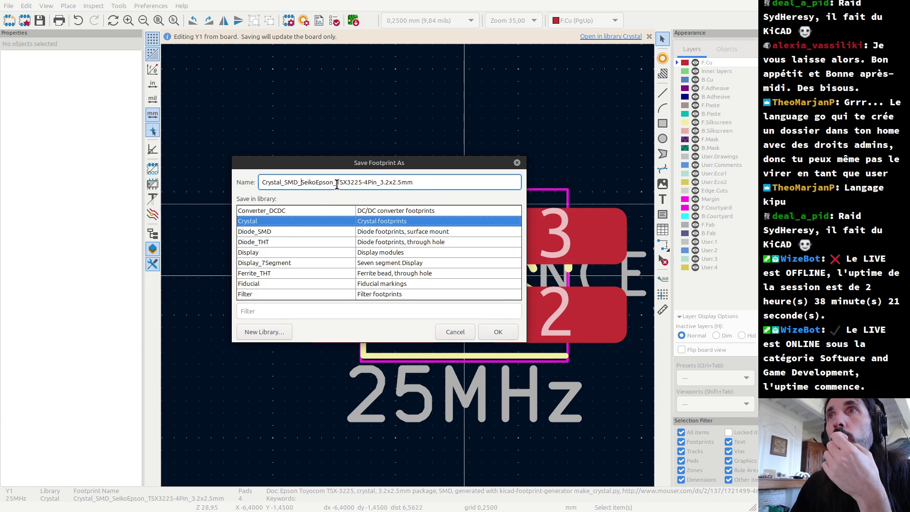
left_click_drag(329, 184, 207, 186)
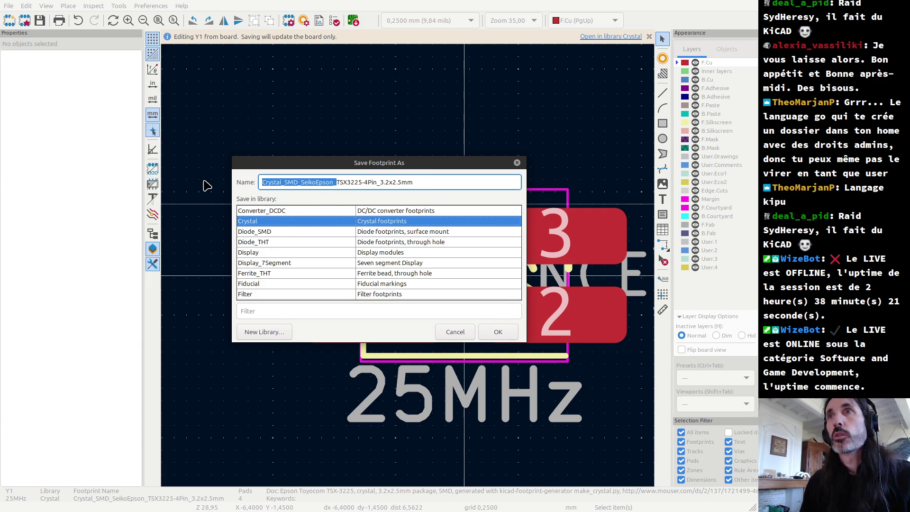
key("BackSpace")
key("Right")
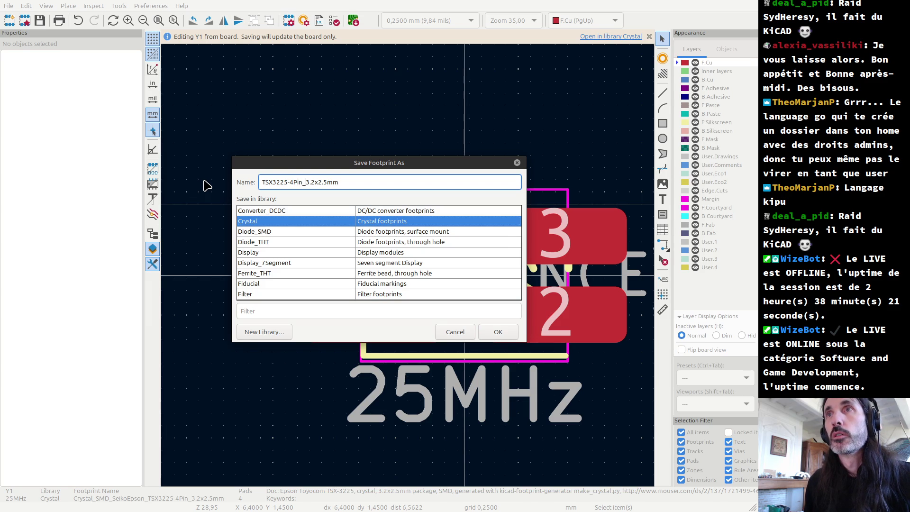
type("hand")
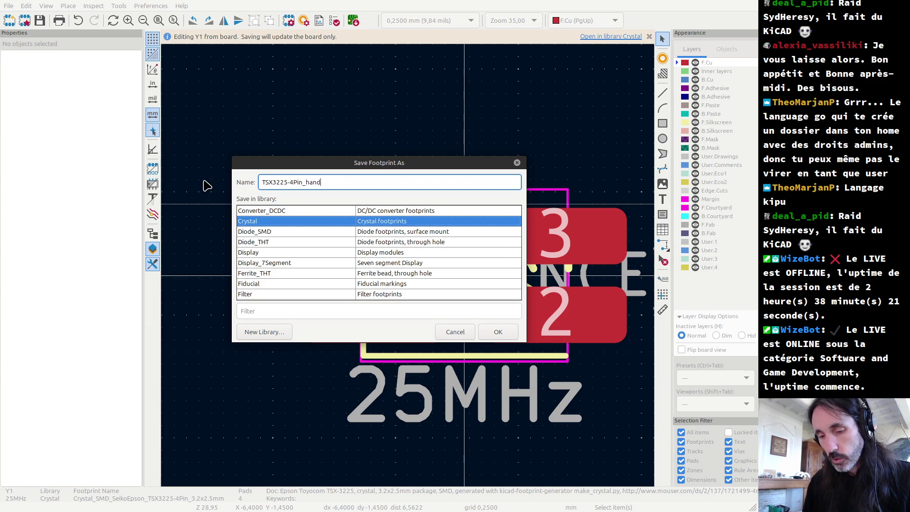
type("e)soldering")
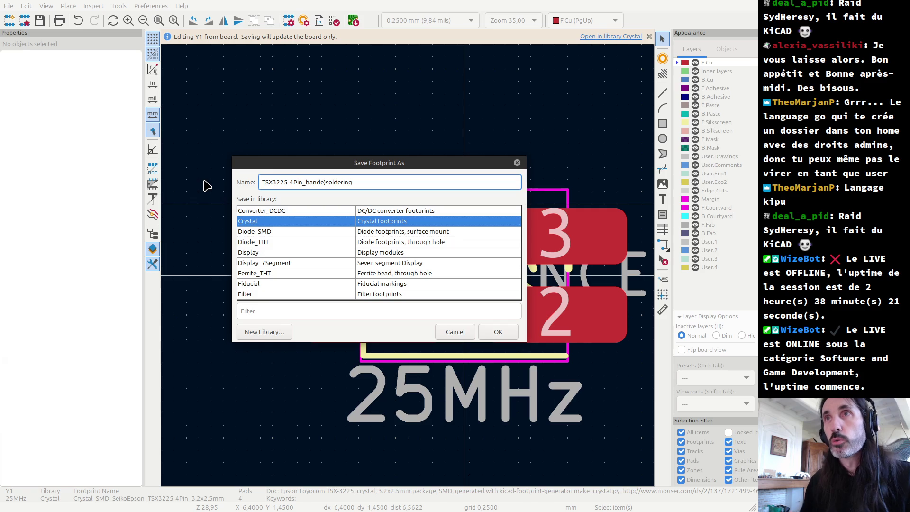
key("Left")
key("Left")
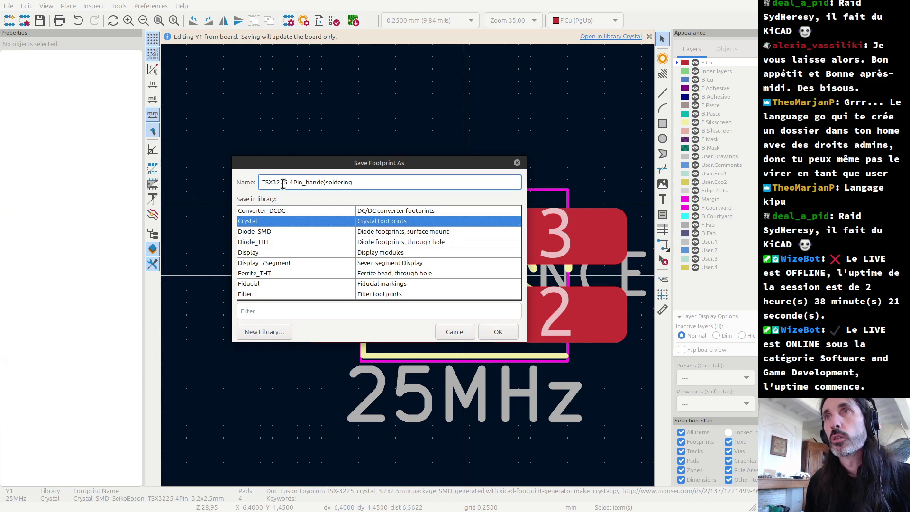
key("BackSpace")
type("_")
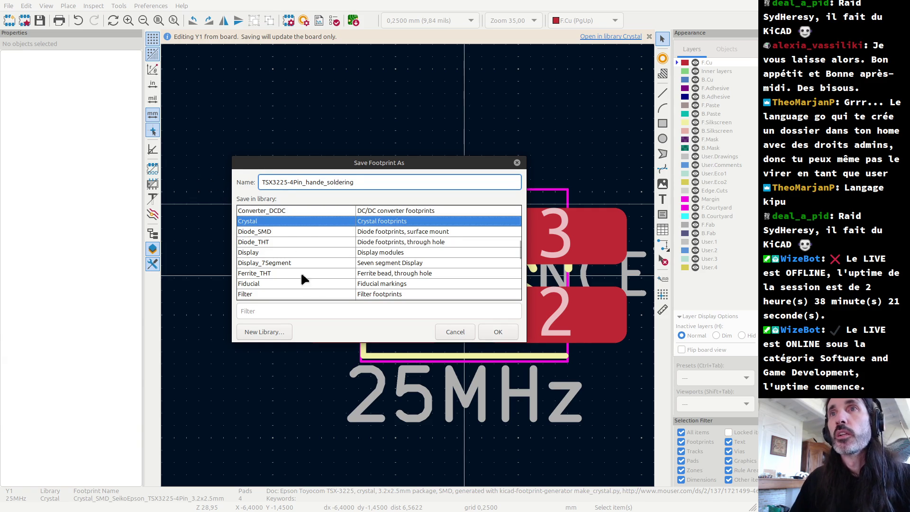
- Choose the trans2600 library as the save target and confirm
left_click(274, 309)
type("2600")
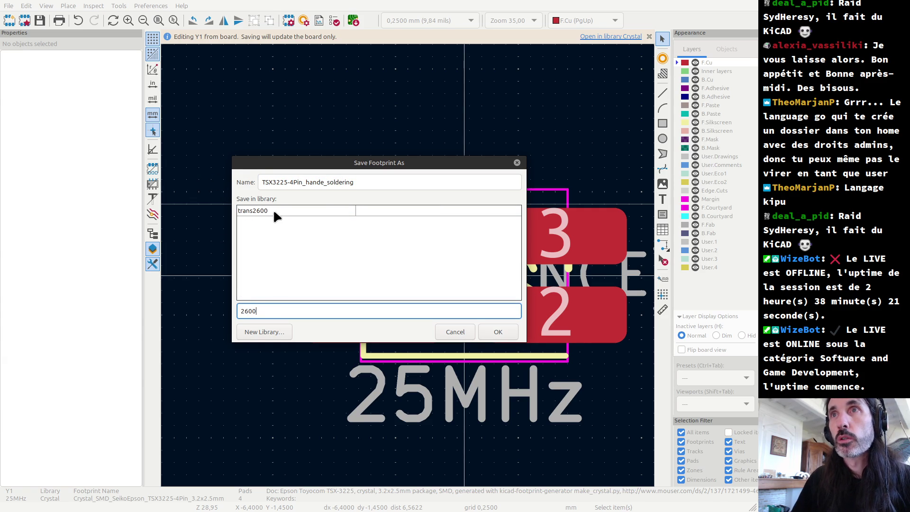
left_click(273, 211)
left_click(498, 332)
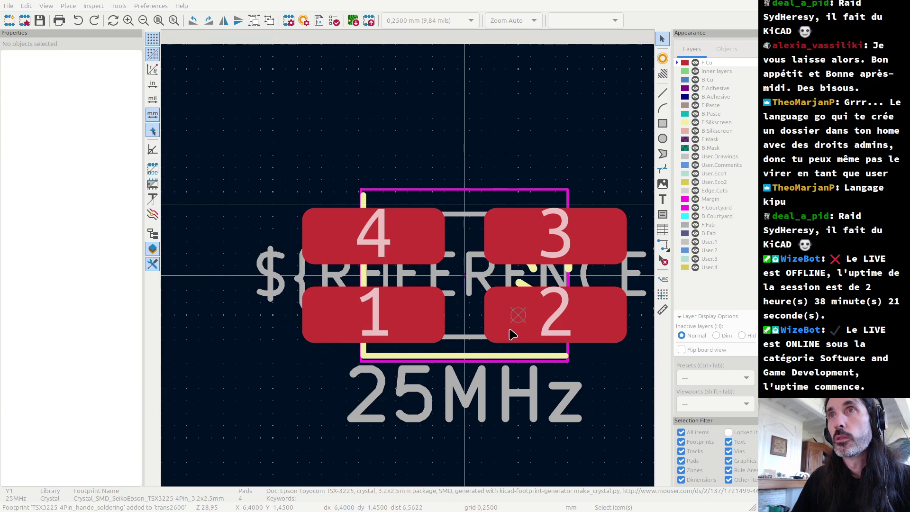
key("alt+Tab")
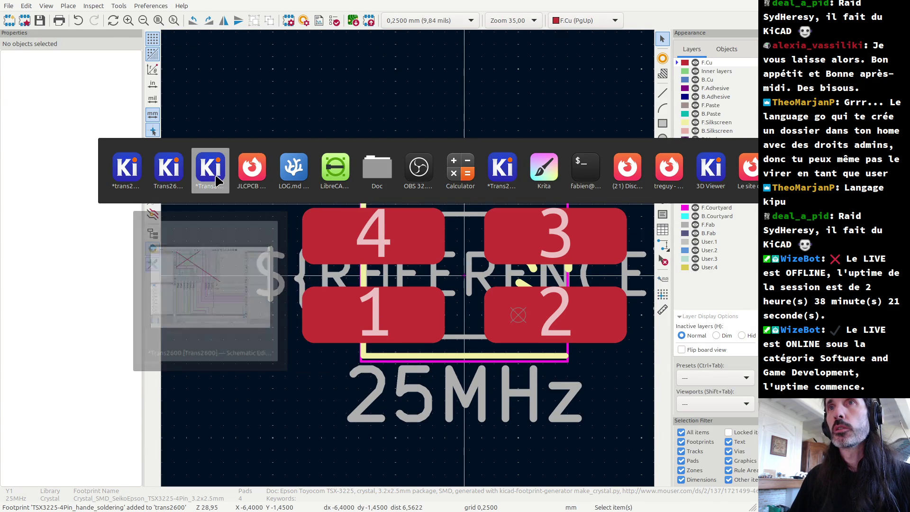
- Open the properties of crystal Y1 in the Trans2600 schematic
left_click(215, 174)
scroll(381, 243, "down", 6)
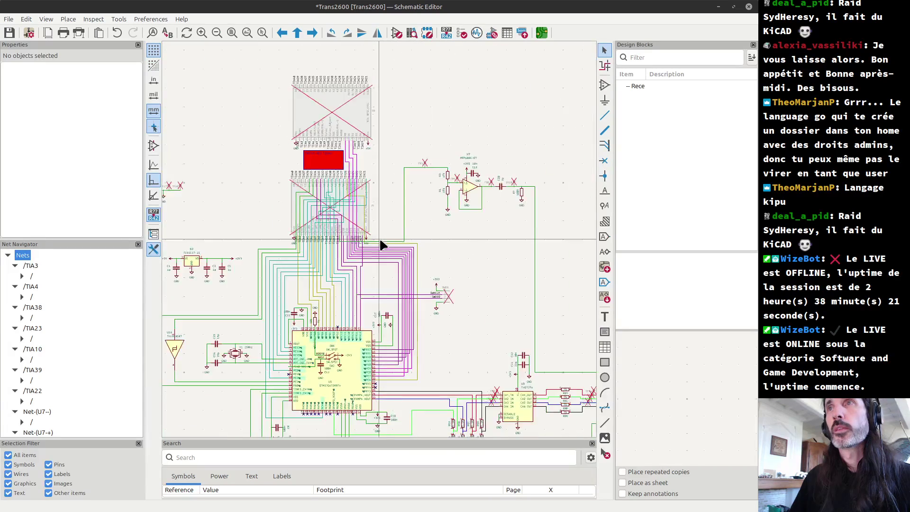
scroll(381, 242, "down", 3)
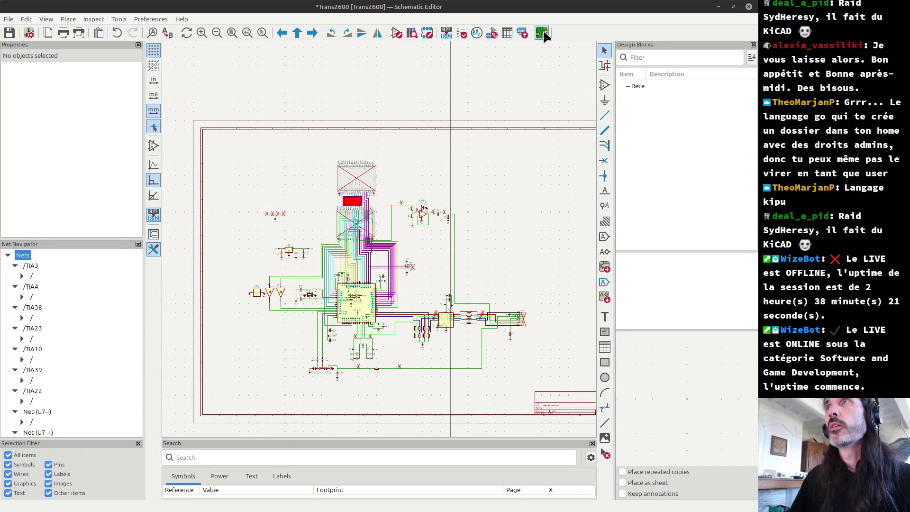
scroll(383, 244, "up", 2)
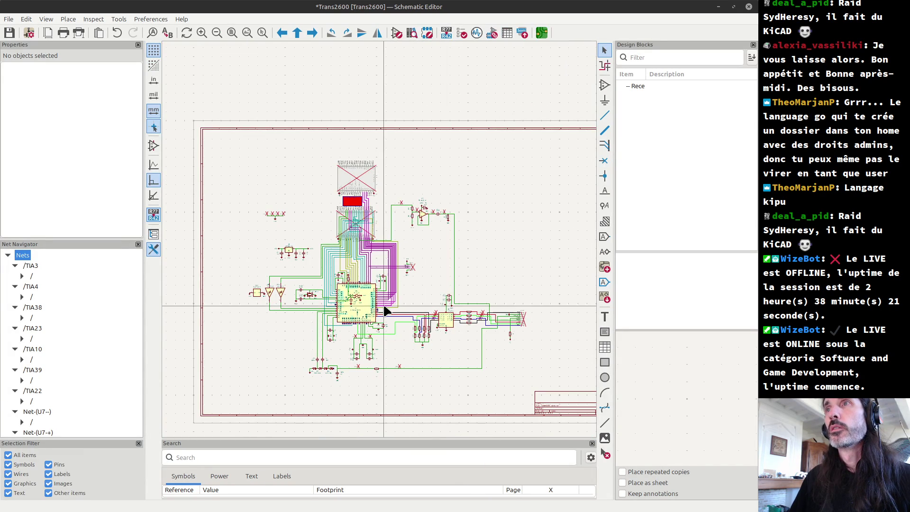
scroll(382, 244, "up", 2)
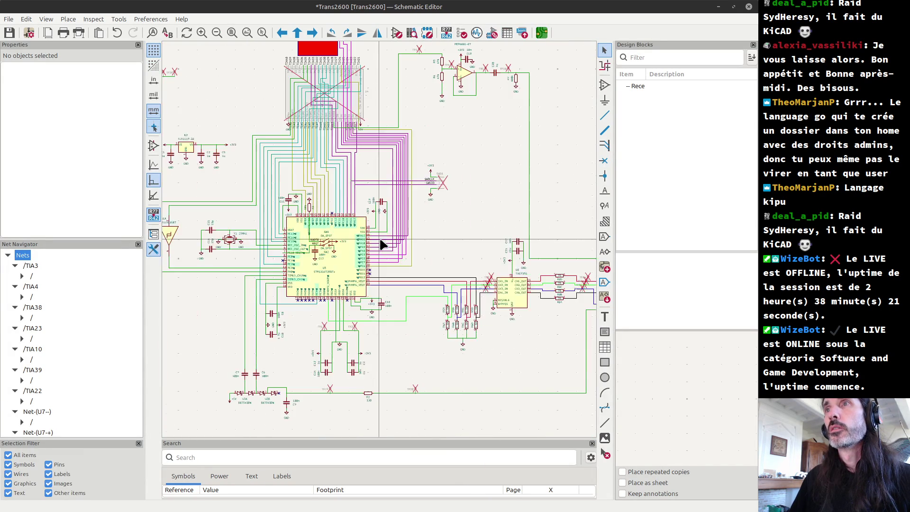
left_click(230, 242)
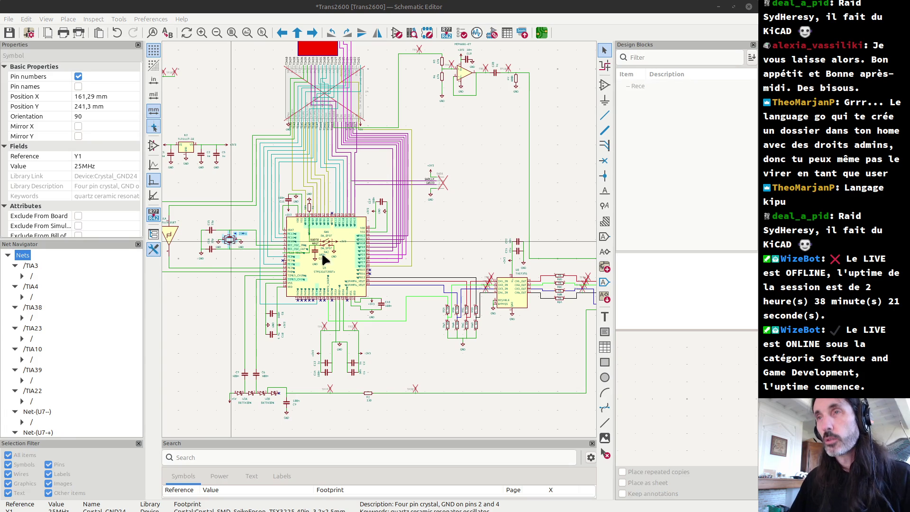
key("e")
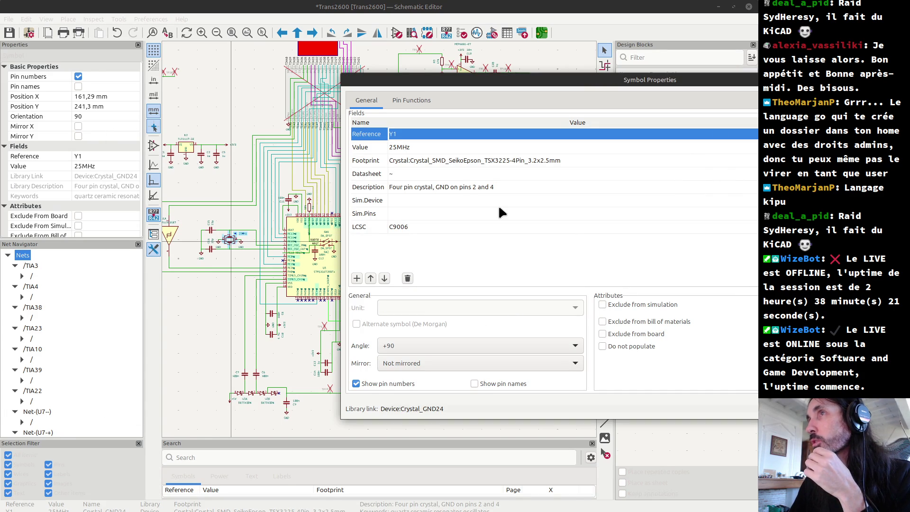
- Set Y1's footprint to trans2600:TSX3225-4Pin_hande_soldering
left_click(712, 161)
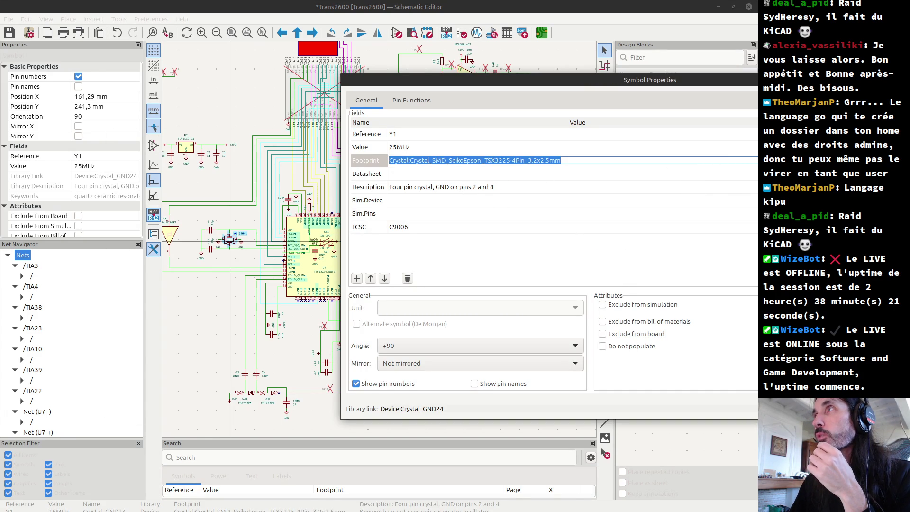
left_click(750, 161)
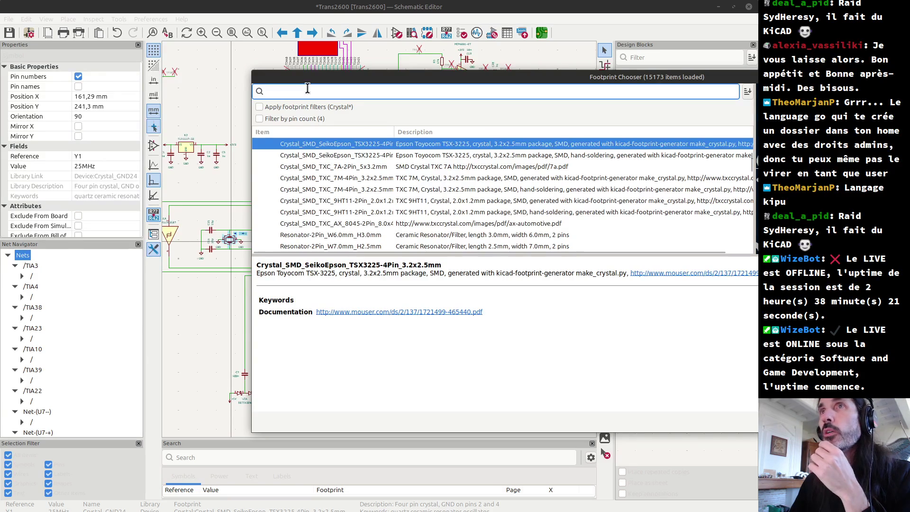
type("2600")
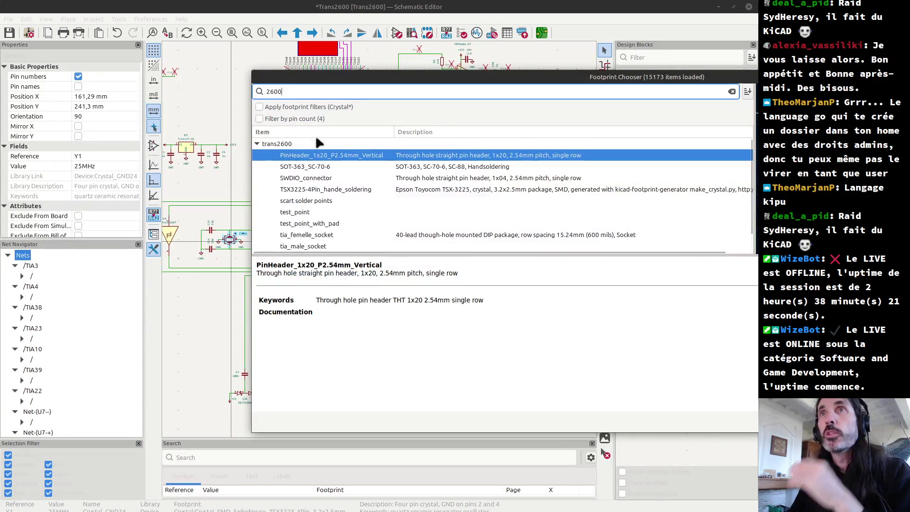
left_click(328, 190)
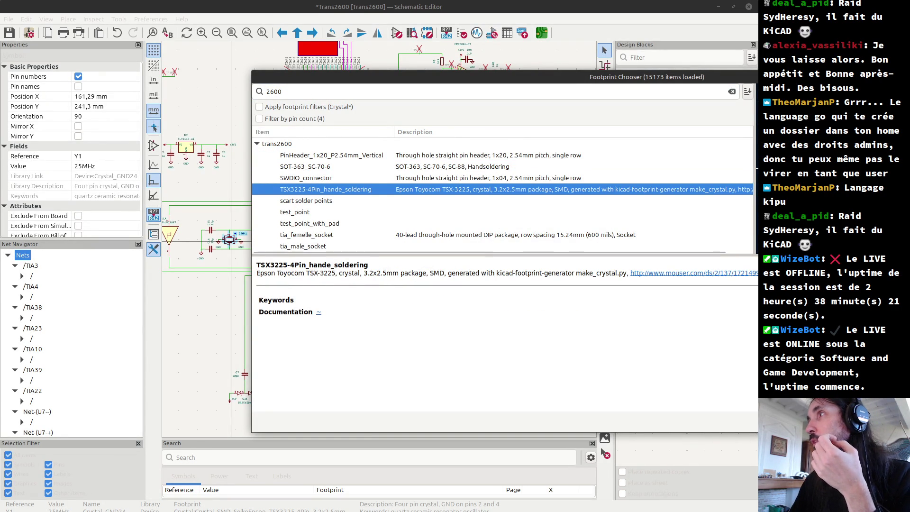
key("Escape")
key("Return")
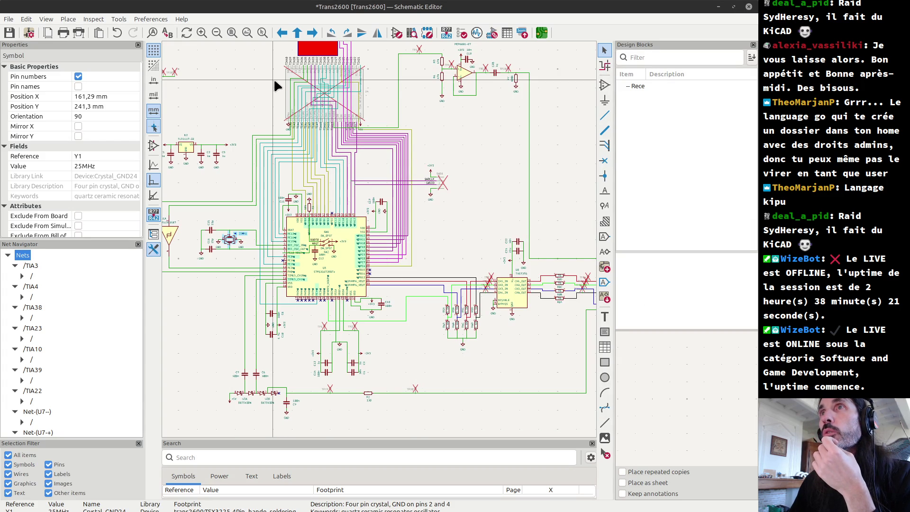
- Update the PCB from the schematic so Y1 gets its new hand-soldering footprint
left_click(540, 37)
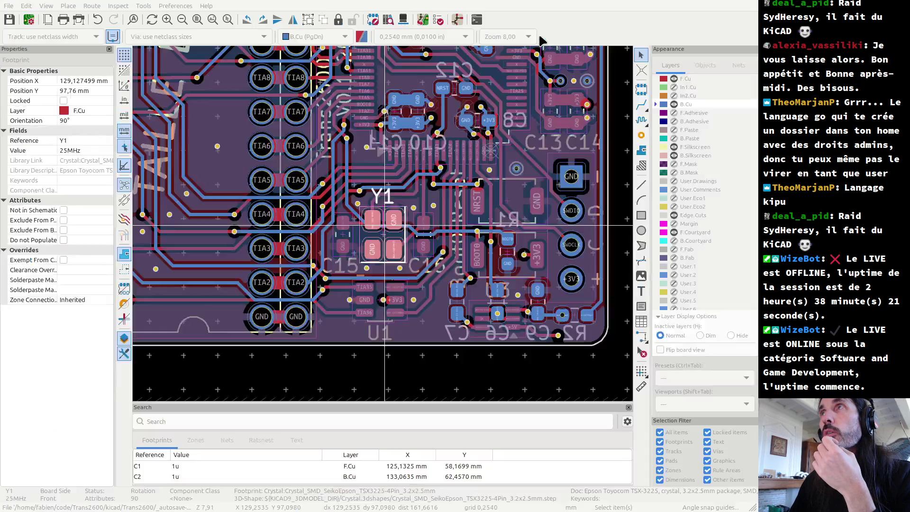
left_click(421, 20)
left_click(736, 352)
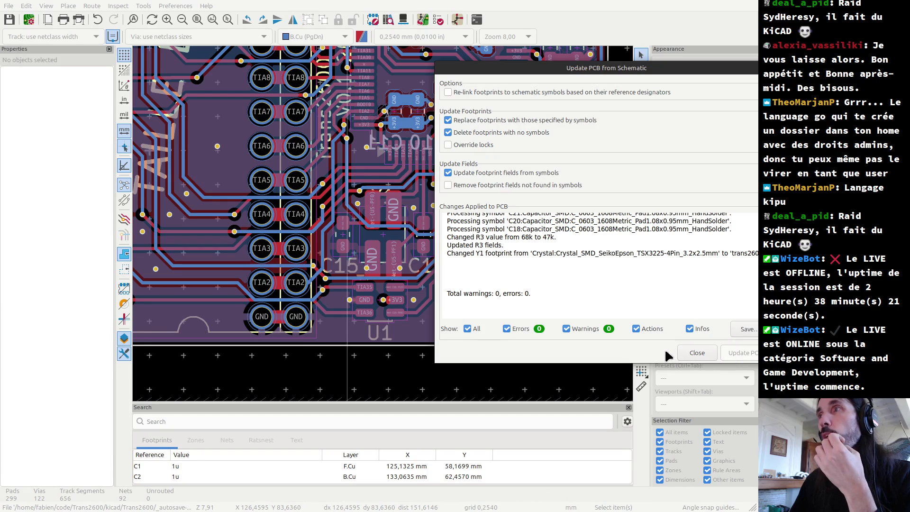
left_click(682, 356)
- Zoom in on the board and open its 3D viewer
scroll(385, 229, "up", 2)
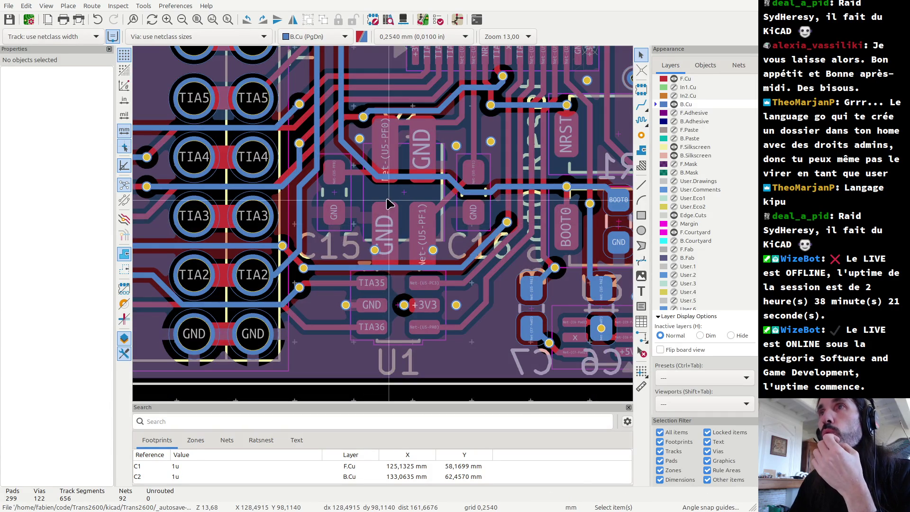
scroll(384, 229, "up", 2)
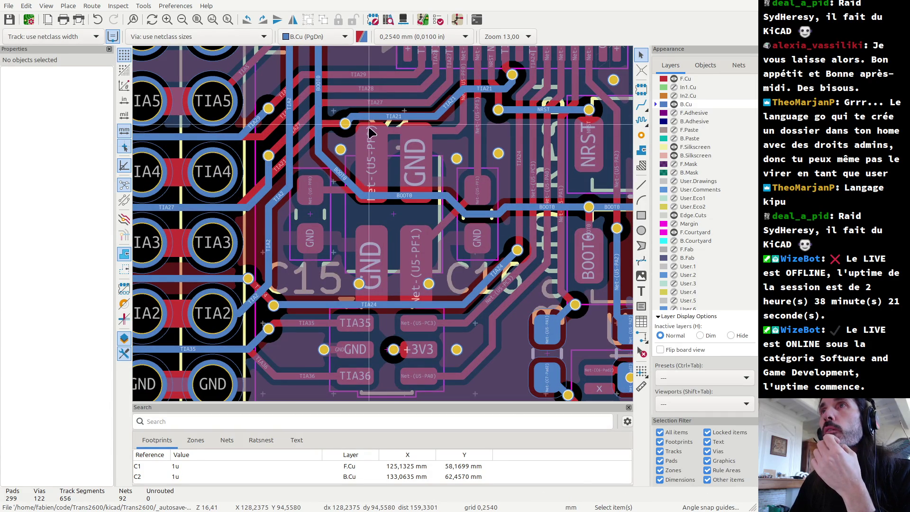
scroll(369, 310, "up", 3)
scroll(379, 284, "up", 3)
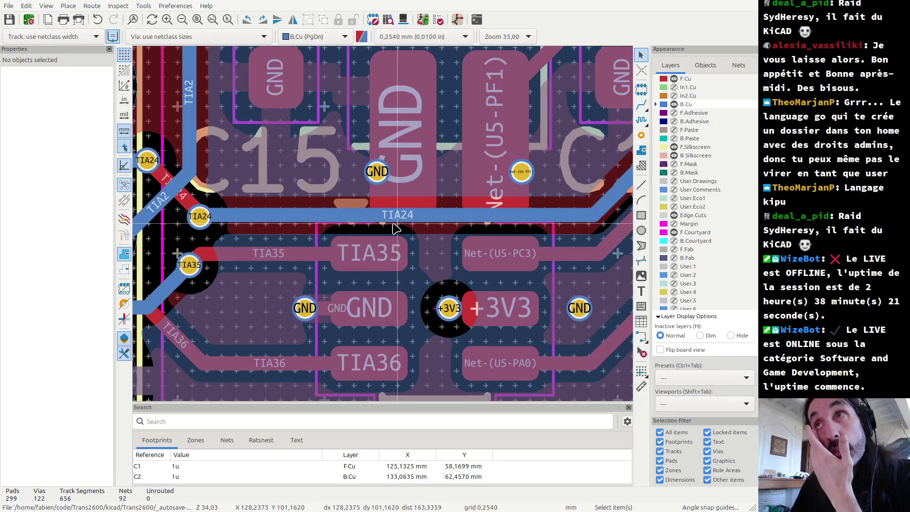
key("alt+3")
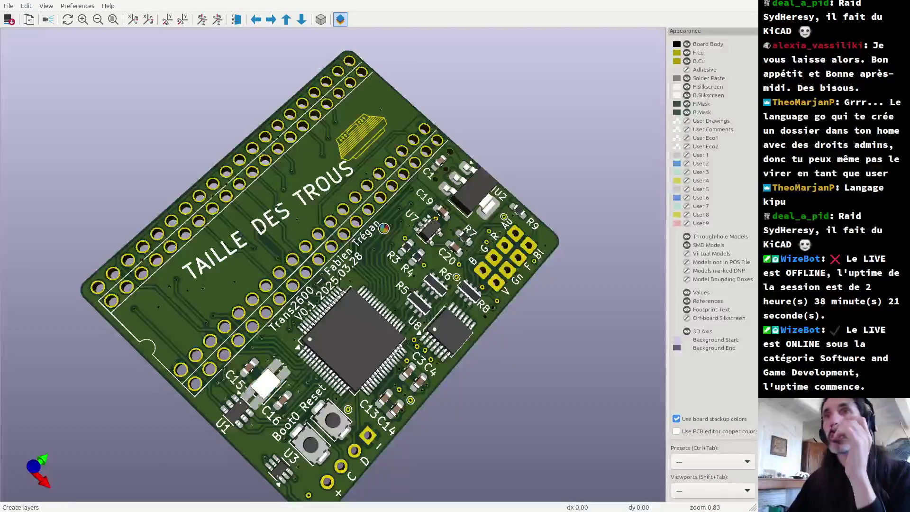
- Rotate and zoom the 3D board to inspect and select the Y1 crystal, then return to the layout
left_click_drag(273, 442, 331, 267)
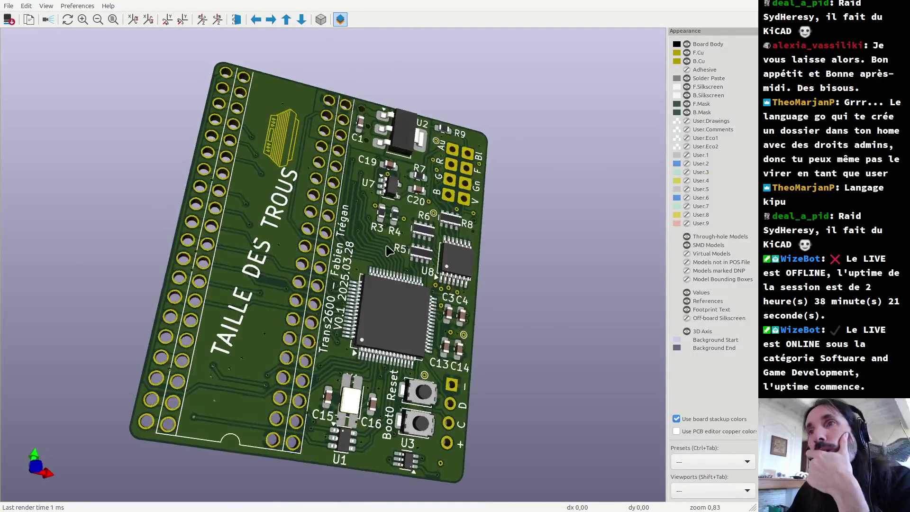
scroll(348, 415, "up", 2)
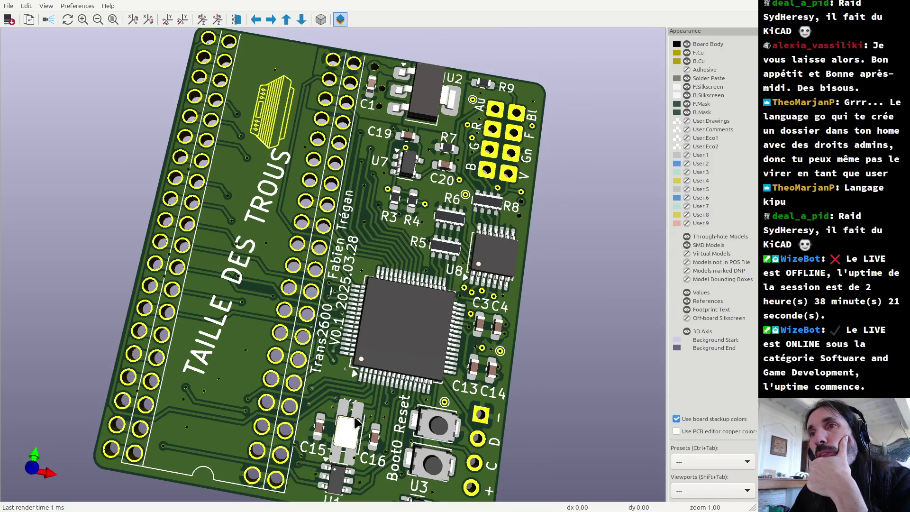
scroll(383, 436, "up", 1)
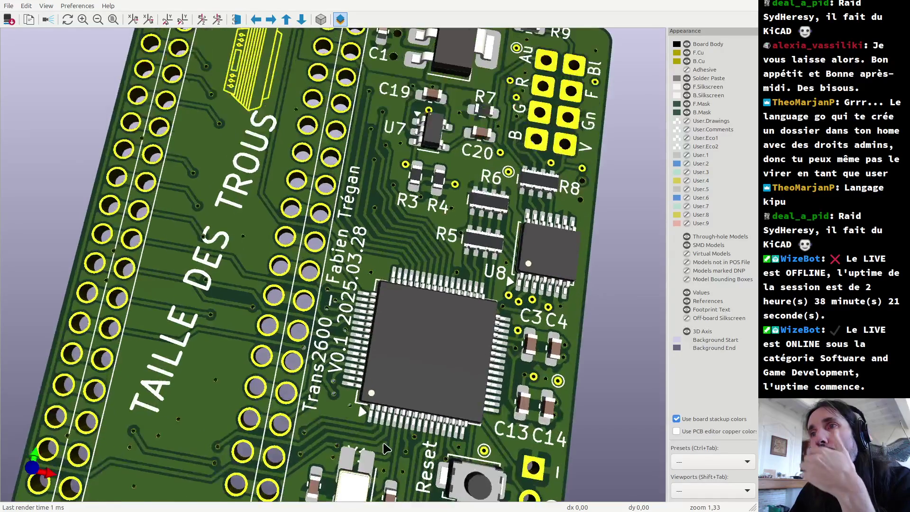
scroll(408, 412, "down", 2, "shift")
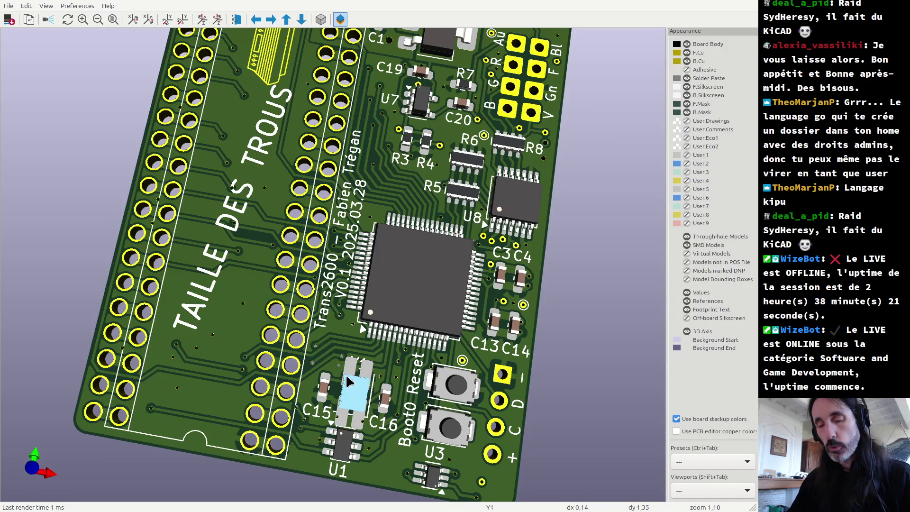
left_click(347, 377)
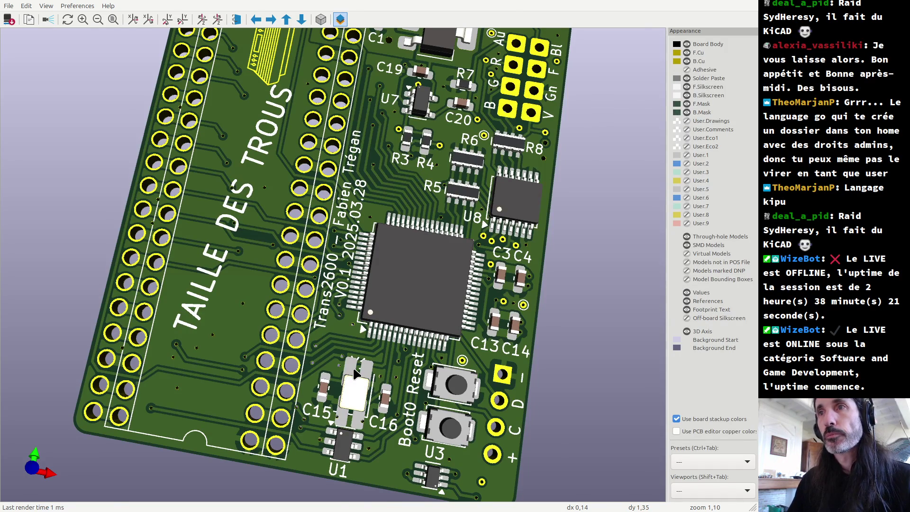
key("alt+Tab")
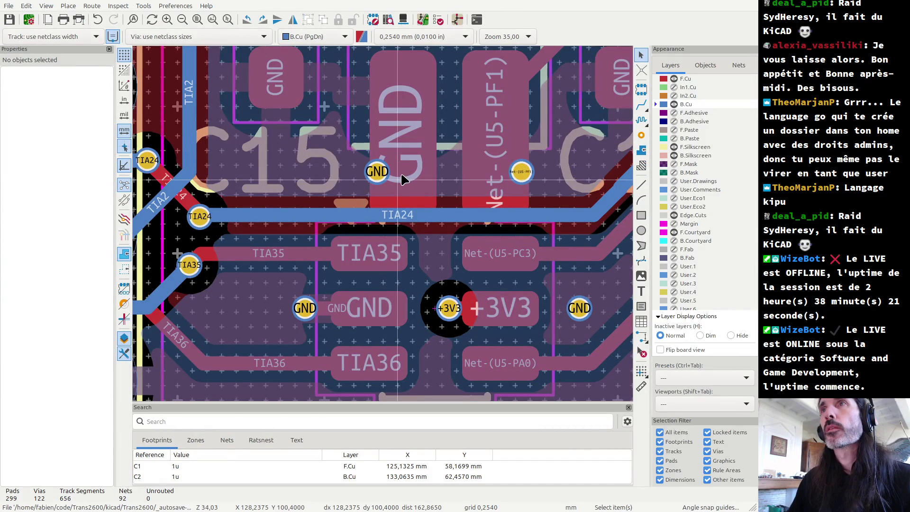
- Open Y1's footprint from the trans2600 library in the footprint editor
left_click(347, 128)
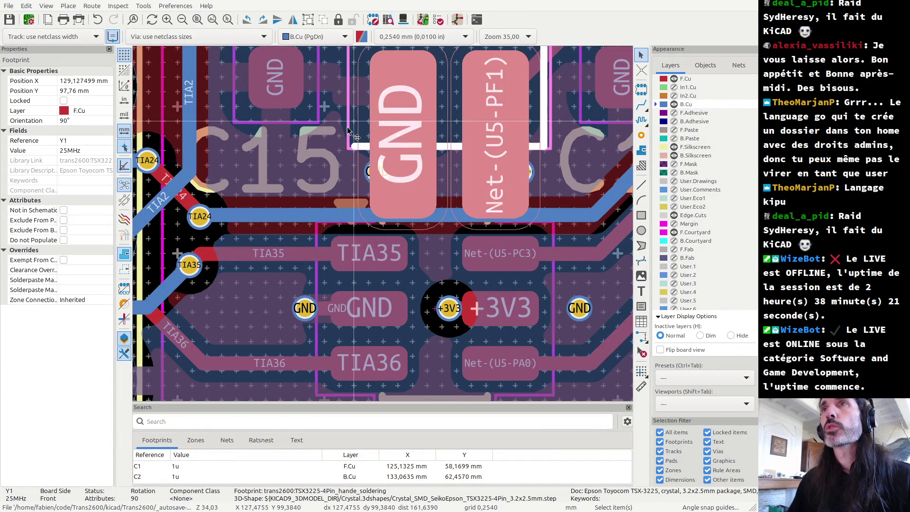
double_click(348, 129)
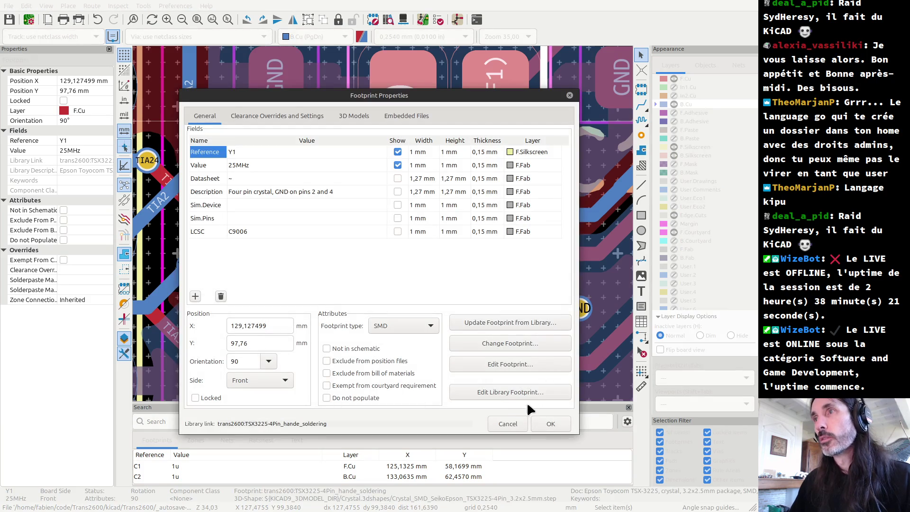
left_click(510, 391)
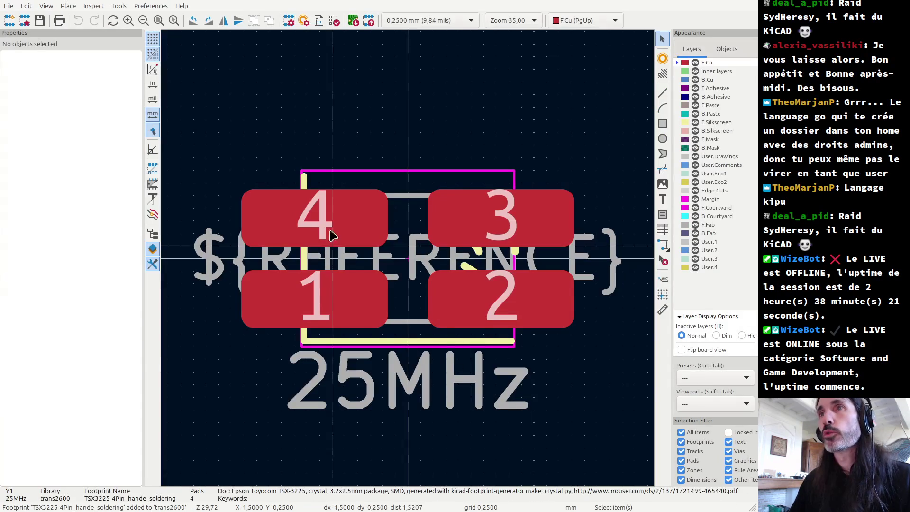
- Trim pads 4, 1, 3 and 2 from their outer ends to 2.35 mm wide
left_click(333, 224)
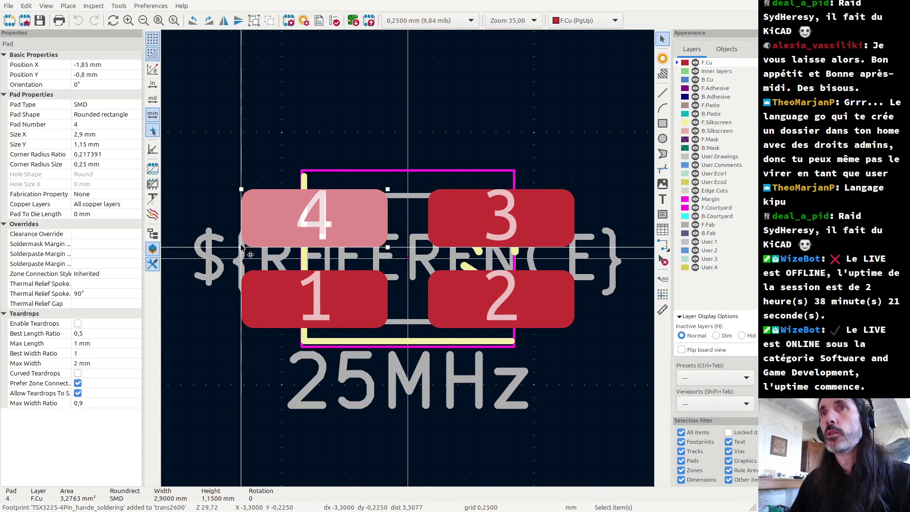
left_click_drag(241, 246, 268, 247)
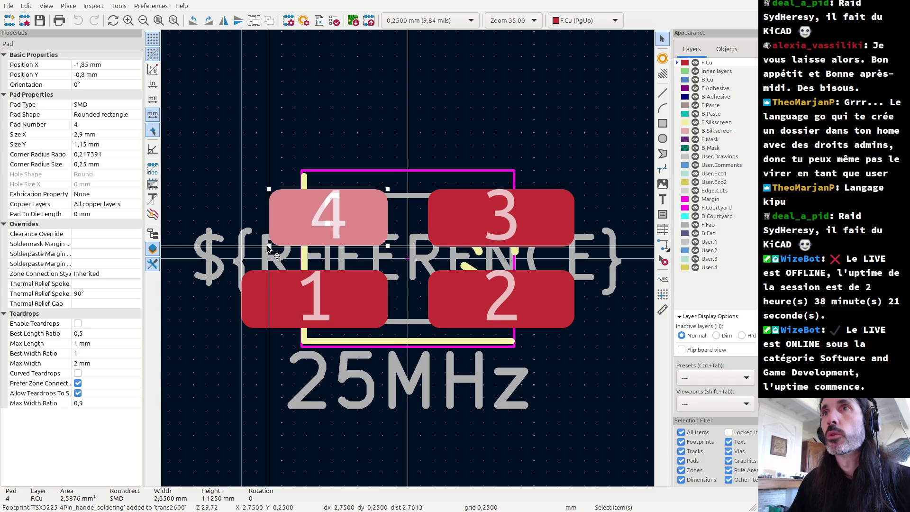
left_click(270, 307)
left_click_drag(241, 327, 269, 327)
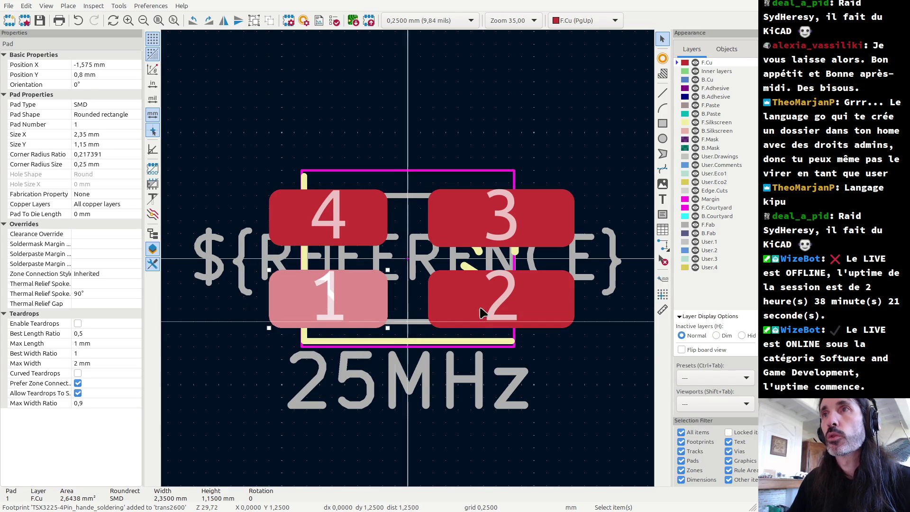
left_click(561, 238)
left_click_drag(574, 246, 545, 246)
left_click(548, 311)
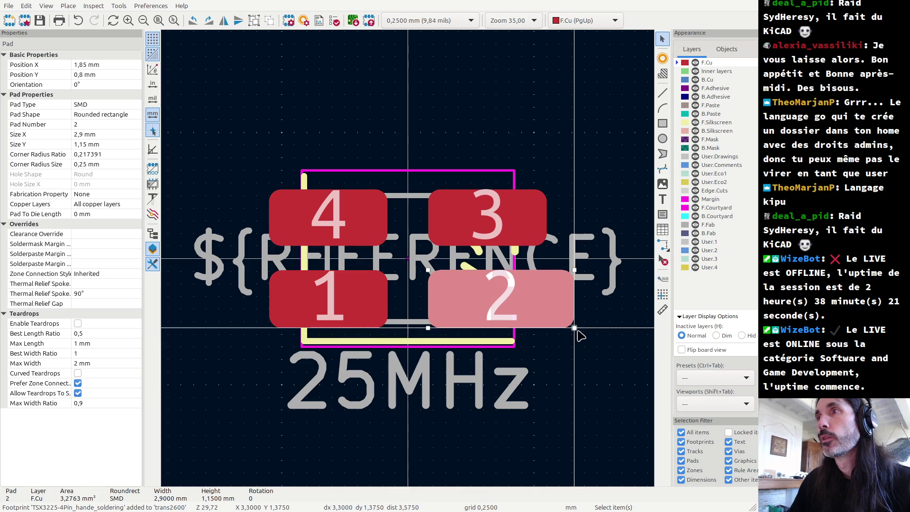
left_click_drag(574, 327, 549, 332)
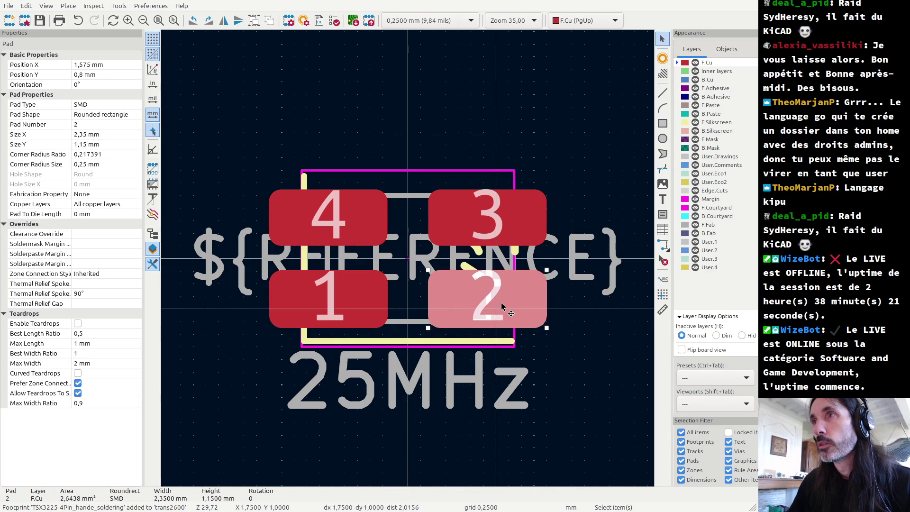
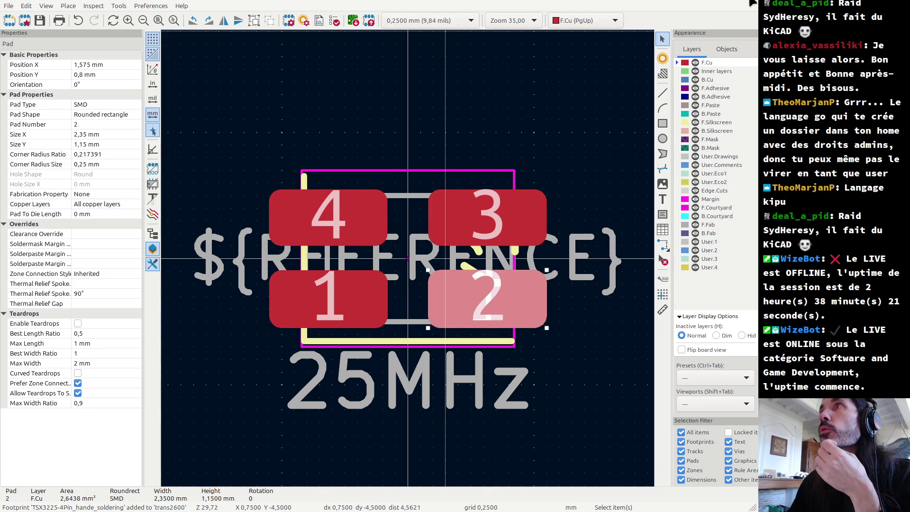
- Save the reworked footprint to the trans2600 library and clear the board selection
left_click(356, 21)
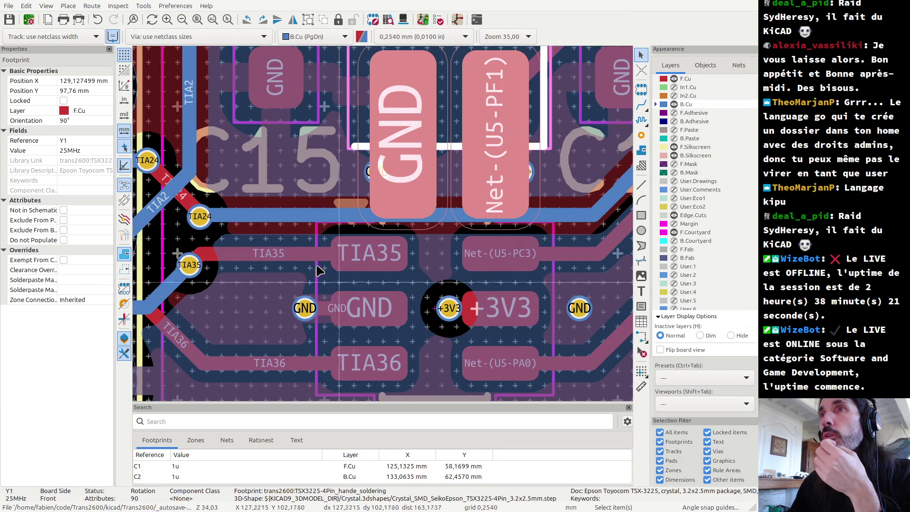
left_click(318, 281)
scroll(318, 281, "down", 3)
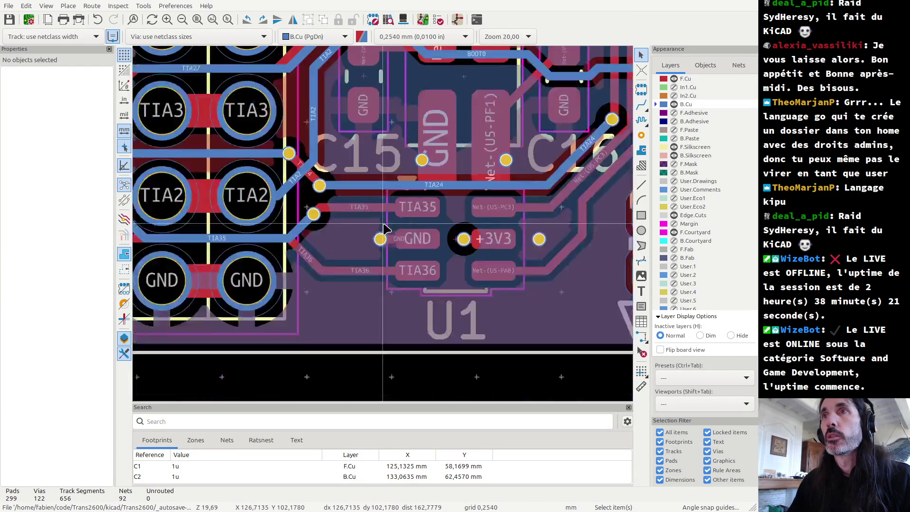
scroll(319, 281, "down", 1)
scroll(300, 217, "up", 3)
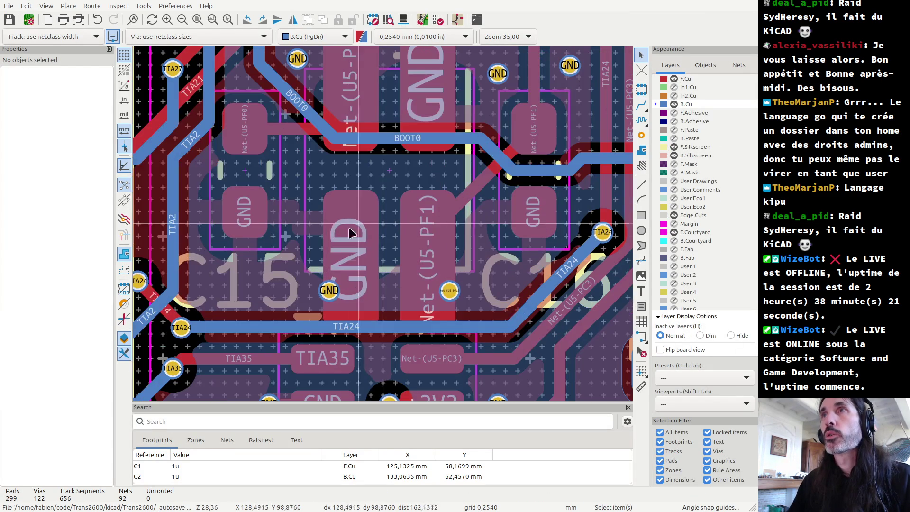
- Update Y1 from trans2600:TSX3225-4Pin_hande_soldering and close the OK report
left_click(304, 212)
double_click(445, 340)
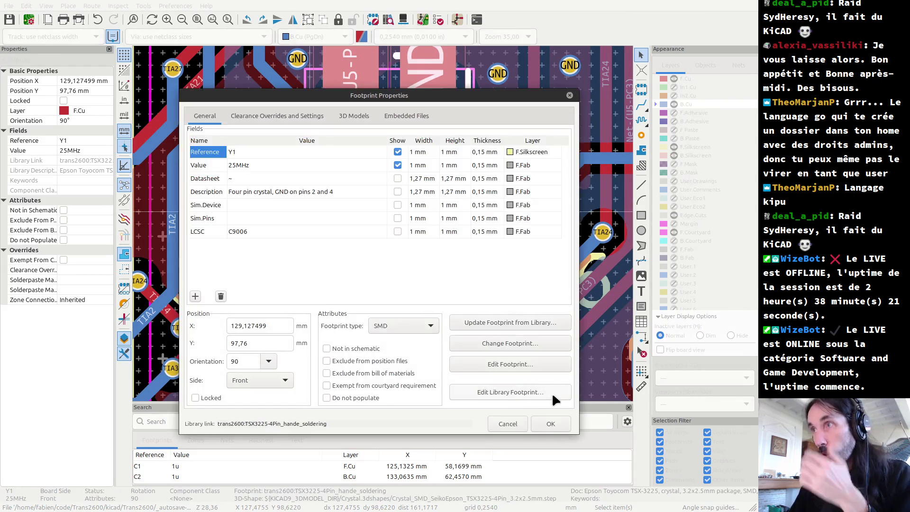
left_click(497, 320)
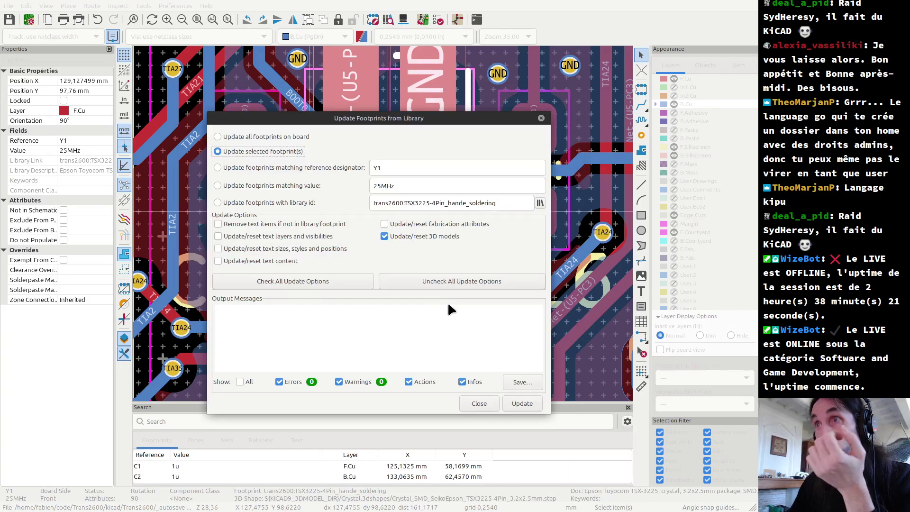
left_click(514, 403)
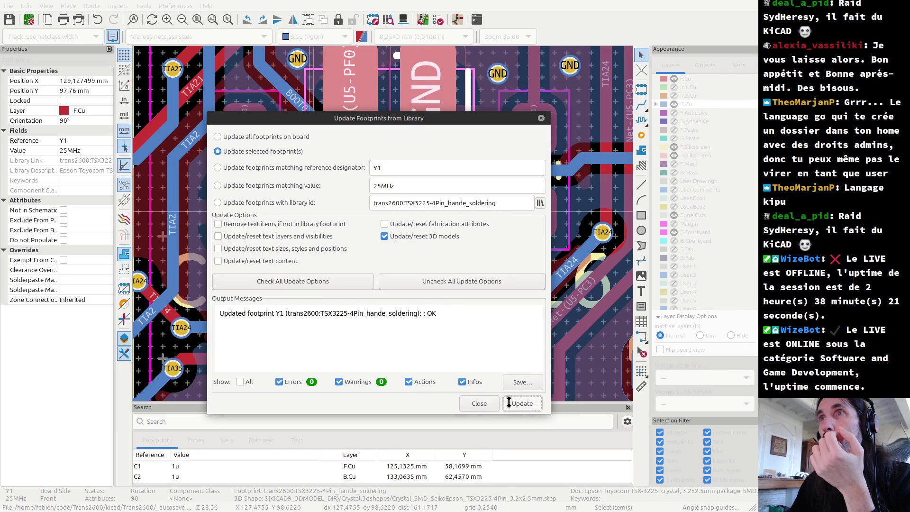
left_click(479, 403)
scroll(384, 227, "down", 2)
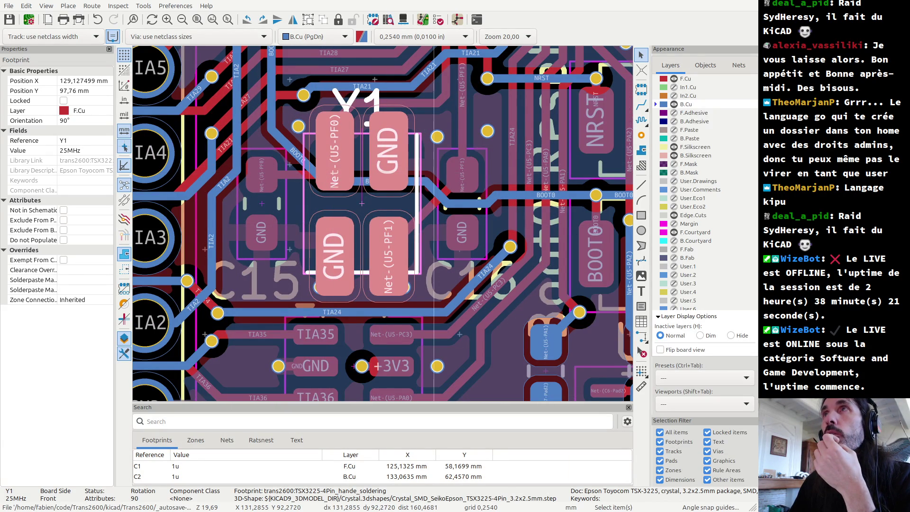
left_click(410, 28)
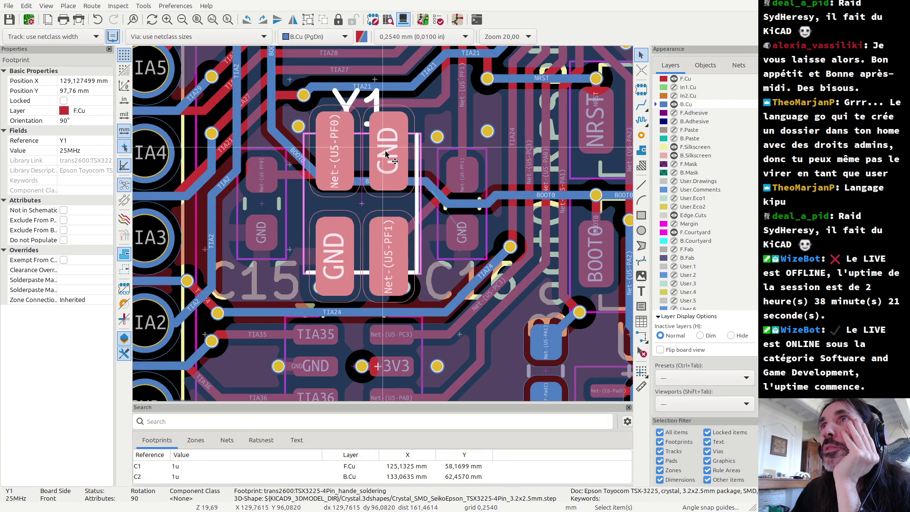
scroll(385, 154, "down", 2)
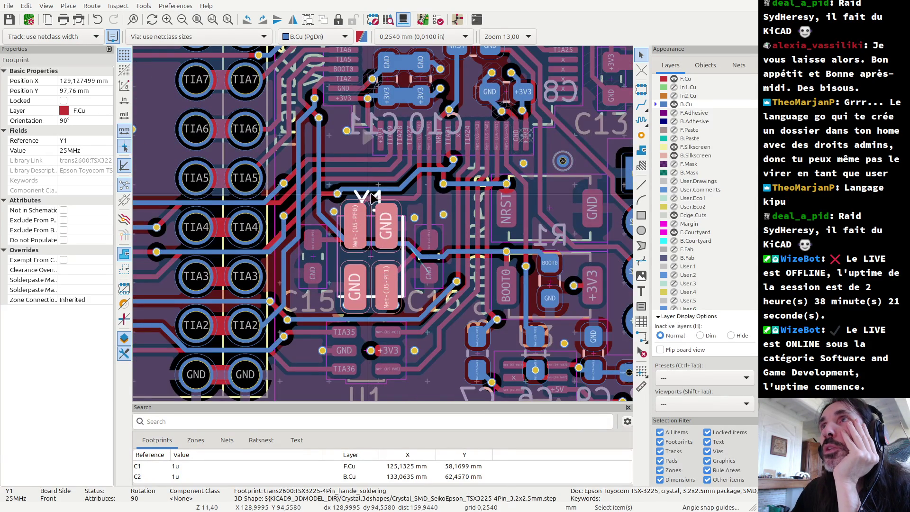
key("alt+3")
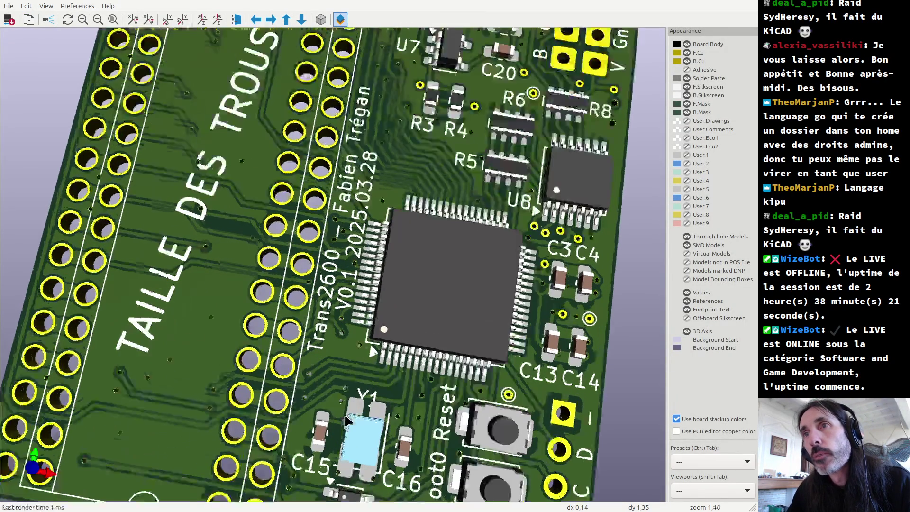
scroll(353, 422, "up", 1)
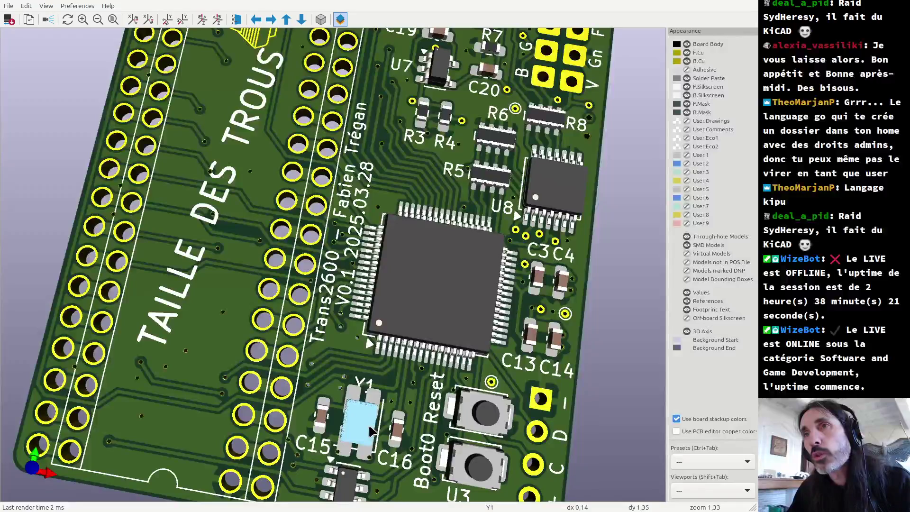
left_click(371, 431)
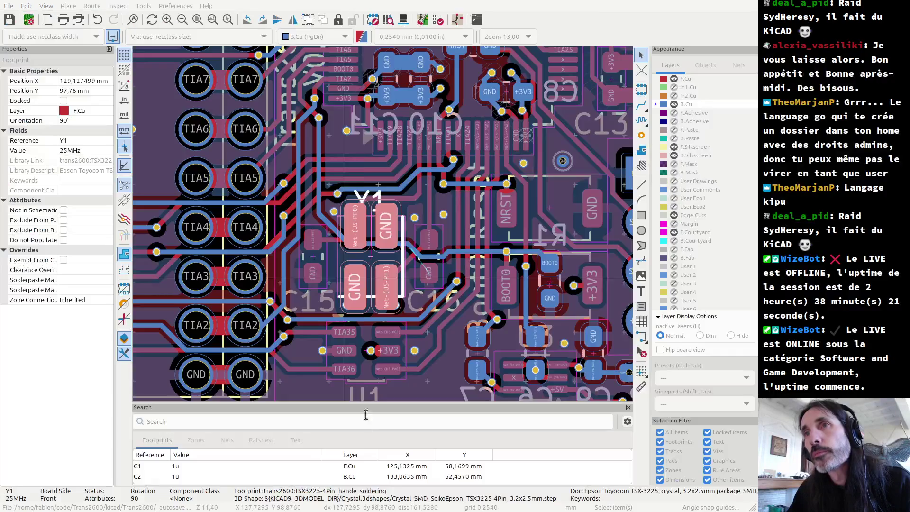
- Open Y1's TSX3225-4Pin_hande_soldering library footprint in the Footprint Editor
double_click(385, 280)
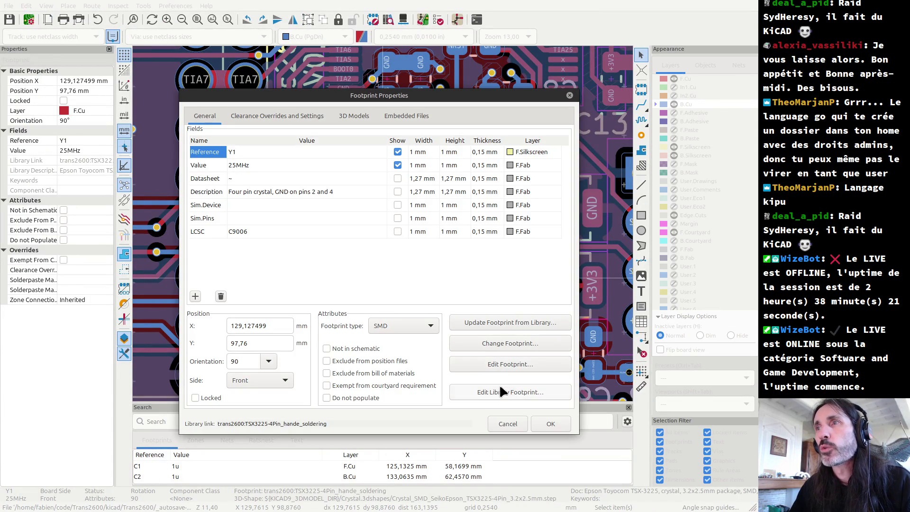
left_click(510, 393)
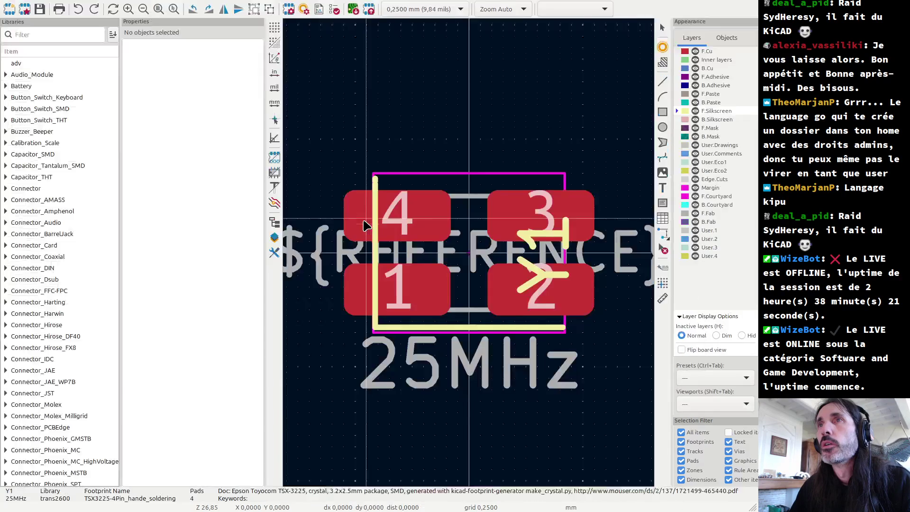
scroll(369, 229, "up", 3)
- Narrow pads 4 and 1 from their outer edges to 1.85 mm width
left_click(445, 228)
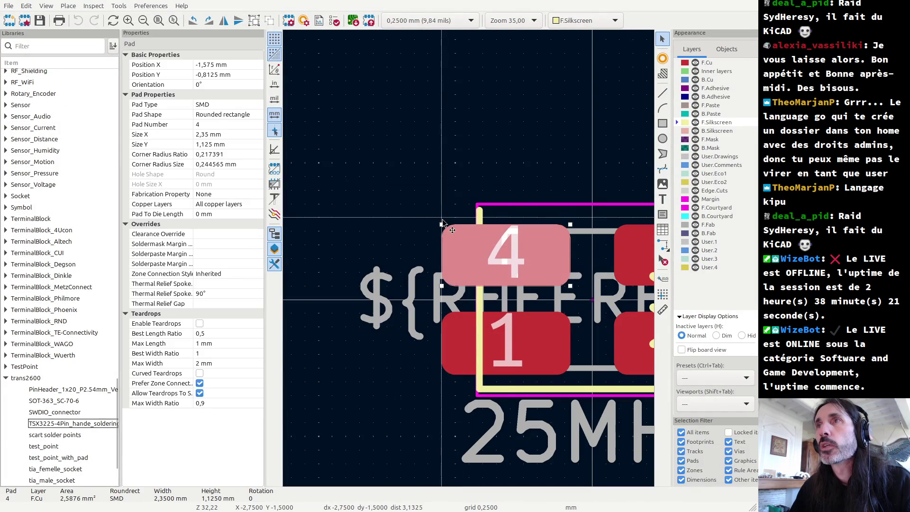
left_click_drag(444, 229, 471, 228)
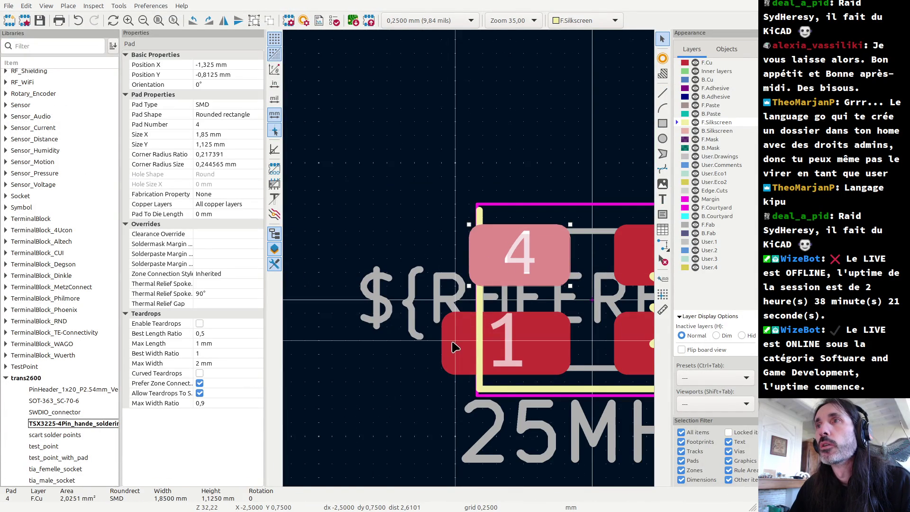
left_click(444, 313)
left_click_drag(443, 313, 471, 315)
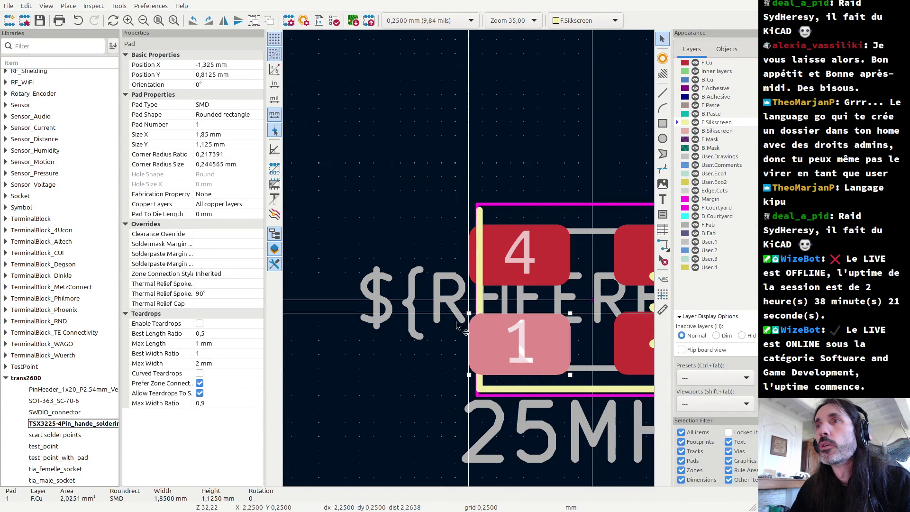
scroll(549, 259, "down", 3)
scroll(550, 260, "down", 2)
scroll(469, 256, "up", 2)
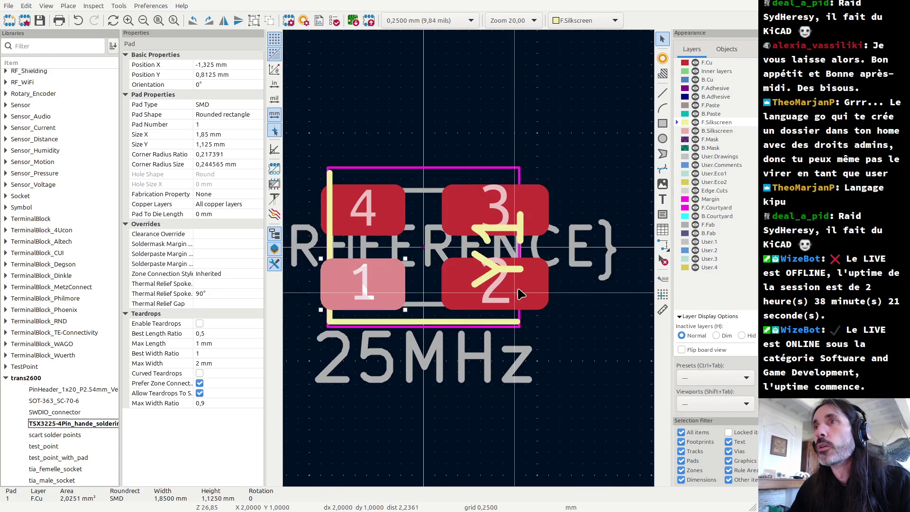
- Pull pads 2 and 3 inward, leaving pad 3 1.85 mm wide at X 1.325 mm
left_click(526, 298)
scroll(536, 294, "up", 3)
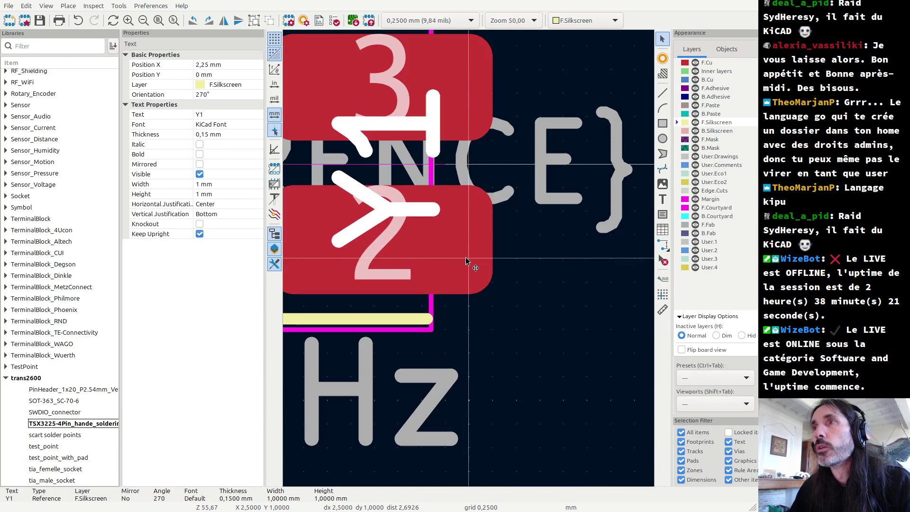
left_click(493, 292)
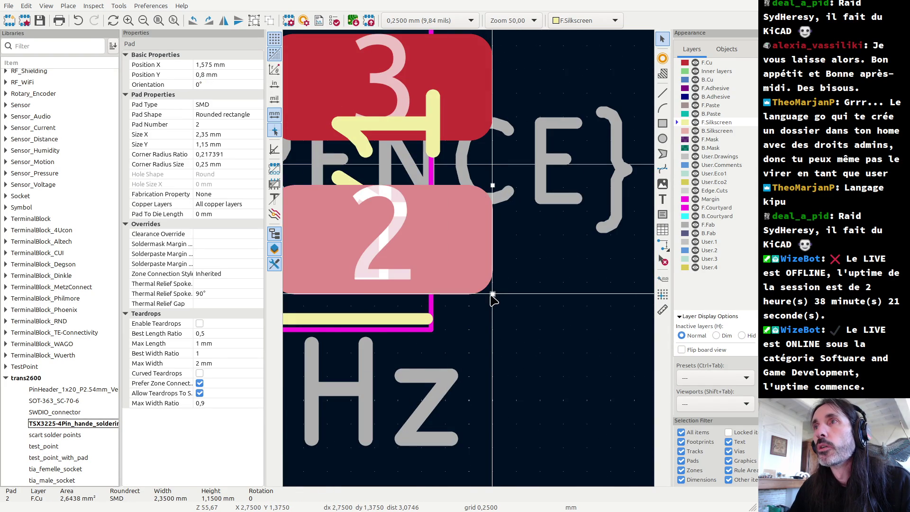
left_click_drag(492, 299, 447, 298)
left_click(471, 80)
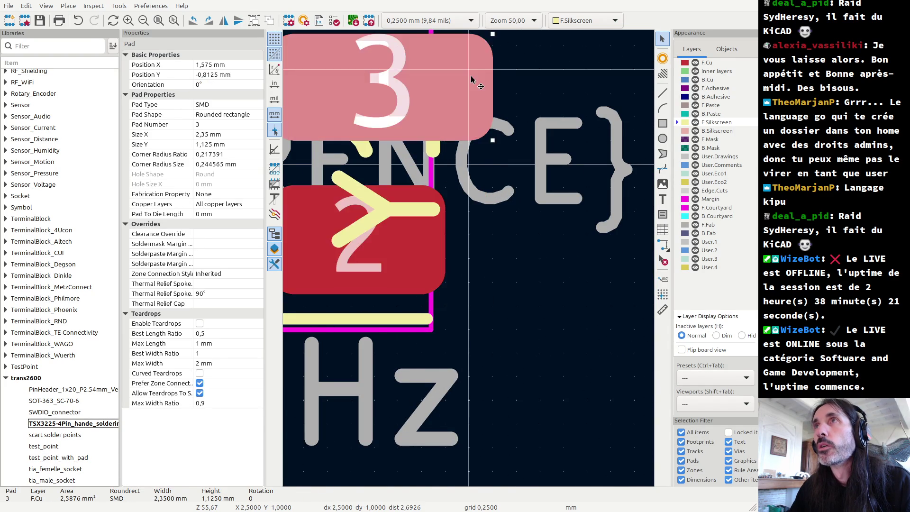
scroll(471, 79, "up", 3)
left_click_drag(517, 186, 433, 184)
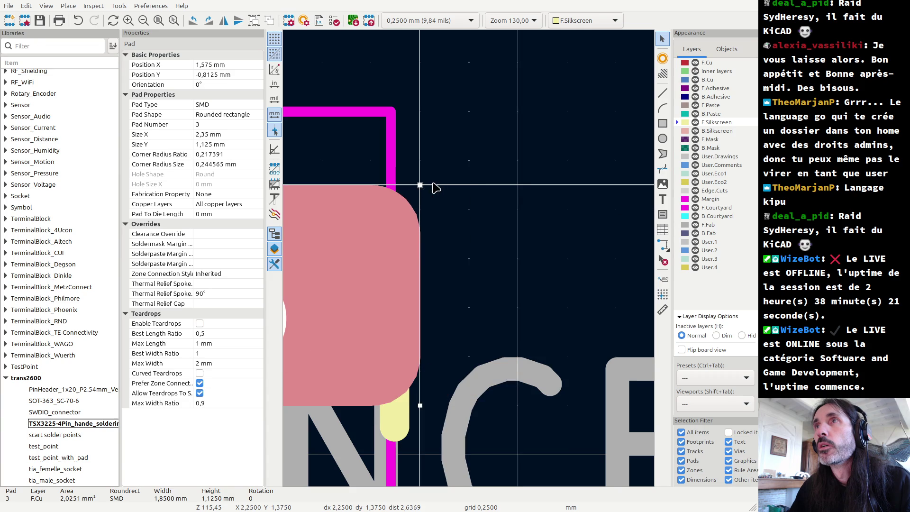
scroll(441, 237, "down", 4)
scroll(445, 260, "down", 3)
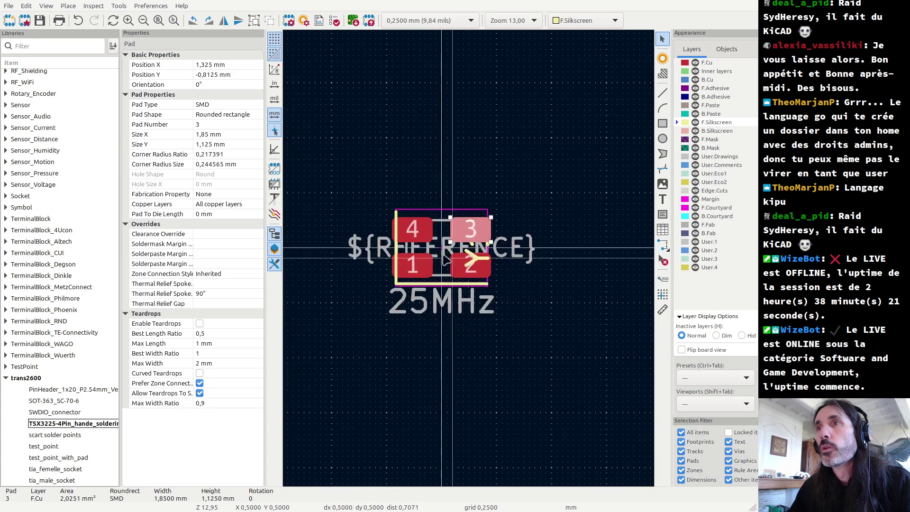
scroll(445, 260, "up", 2)
scroll(434, 292, "up", 1)
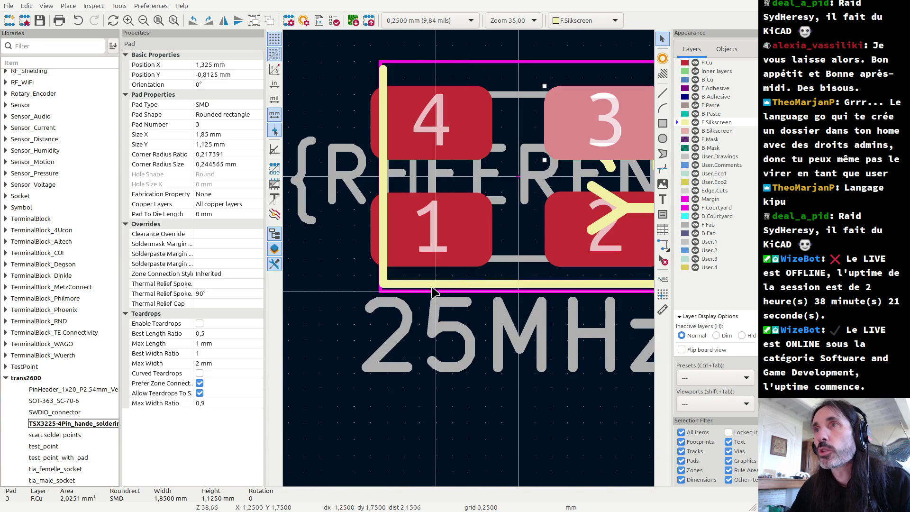
- Delete the left F.Silkscreen line of the crystal outline
left_click(435, 292)
left_click(426, 284)
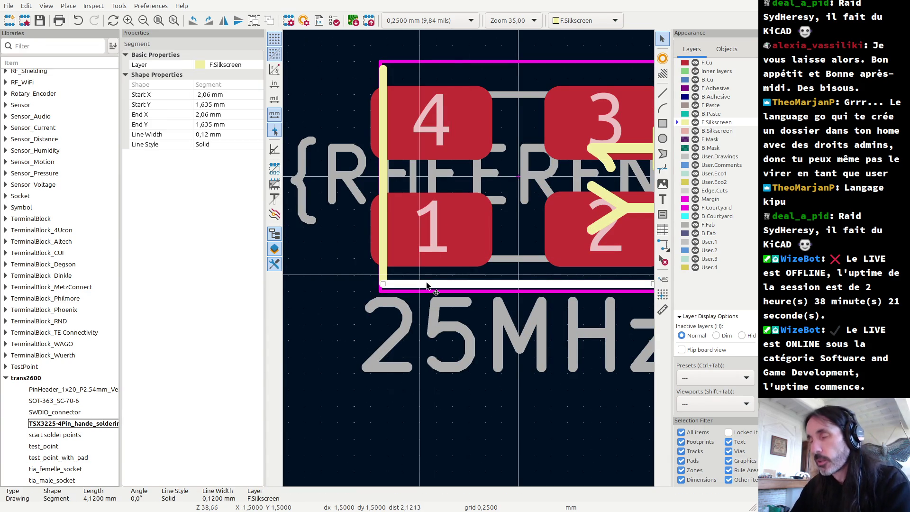
left_click(382, 276)
left_click(383, 276)
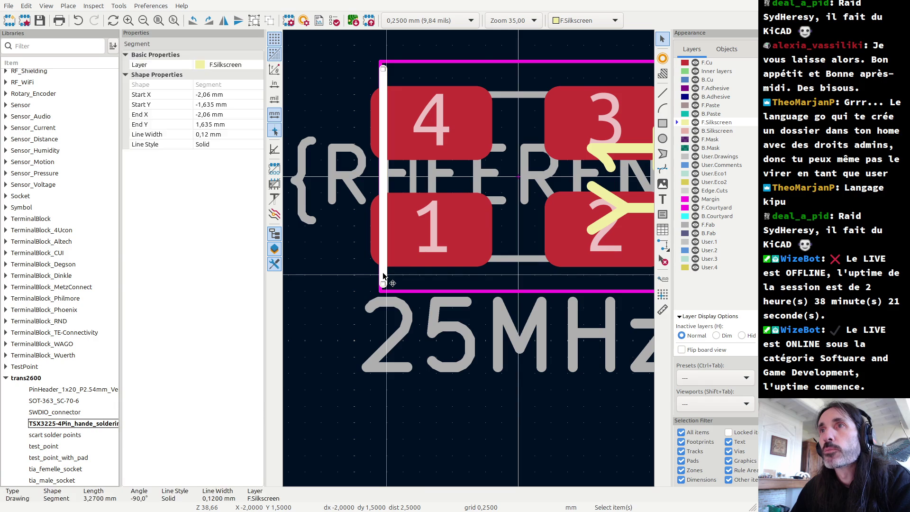
key("Delete")
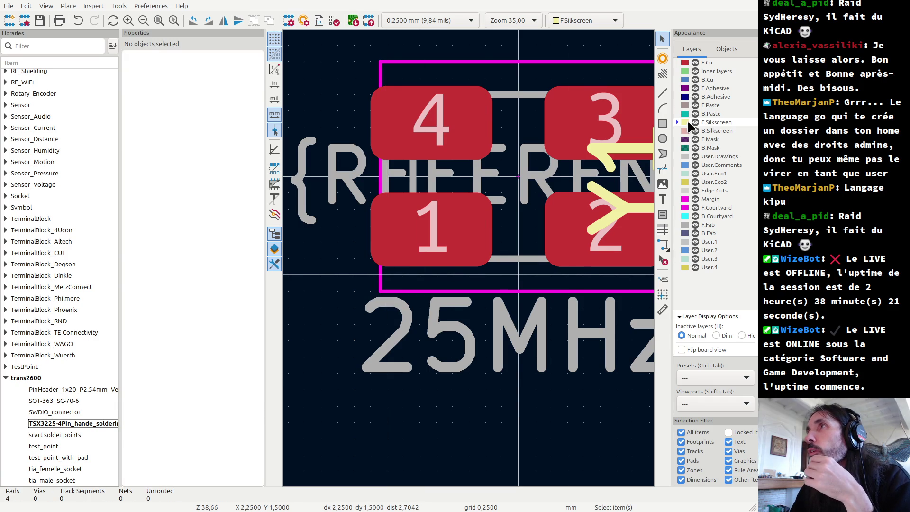
- Draw a filled triangular pin-1 marker near pad 1, then return to the board
left_click(663, 94)
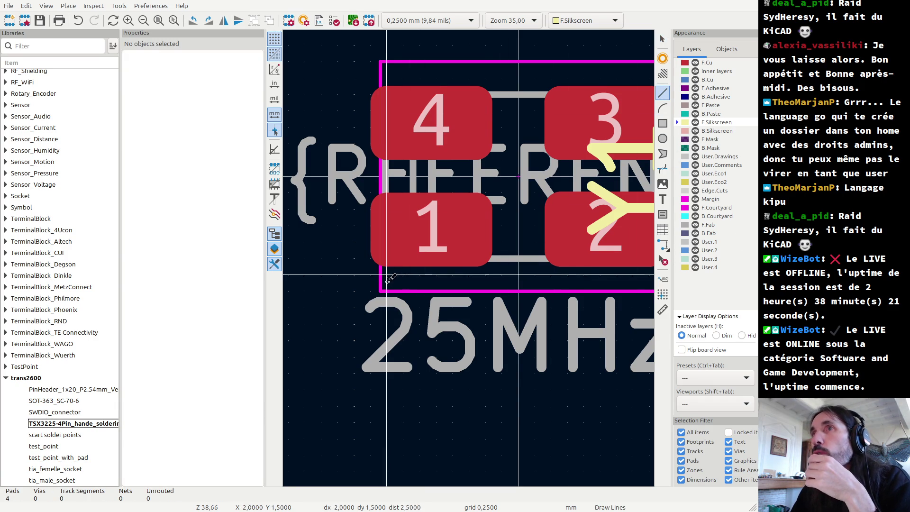
left_click(663, 154)
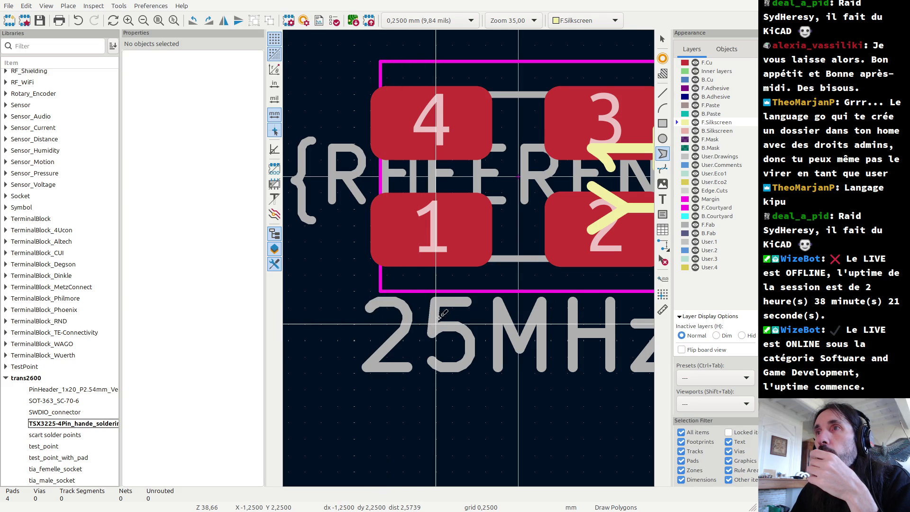
left_click(436, 323)
left_click(452, 292)
left_click(469, 324)
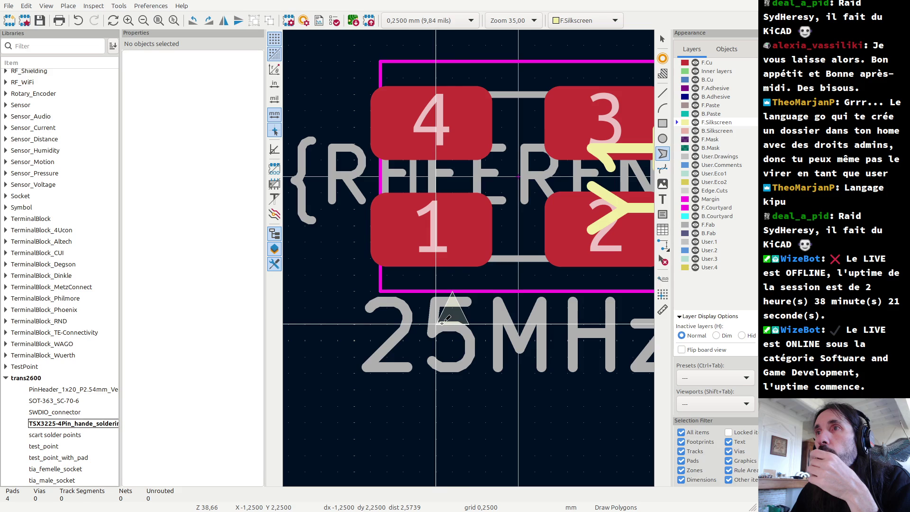
left_click(435, 323)
key("Escape")
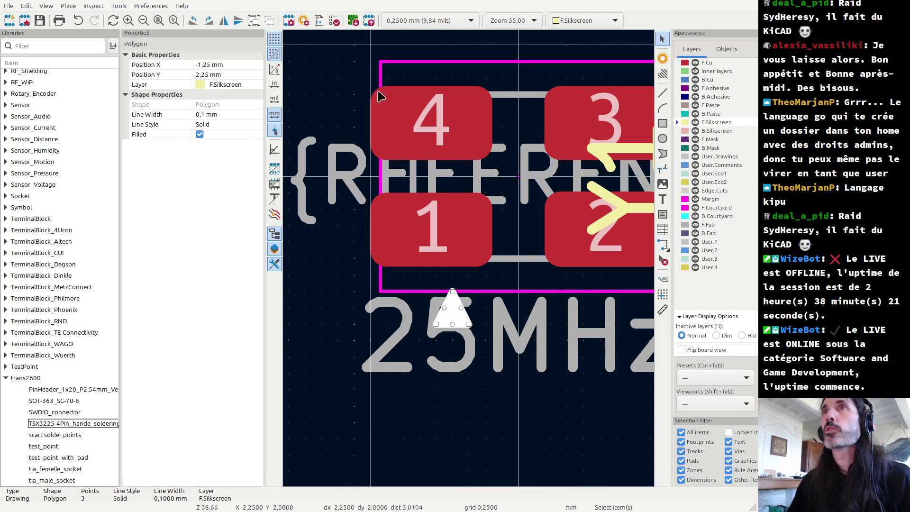
left_click(369, 21)
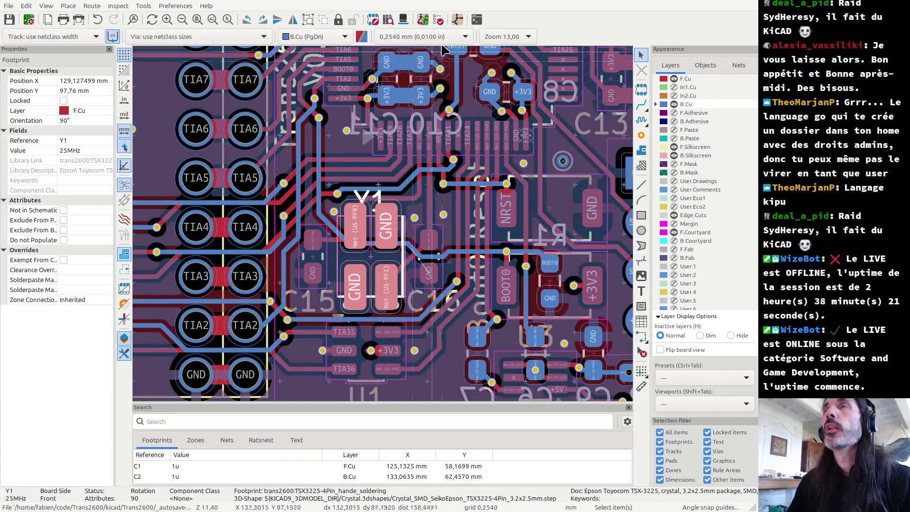
- Re-update Y1 (25MHz) from its library footprint and zoom in on the crystal
double_click(393, 308)
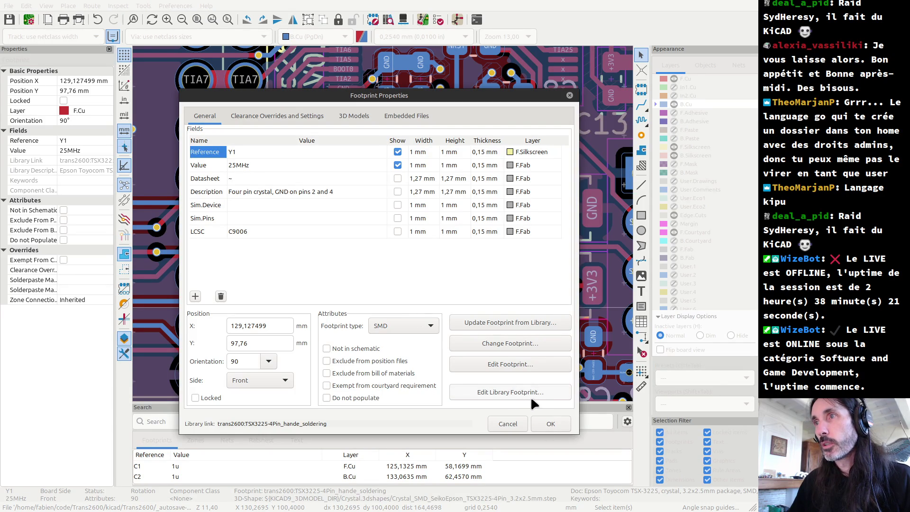
left_click(502, 326)
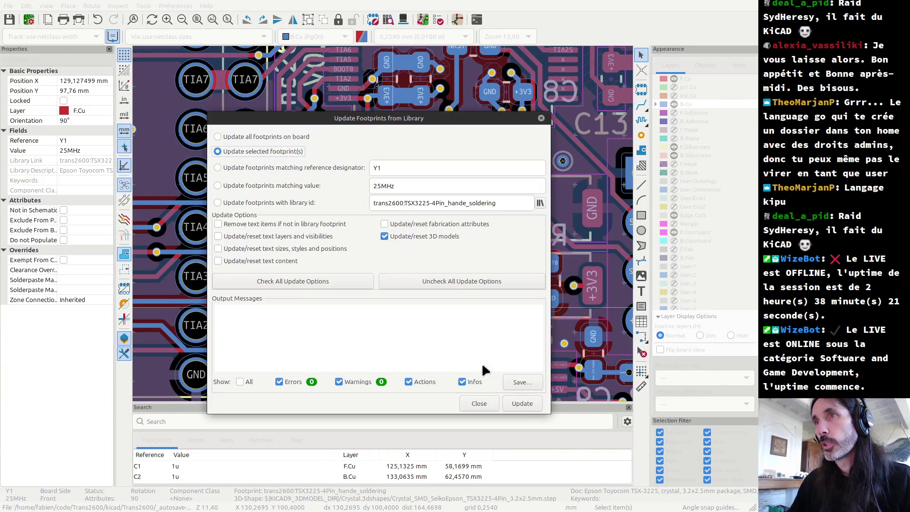
left_click(521, 404)
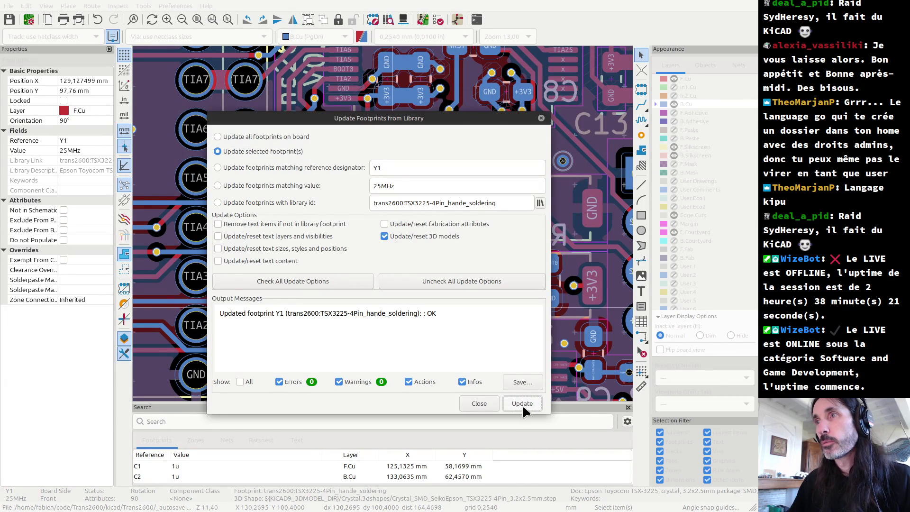
left_click(479, 403)
scroll(384, 231, "up", 3)
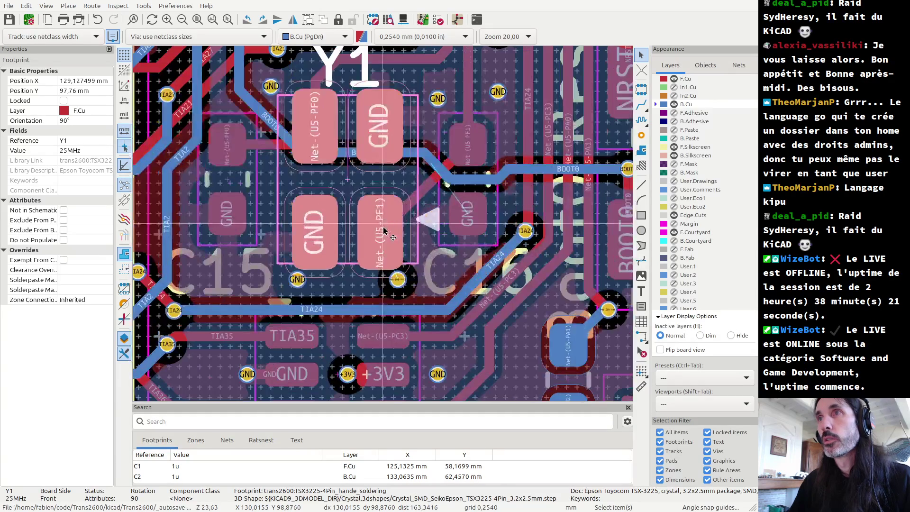
scroll(383, 233, "up", 1)
scroll(384, 237, "up", 1)
scroll(383, 243, "up", 1)
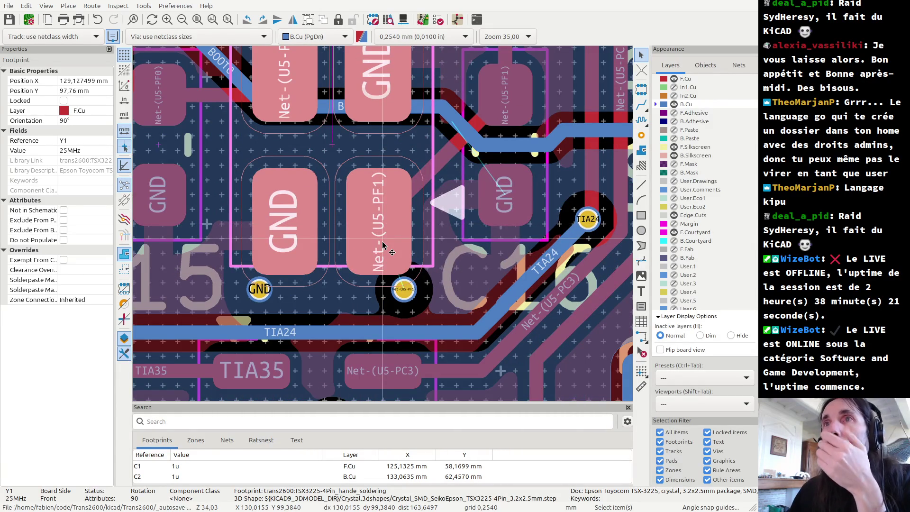
- Delete the Net-(U5-PF1) via below the crystal's PF1 pad
scroll(384, 228, "up", 1)
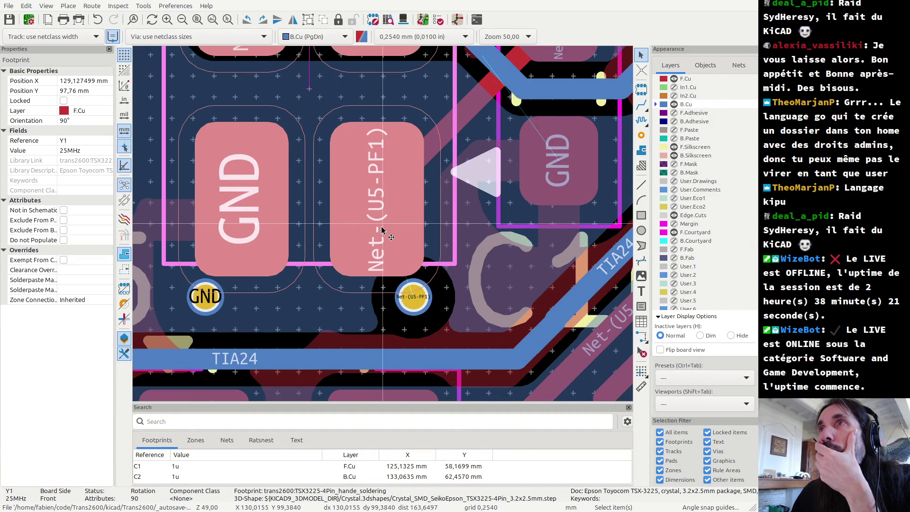
scroll(383, 229, "down", 1)
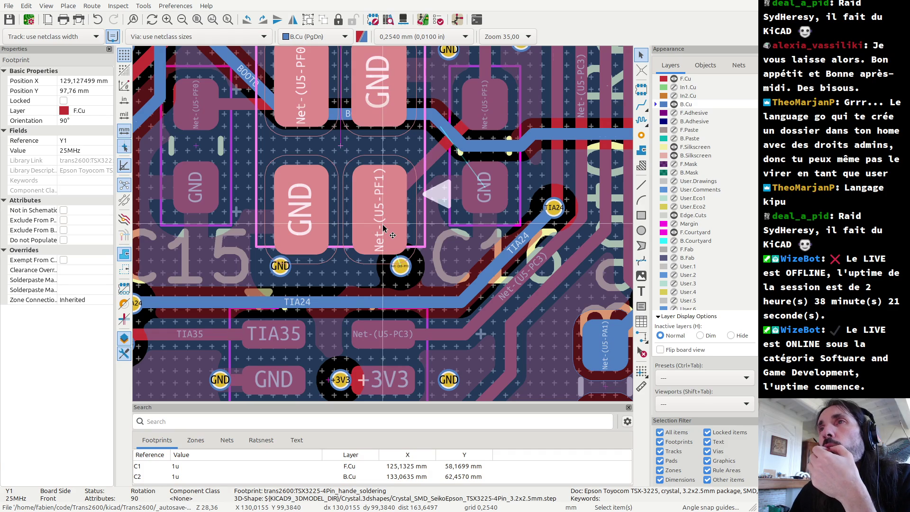
left_click(401, 274)
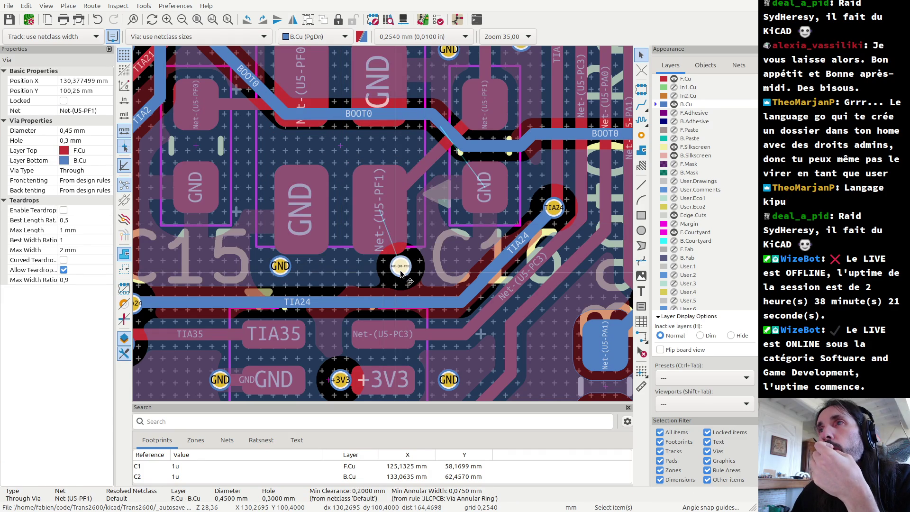
key("Delete")
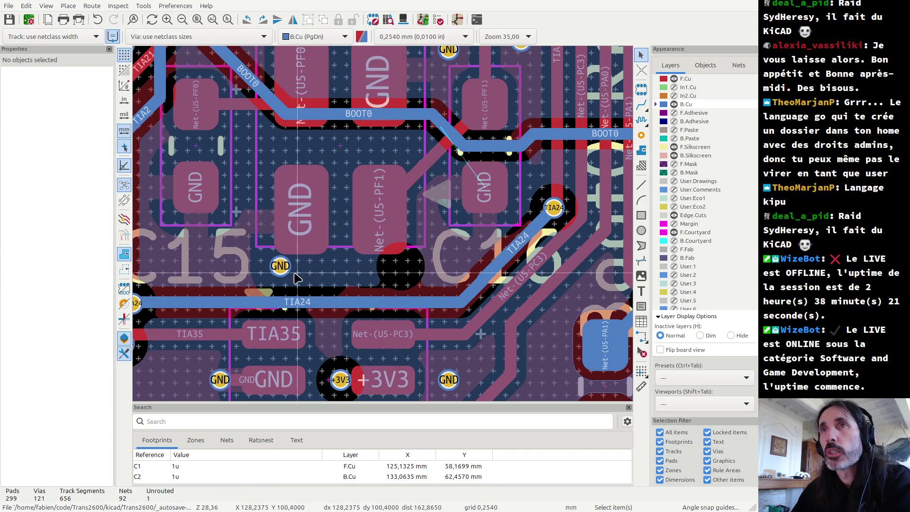
- Refill all copper zones with B and zoom out around Y1
scroll(285, 273, "up", 2)
scroll(382, 224, "down", 4)
scroll(382, 224, "up", 2)
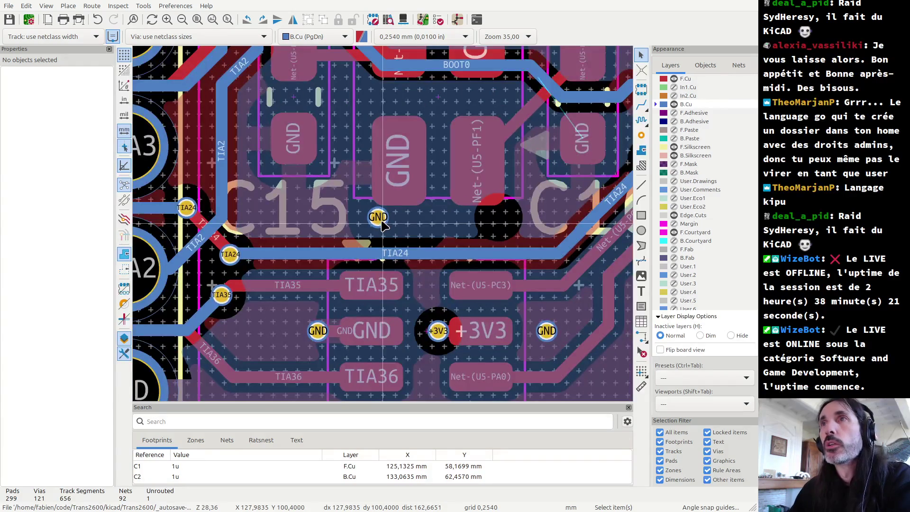
key("b")
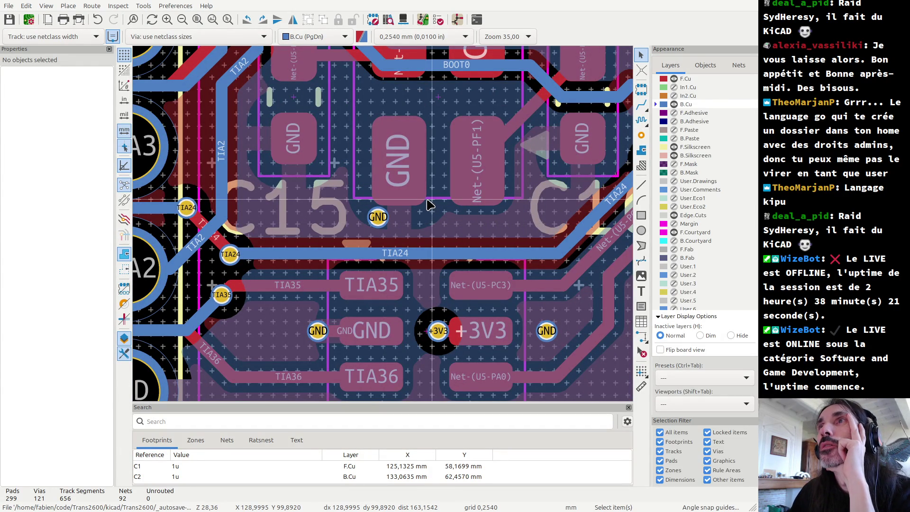
scroll(385, 229, "down", 2)
scroll(385, 229, "down", 2)
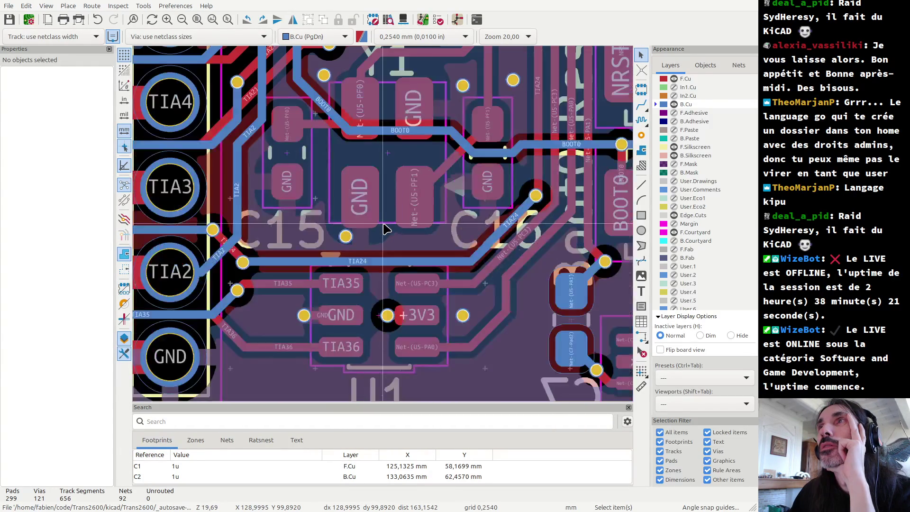
scroll(385, 229, "down", 1)
scroll(385, 228, "down", 1)
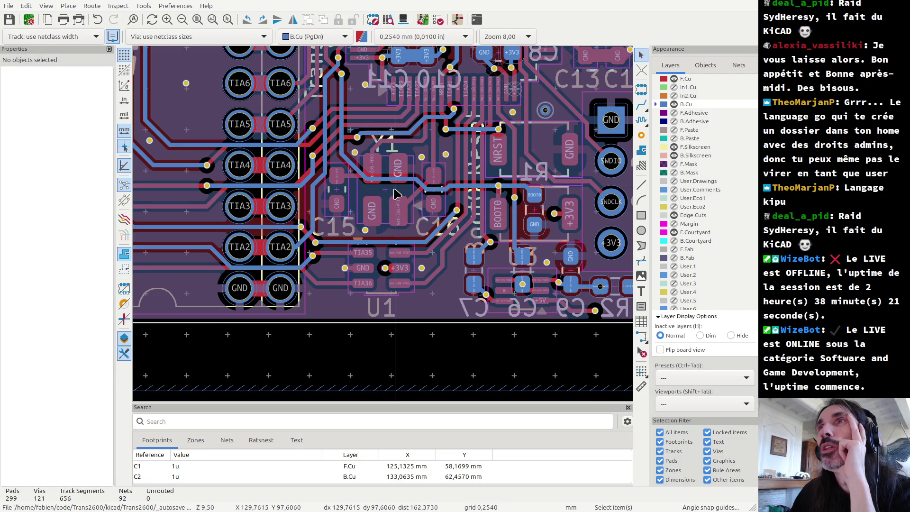
- Move the GND via left of the crystal near C15 to a new spot
left_click(366, 231)
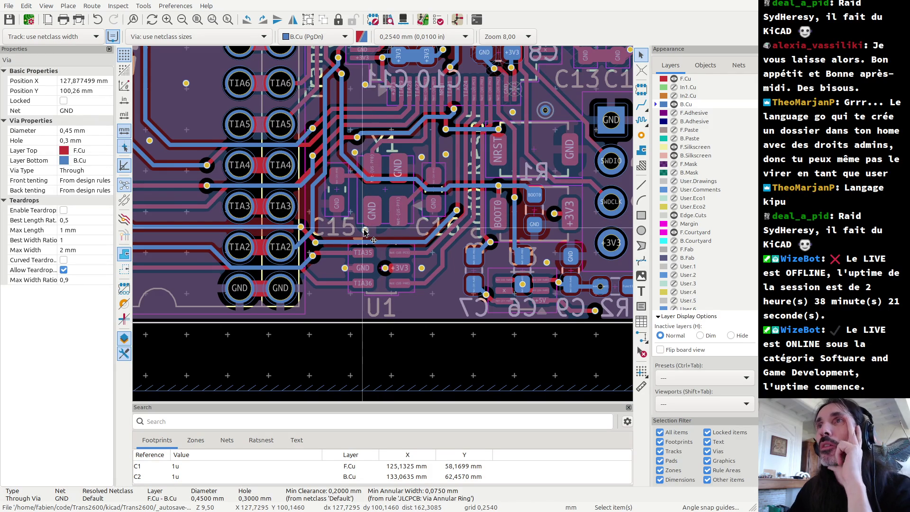
key("m")
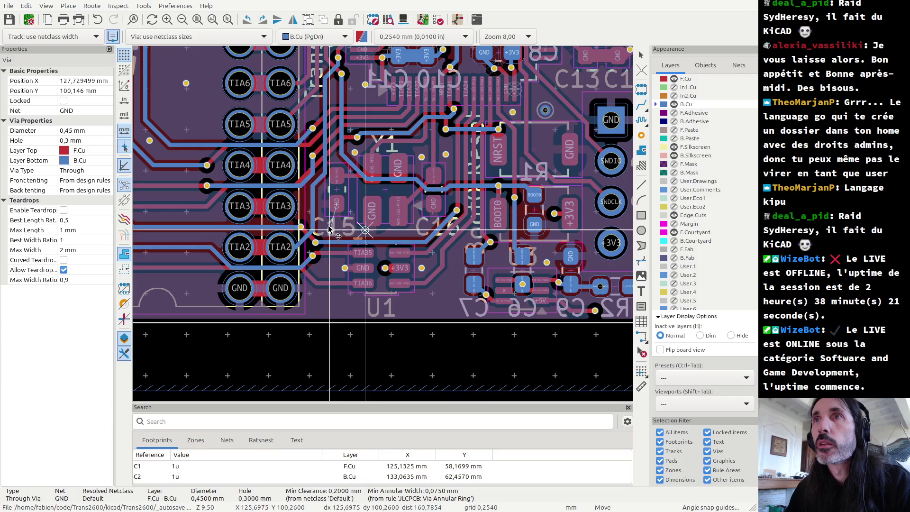
scroll(375, 230, "up", 3)
scroll(388, 230, "up", 2)
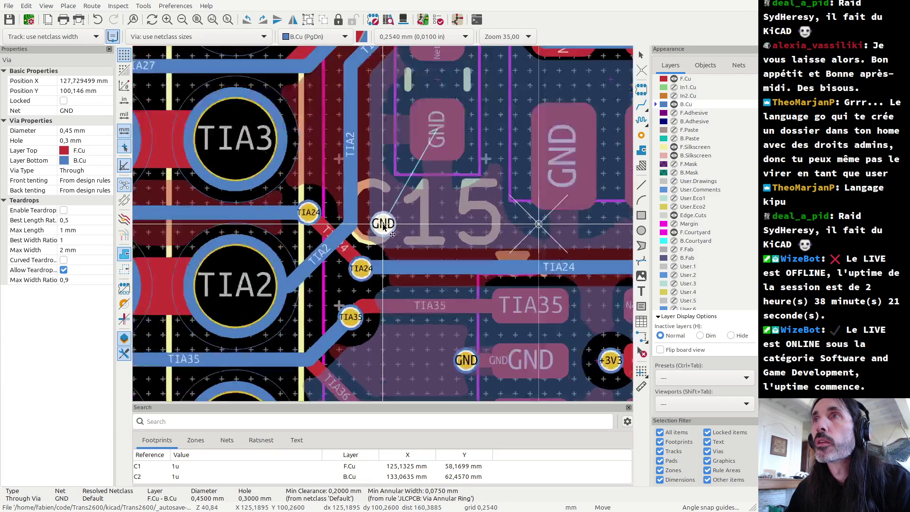
scroll(386, 218, "up", 1)
scroll(385, 206, "down", 3)
left_click(385, 207)
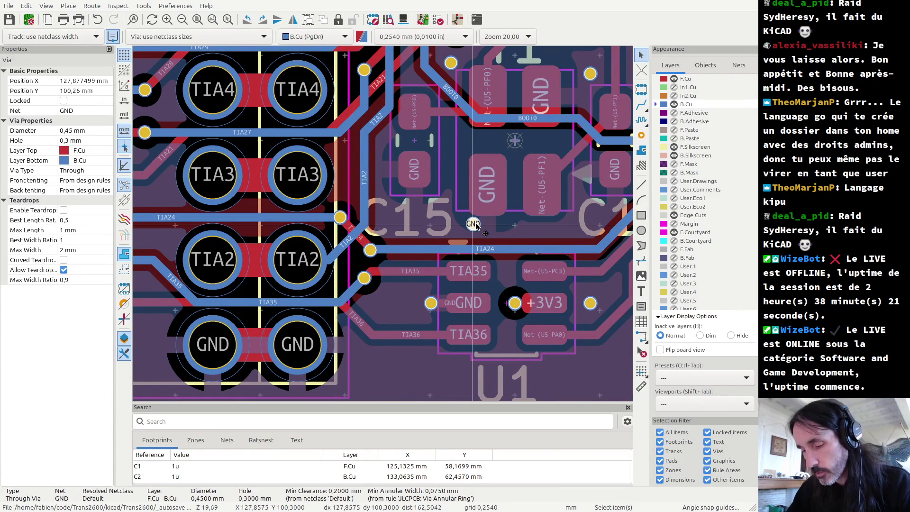
- Shift the GND via slightly further left, then cancel the extra move
key("m")
scroll(385, 221, "up", 3)
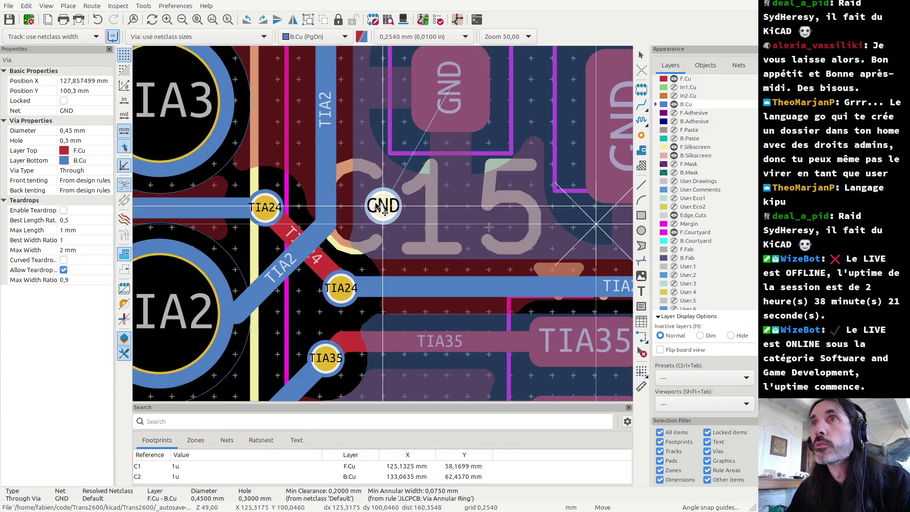
left_click(363, 205)
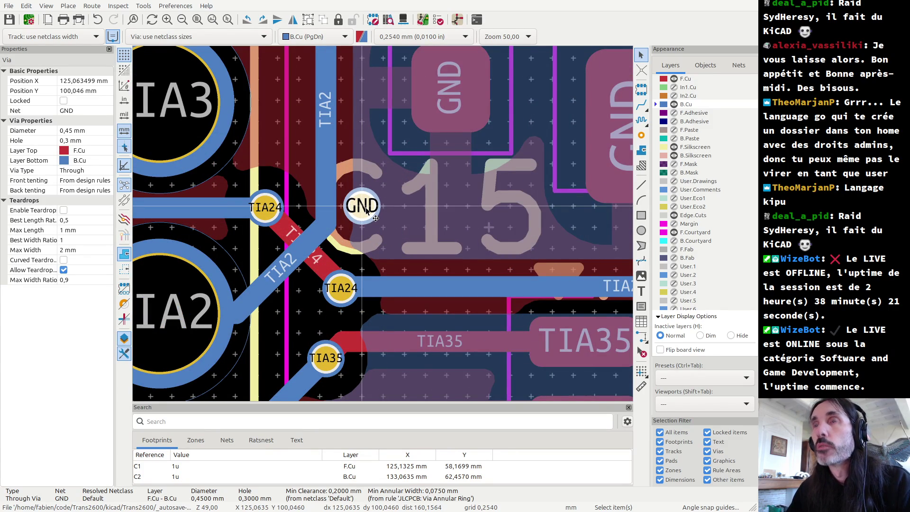
key("m")
scroll(367, 209, "down", 1)
scroll(368, 209, "down", 1)
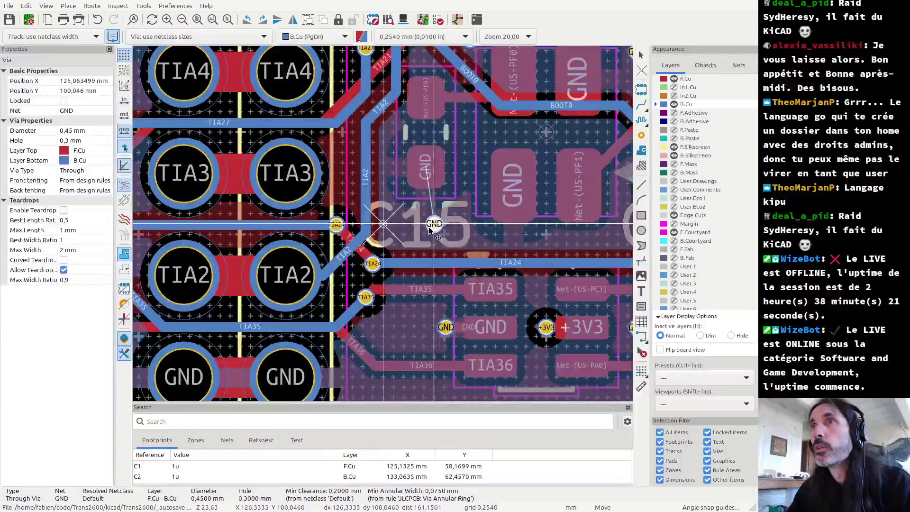
scroll(516, 225, "down", 1)
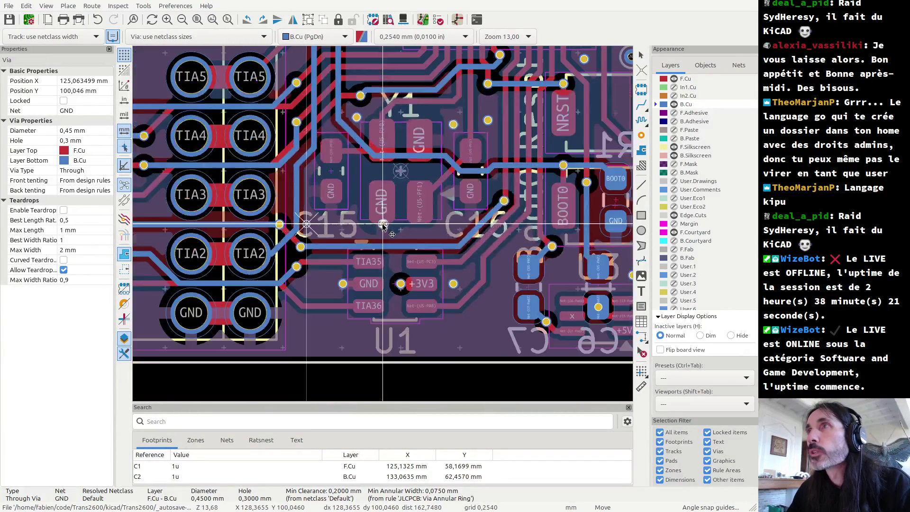
scroll(389, 226, "up", 2)
scroll(389, 226, "up", 1)
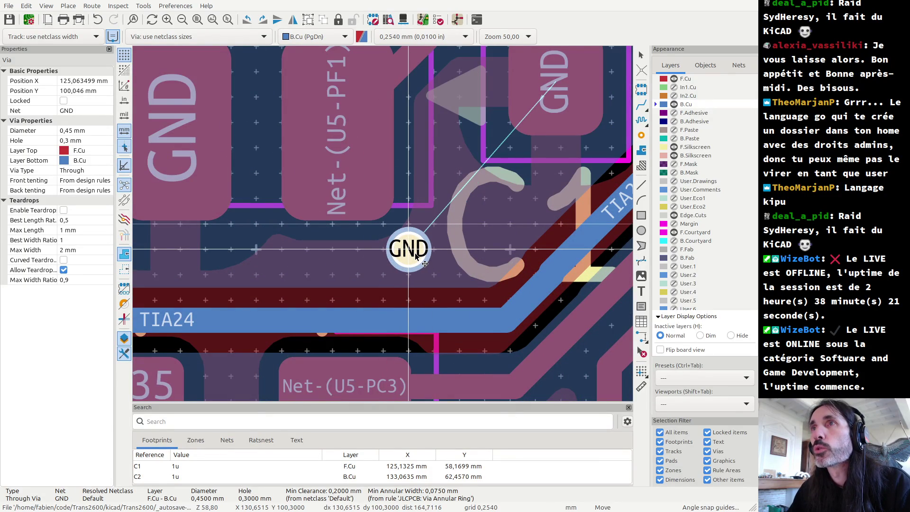
scroll(414, 257, "down", 2)
key("Escape")
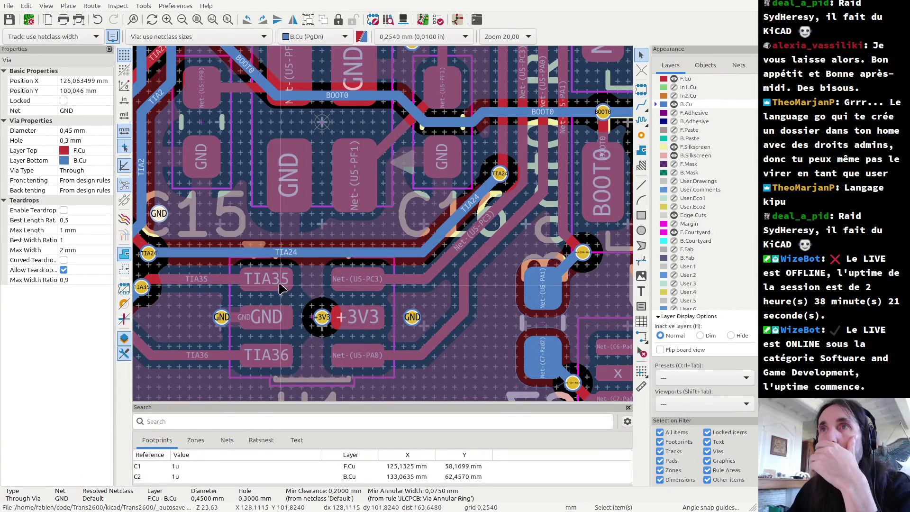
scroll(318, 251, "down", 1)
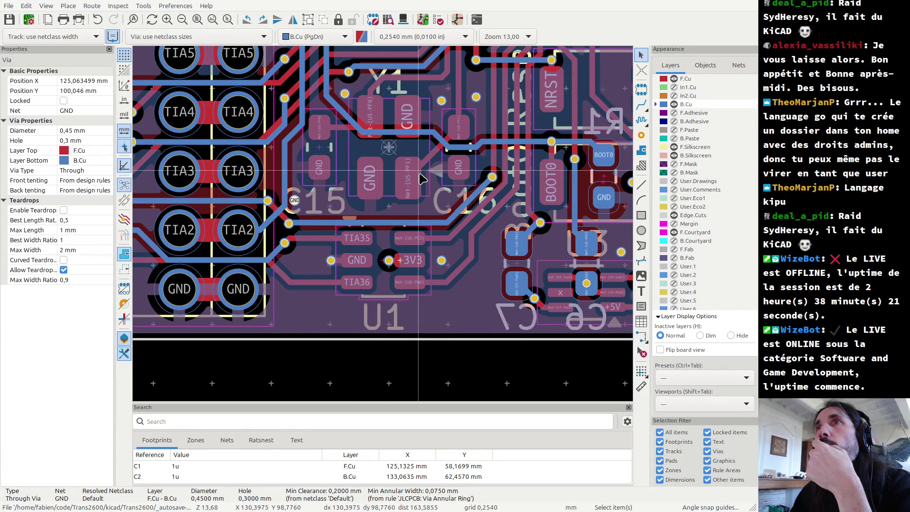
scroll(420, 179, "down", 3)
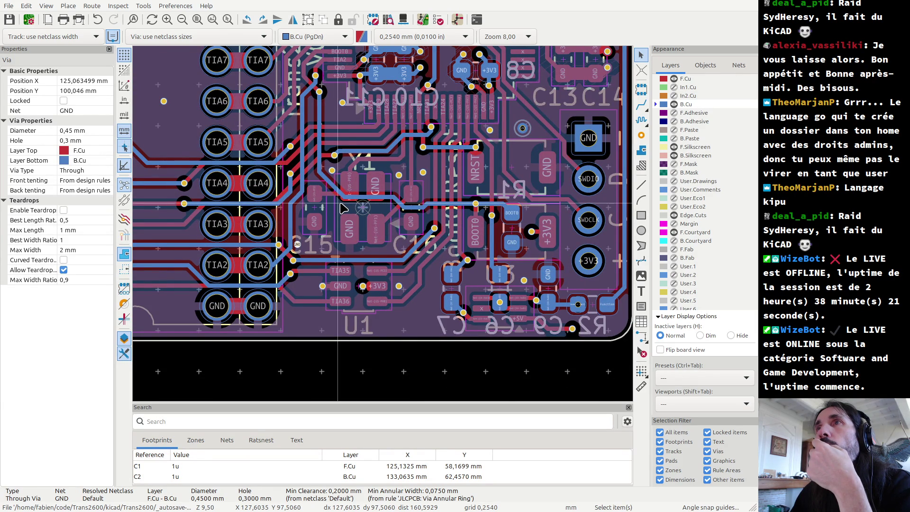
scroll(342, 209, "up", 2)
scroll(342, 208, "up", 4)
- Delete the old horizontal and diagonal BOOT0 track segments
scroll(343, 209, "up", 3)
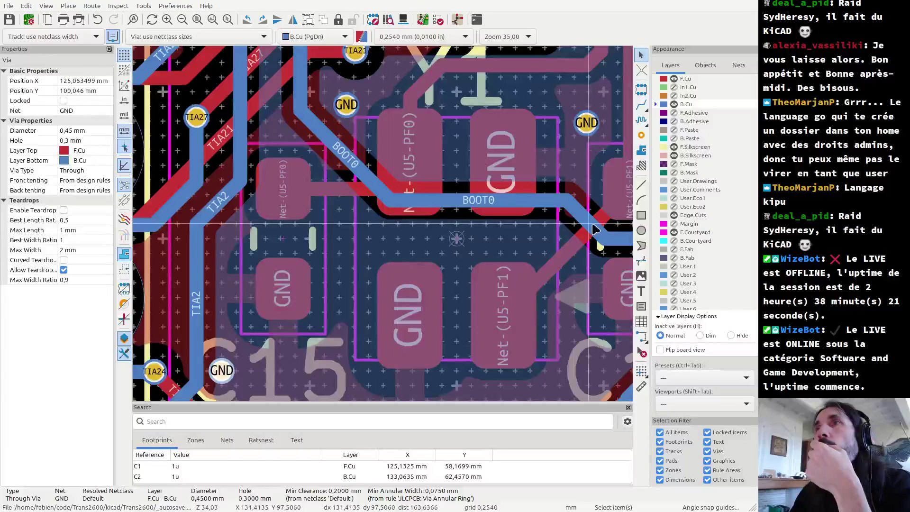
left_click(463, 204)
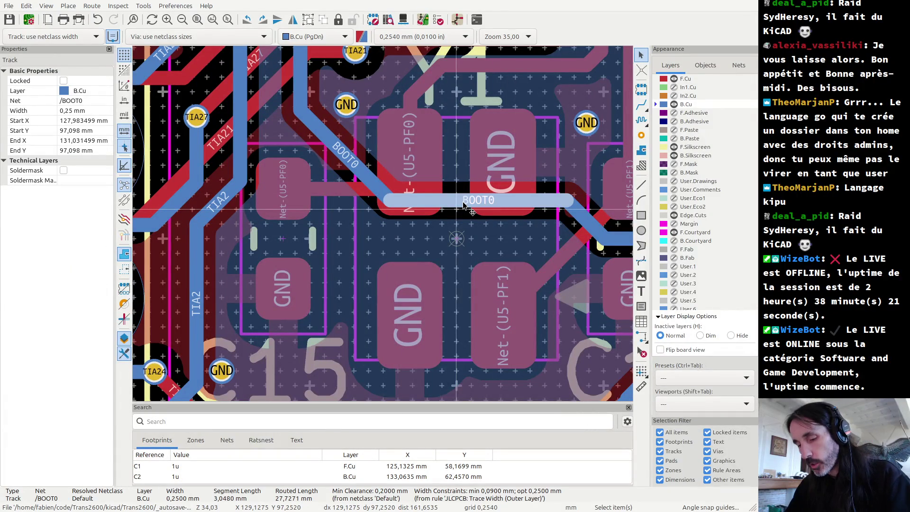
key("m")
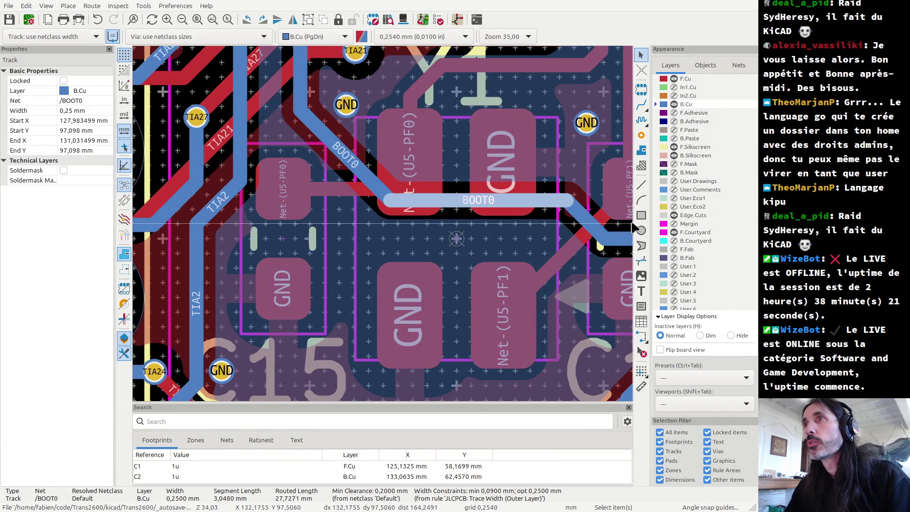
key("Delete")
left_click(583, 221)
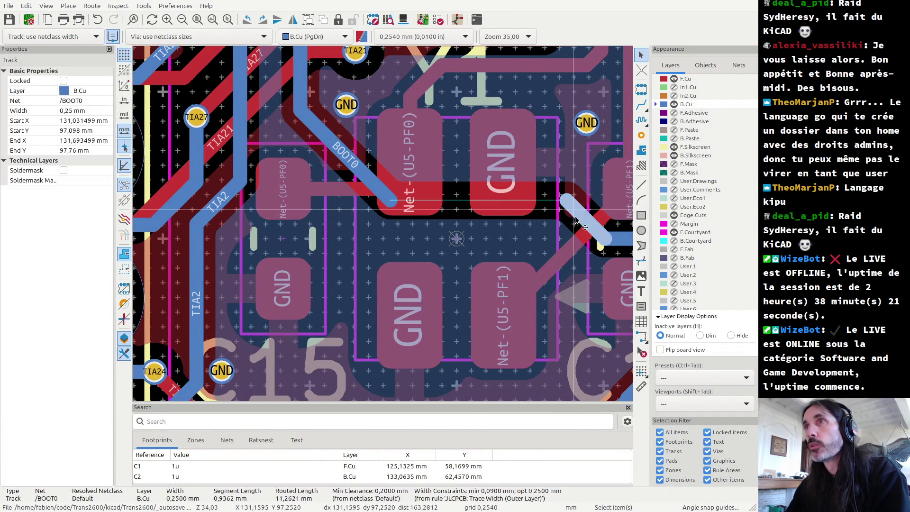
left_click(374, 184)
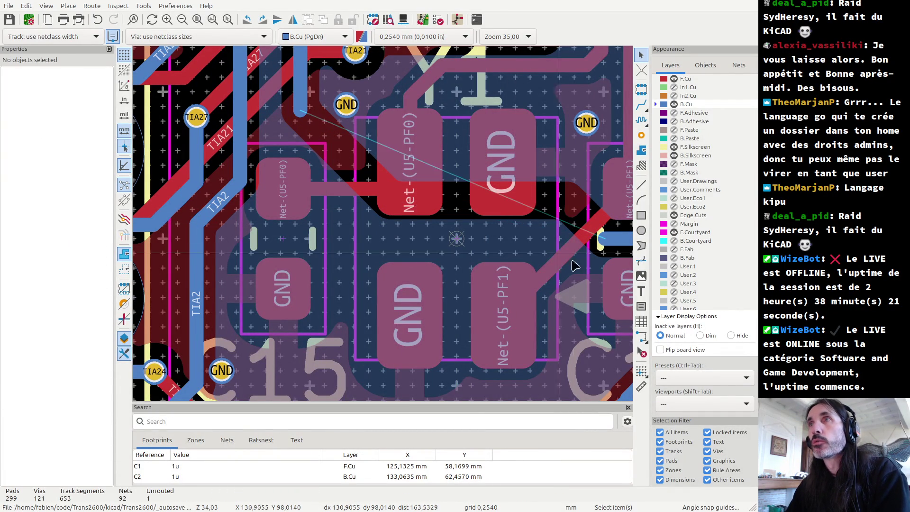
- Route BOOT0 diagonally from the upper track end down to the lower horizontal run
left_click(604, 245)
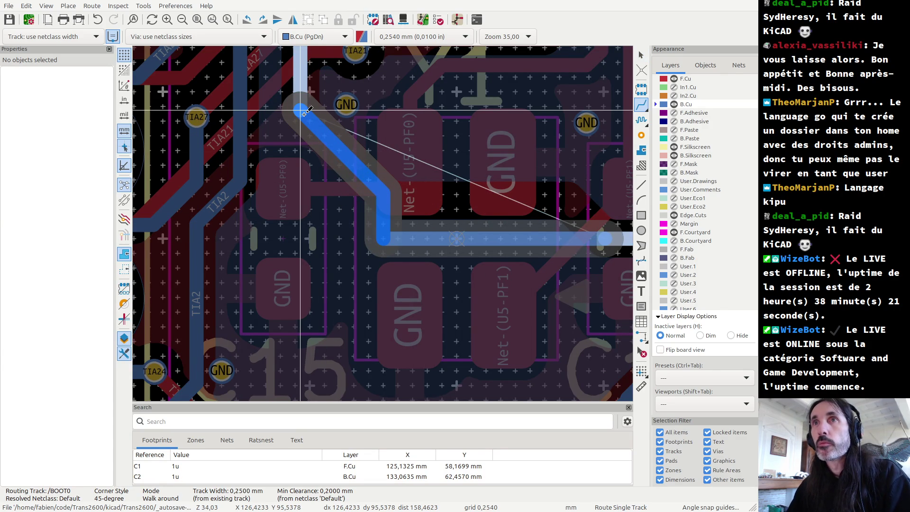
key("Escape")
left_click(303, 110)
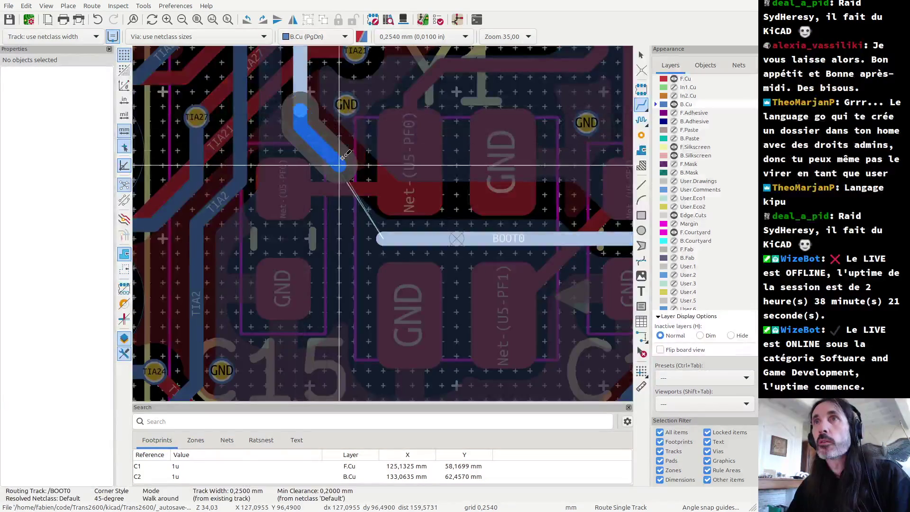
left_click(342, 157)
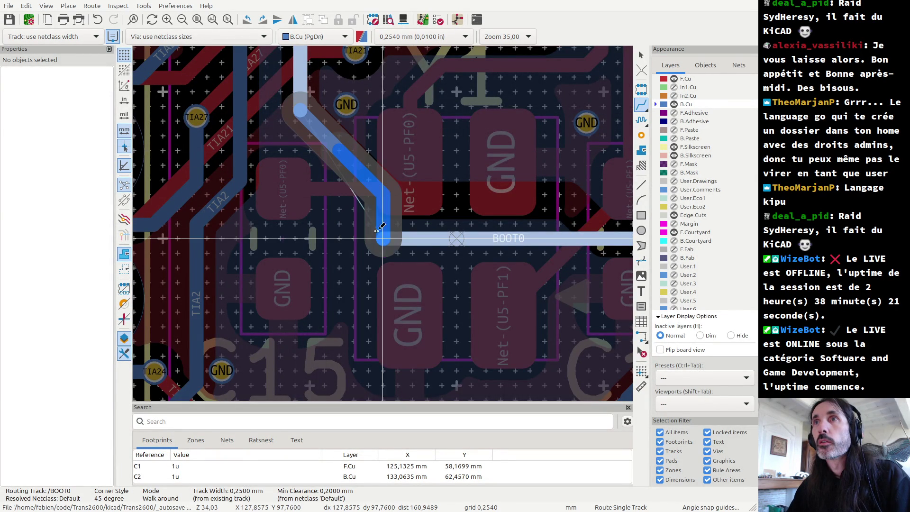
left_click(442, 240)
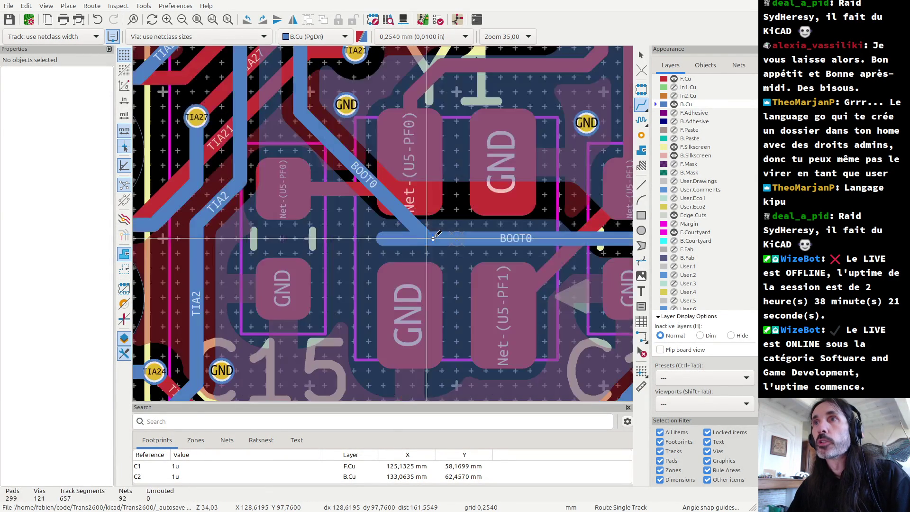
key("Escape")
- Delete the two leftover short BOOT0 stubs
left_click(397, 241)
key("Delete")
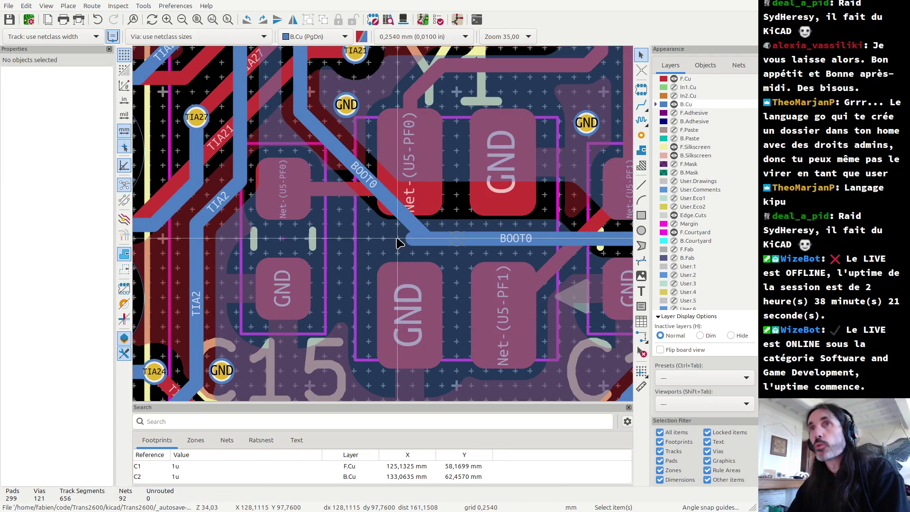
left_click(409, 246)
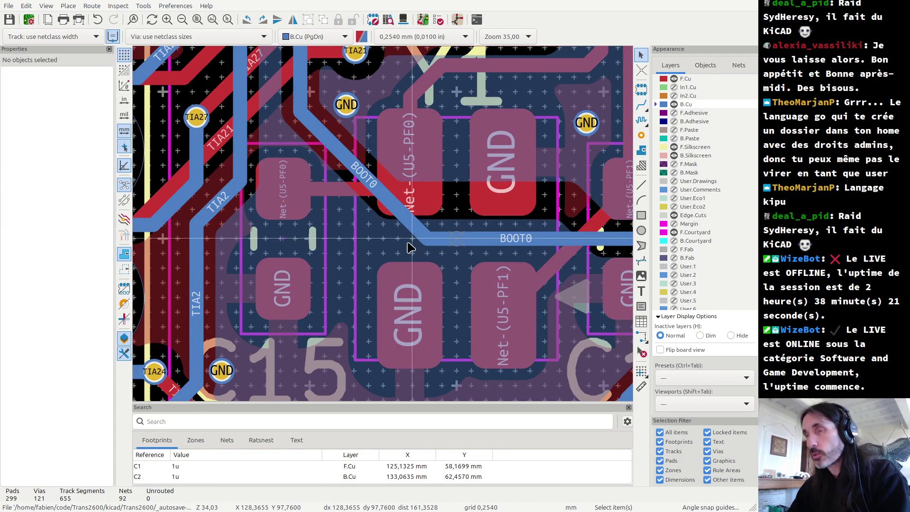
key("Delete")
- Pick up the 0.45 mm GND via and move it near C16 beside the TIA24 track
scroll(386, 228, "down", 3)
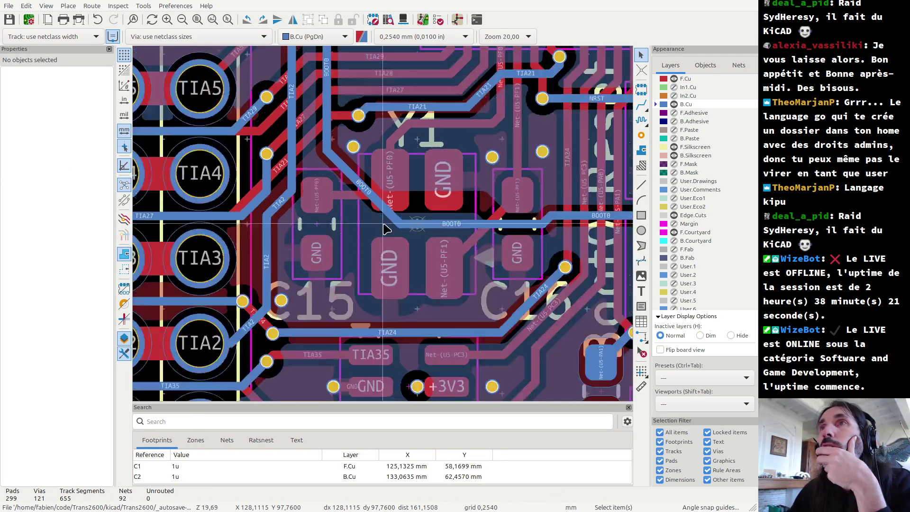
scroll(385, 230, "down", 1)
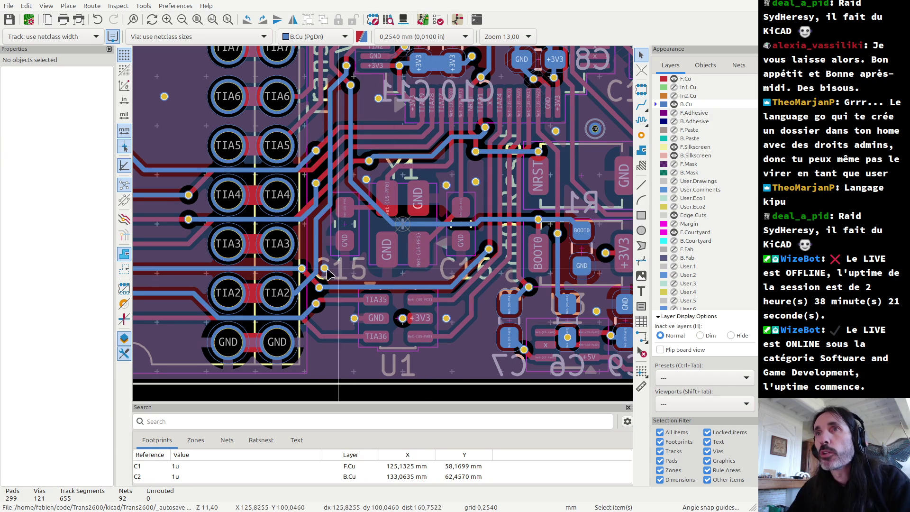
left_click(324, 269)
key("m")
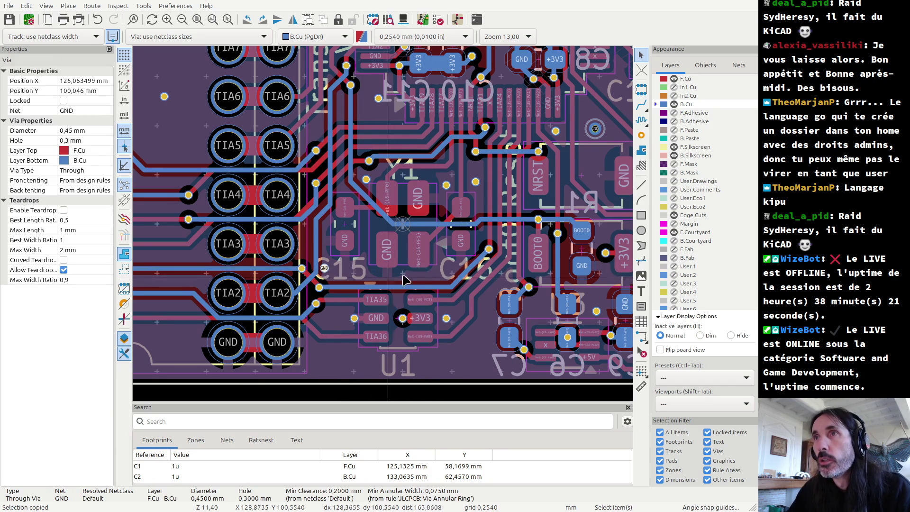
scroll(474, 227, "up", 5)
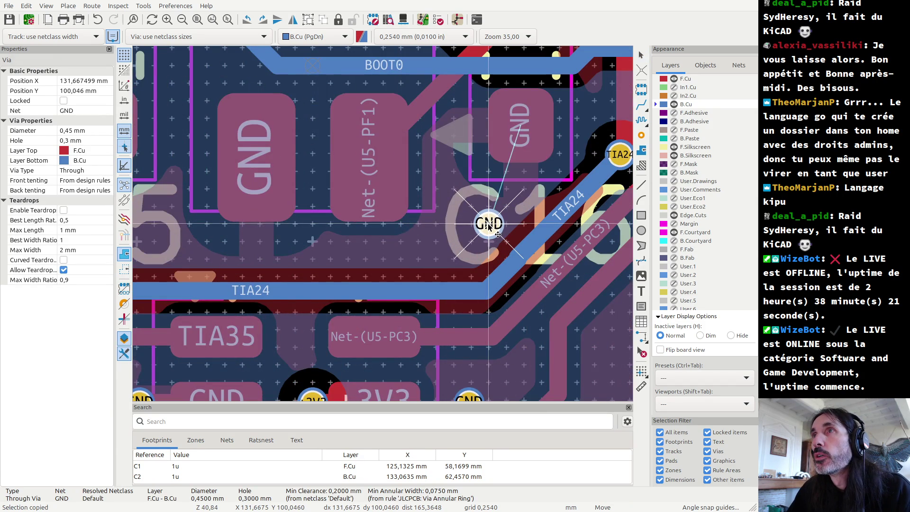
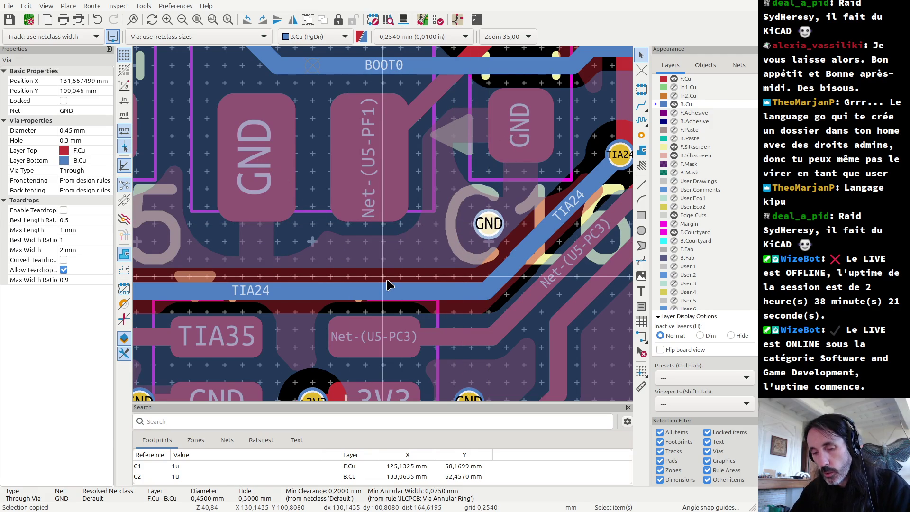
- Refill all zones and run DRC, which reports 11 violations (5 errors, 6 warnings)
key("b")
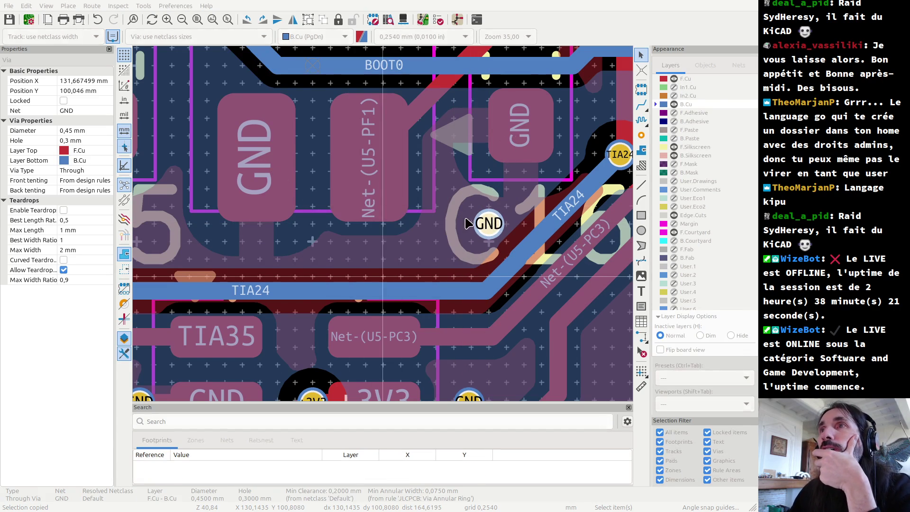
left_click(437, 20)
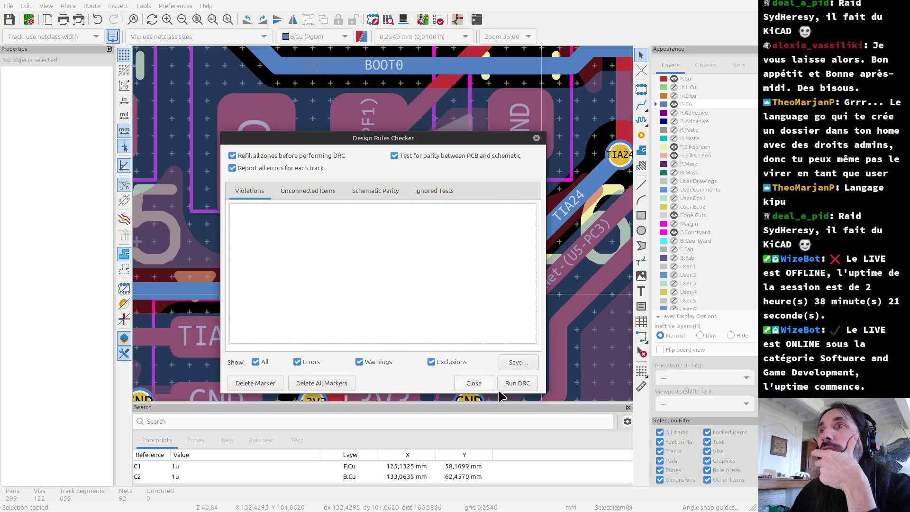
left_click(519, 383)
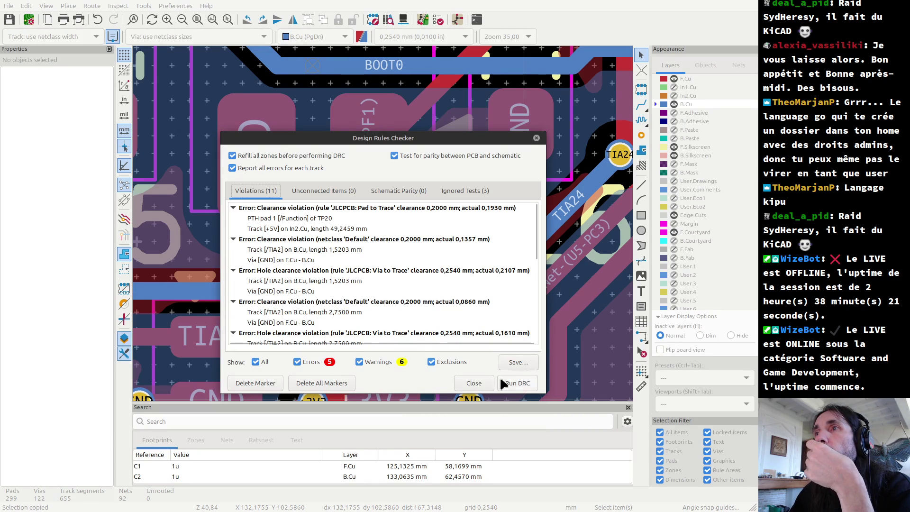
- Close the DRC report and zoom in on the Y1 crystal area
left_click(487, 385)
scroll(486, 386, "down", 2)
scroll(386, 228, "down", 2)
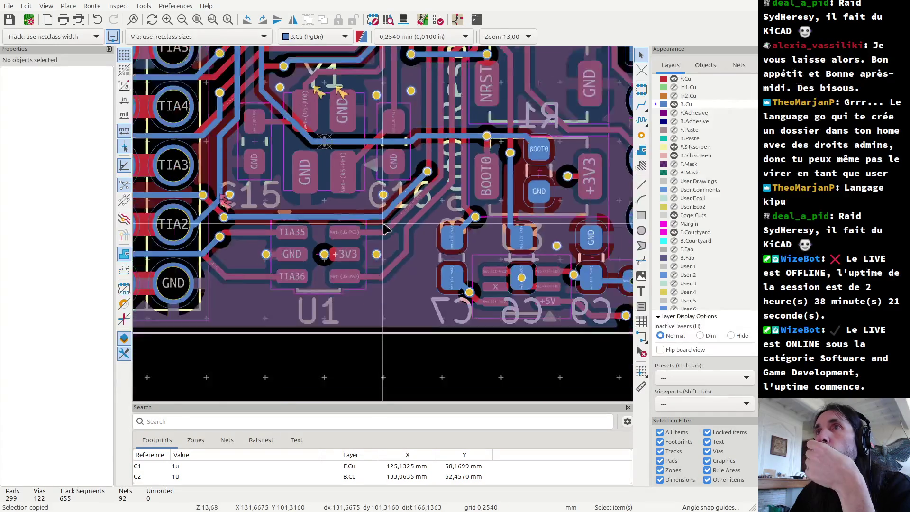
scroll(385, 229, "down", 2)
scroll(385, 229, "up", 5)
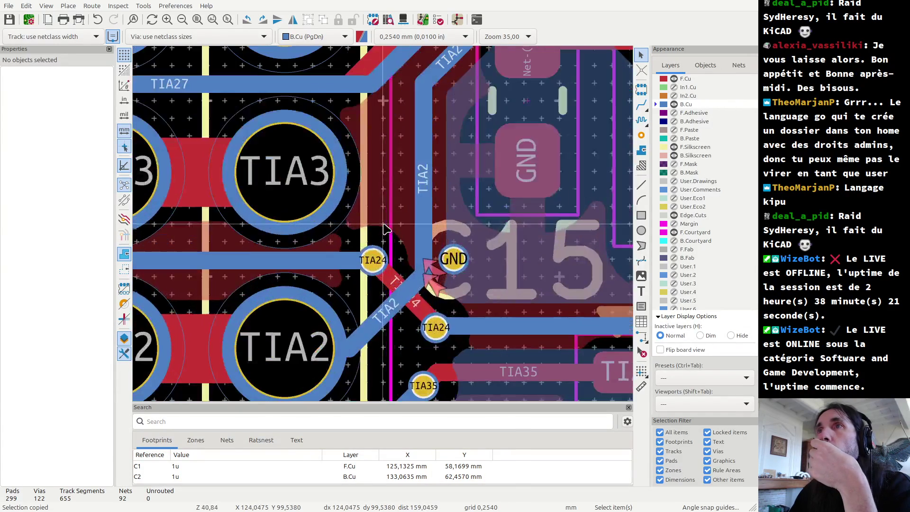
scroll(416, 256, "down", 1)
scroll(403, 251, "down", 3)
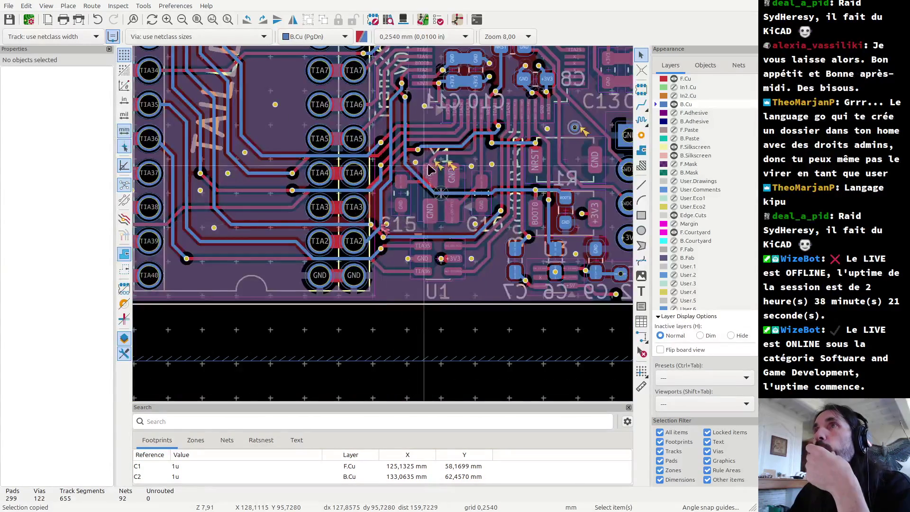
scroll(384, 244, "up", 3)
scroll(383, 243, "up", 1)
scroll(382, 227, "up", 1)
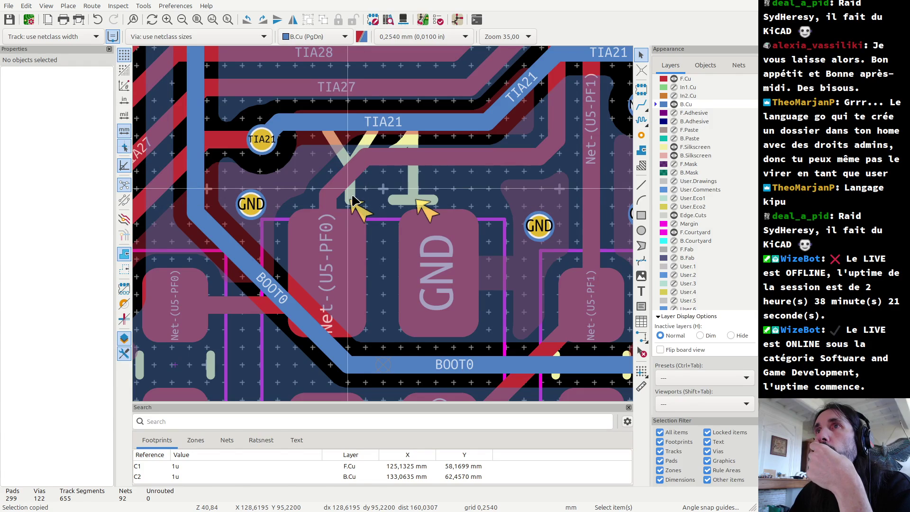
- Move the Y1 silkscreen label up from Y 95.51 to 95.22 mm
left_click(353, 200)
scroll(474, 284, "down", 1)
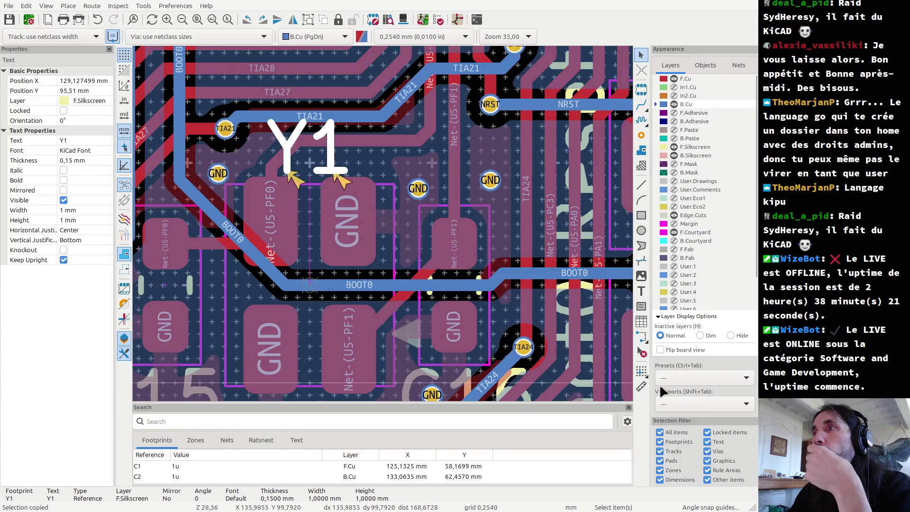
key("ctrl+c")
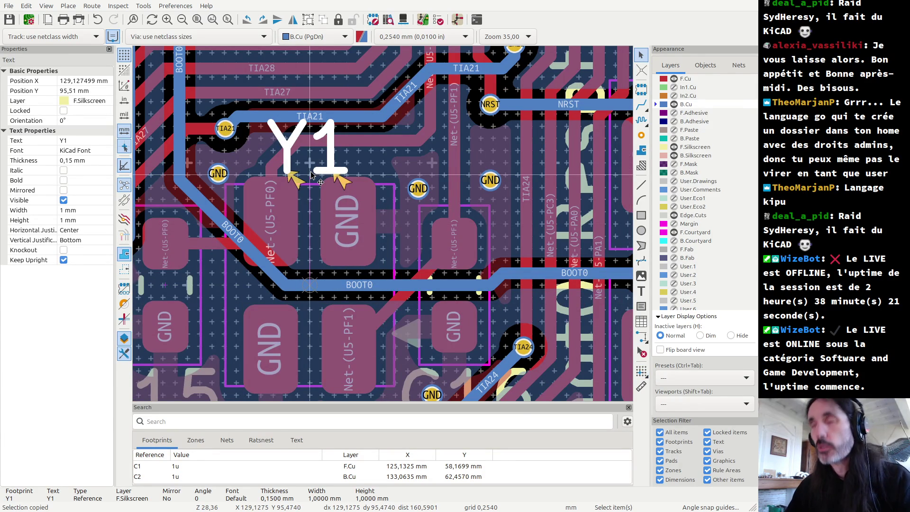
key("m")
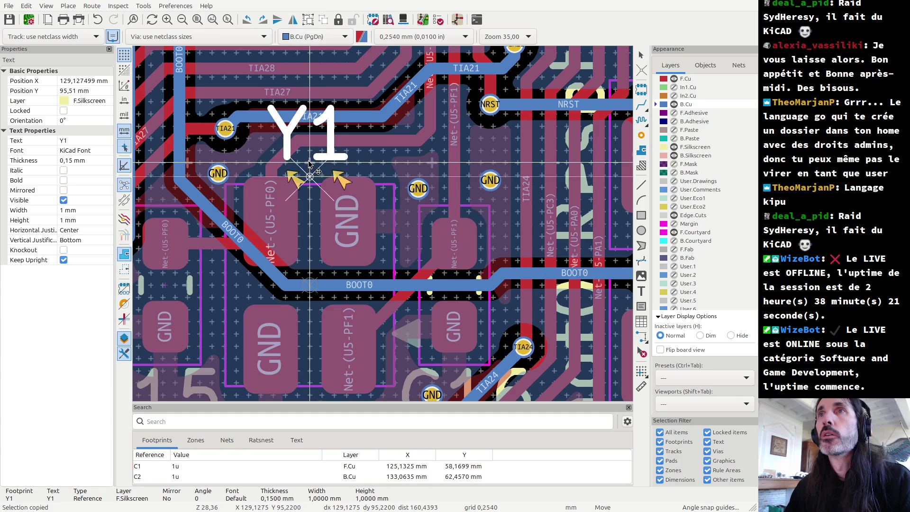
left_click(309, 163)
scroll(383, 227, "down", 3)
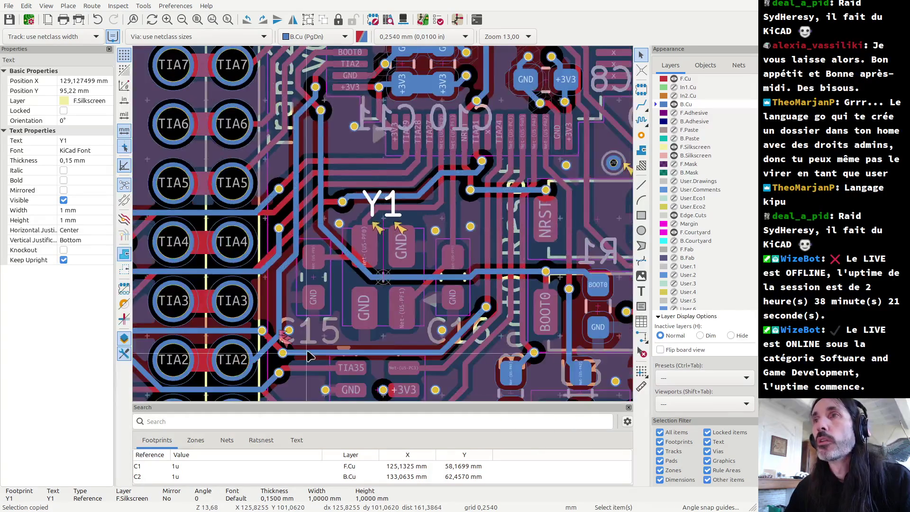
scroll(356, 205, "up", 2)
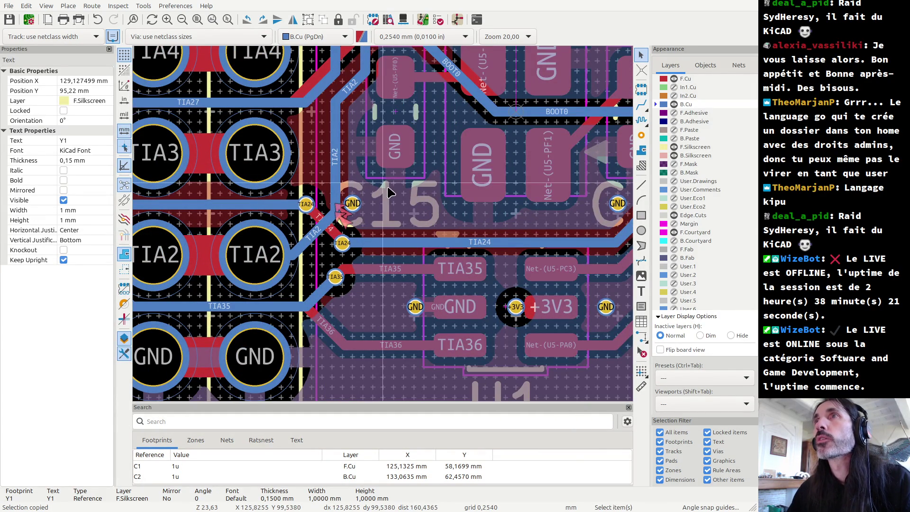
- Pick up the GND via beside C15 and carry it toward the Y1 pads, unplaced
left_click(355, 207)
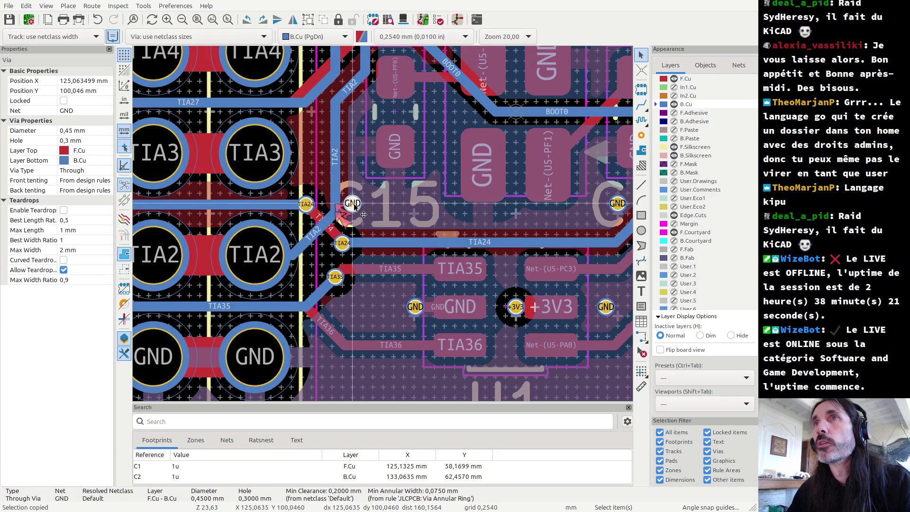
key("m")
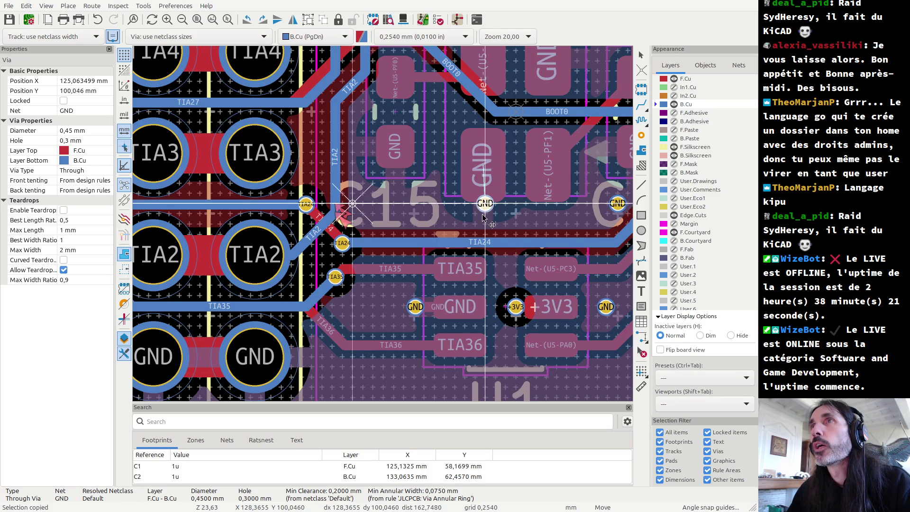
scroll(482, 214, "down", 2)
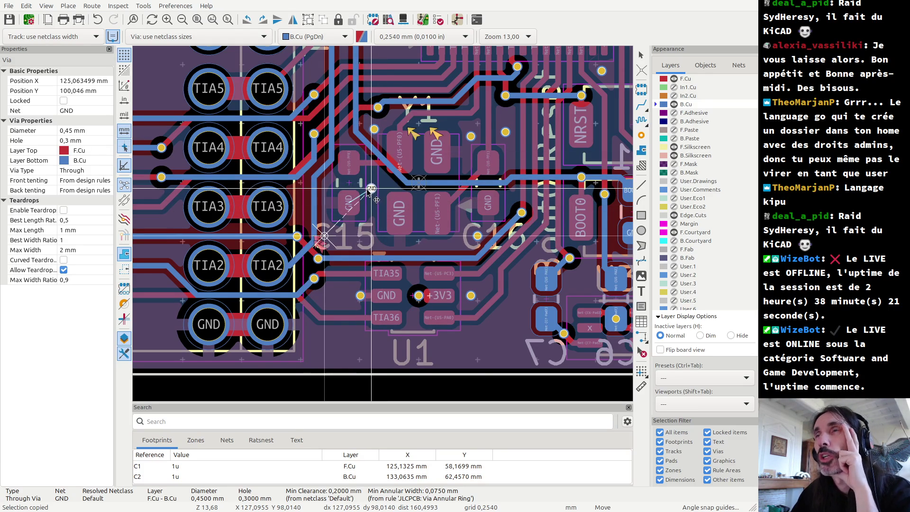
scroll(425, 242, "up", 5)
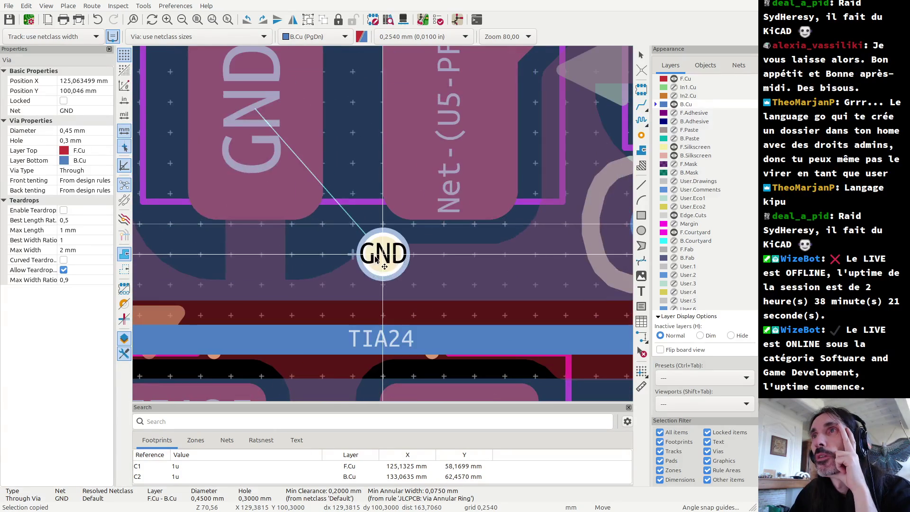
scroll(386, 281, "down", 1)
scroll(383, 226, "down", 4)
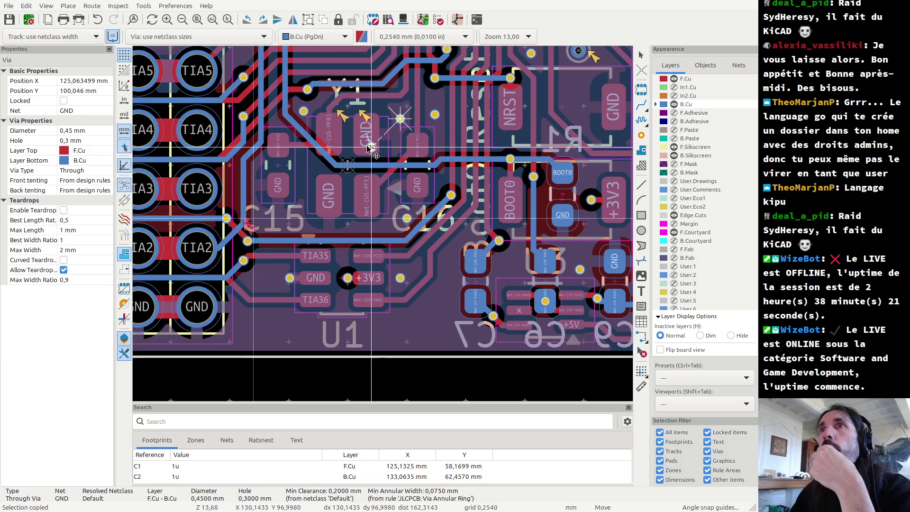
- Cancel the GND via move and discard a trial GND track started from a pad
scroll(393, 128, "up", 2)
scroll(360, 199, "up", 2)
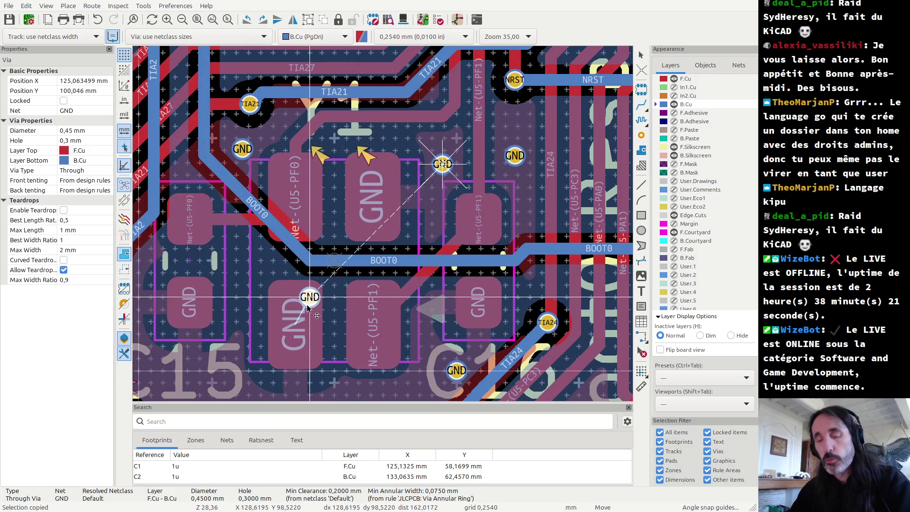
key("Escape")
key("Escape")
key("x")
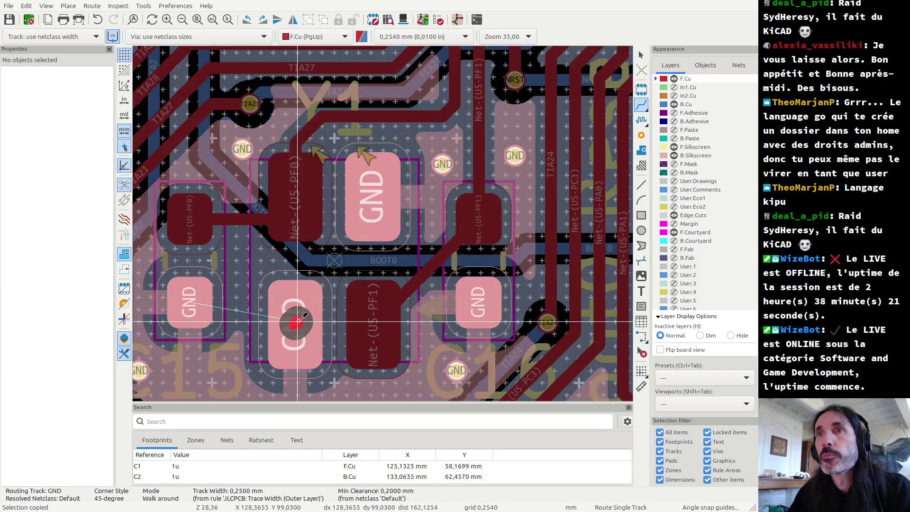
key("Page_Down")
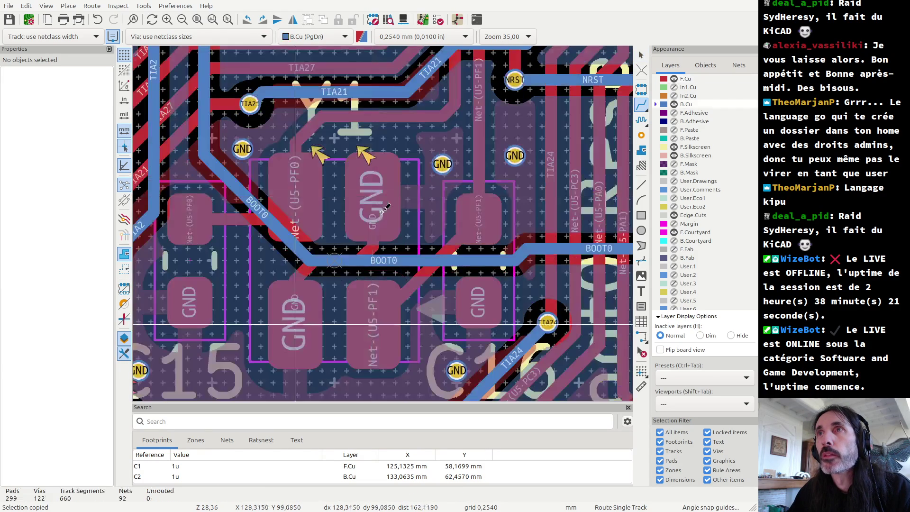
key("Escape")
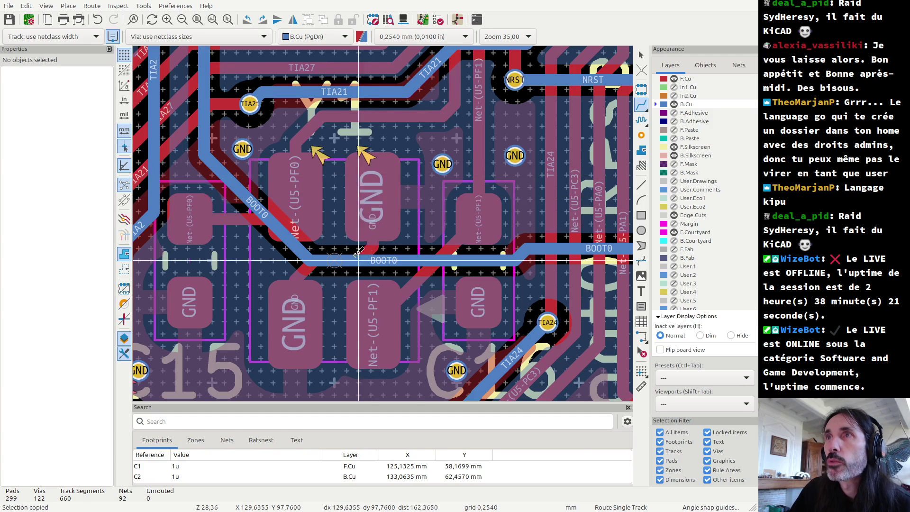
scroll(383, 224, "down", 2)
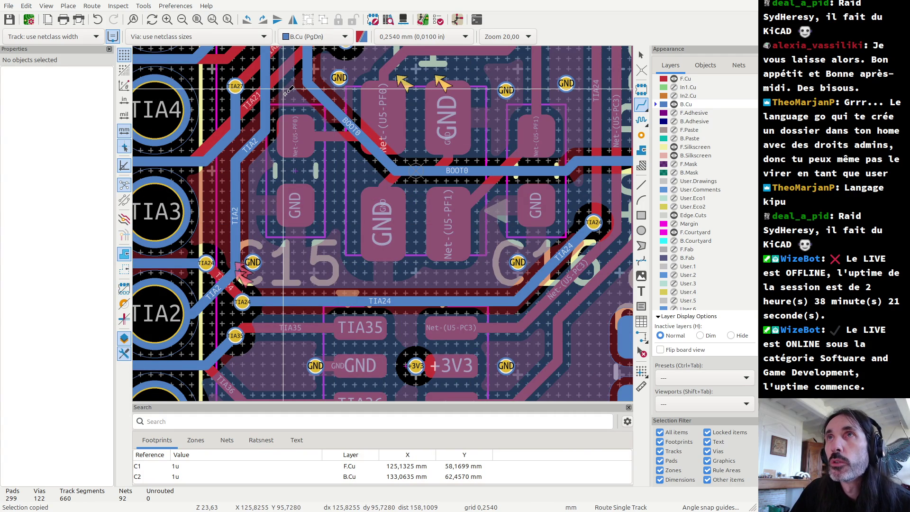
- Toggle B.Cu visibility off, on and off to inspect front-copper routing around C15
scroll(288, 91, "down", 4)
scroll(383, 224, "up", 6)
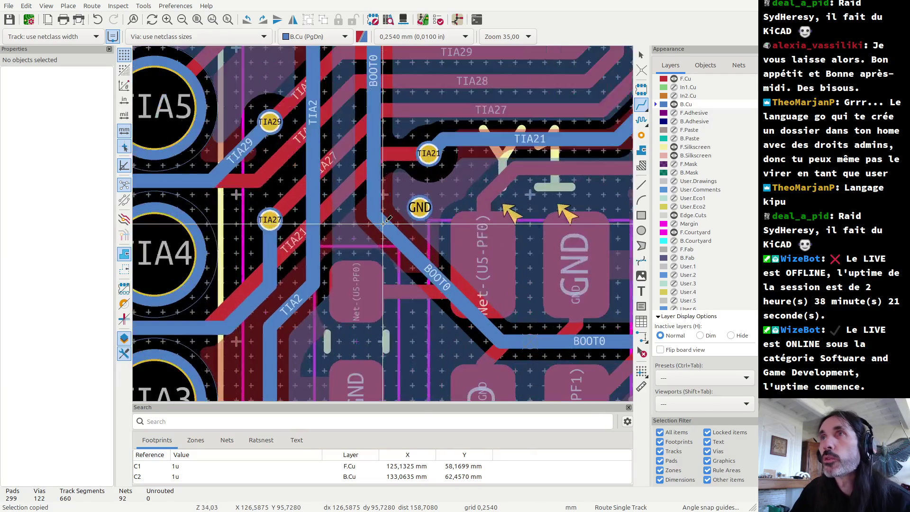
scroll(384, 223, "down", 1)
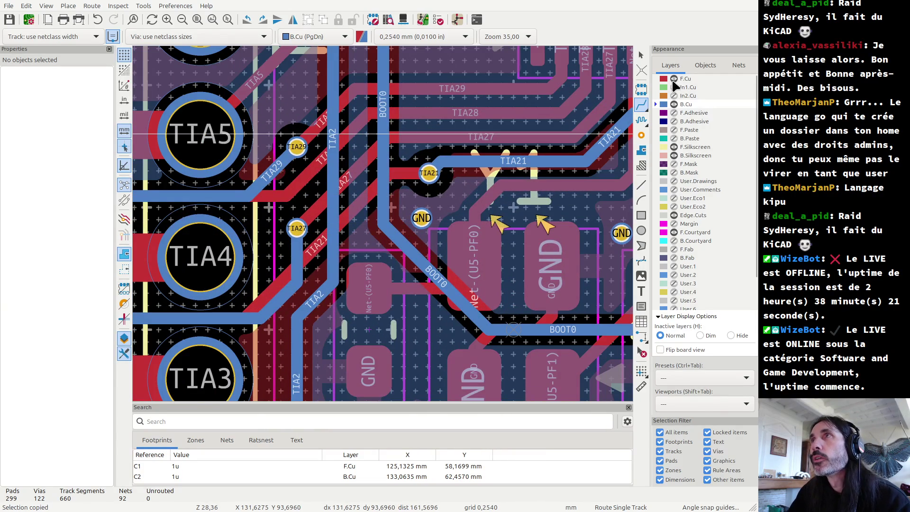
left_click(674, 104)
scroll(421, 267, "down", 4)
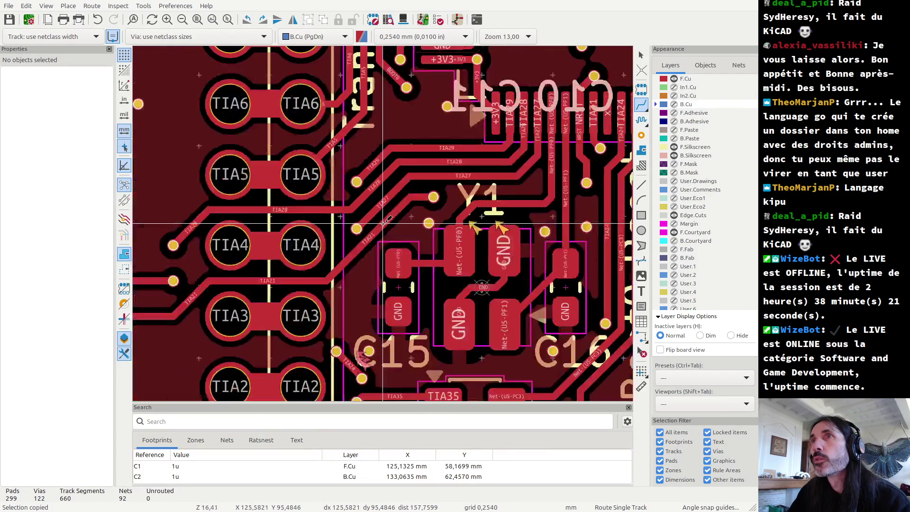
scroll(421, 268, "down", 1)
scroll(422, 268, "up", 2)
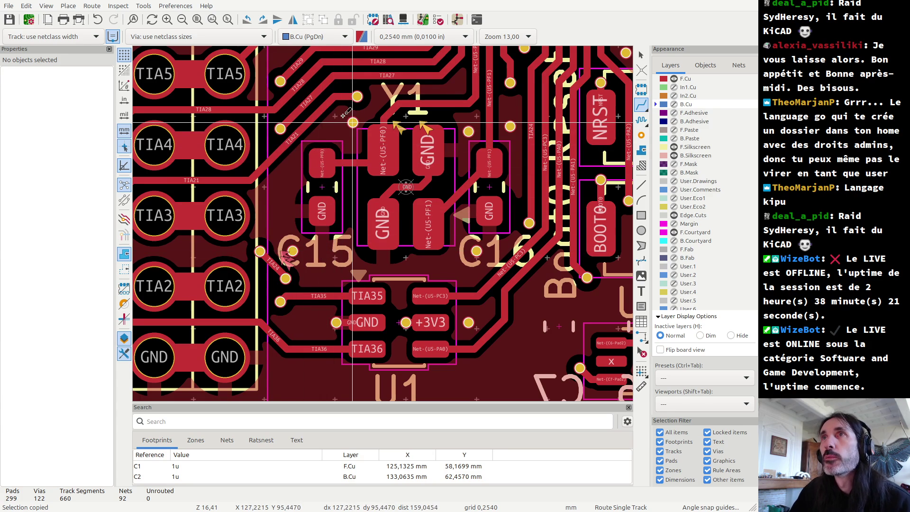
left_click(674, 104)
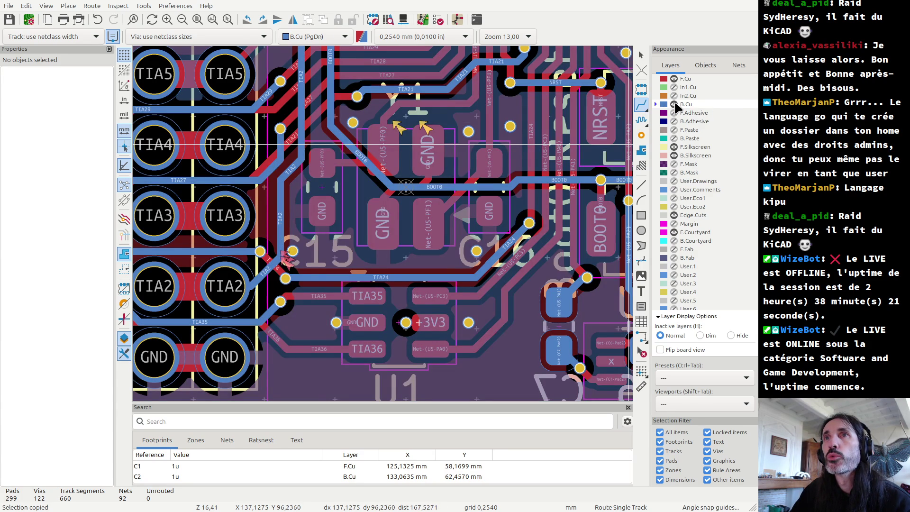
left_click(675, 104)
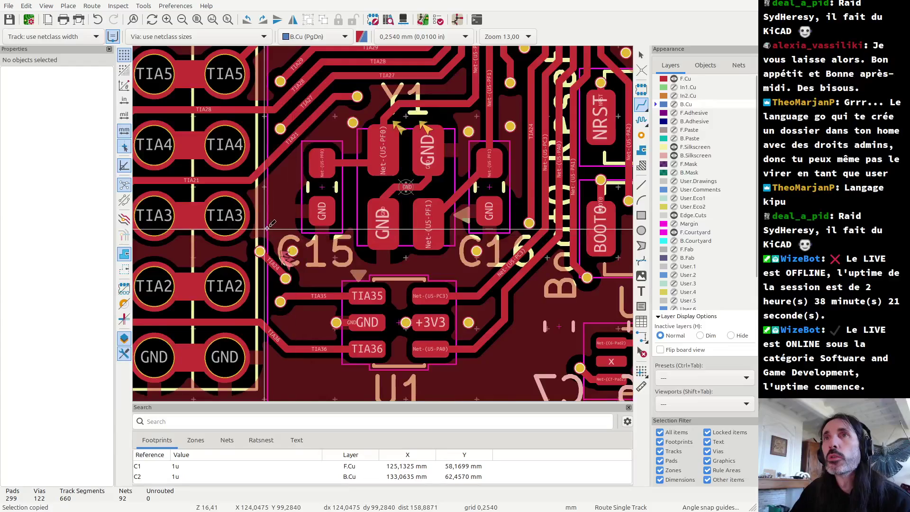
scroll(427, 267, "up", 5)
- Move the GND via up and to the left of C15
key("Escape")
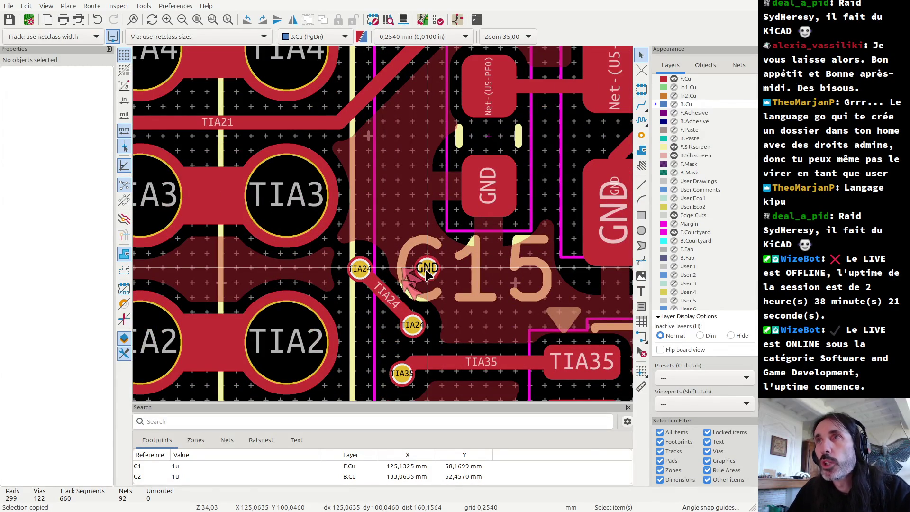
left_click(426, 269)
left_click_drag(425, 268, 384, 196)
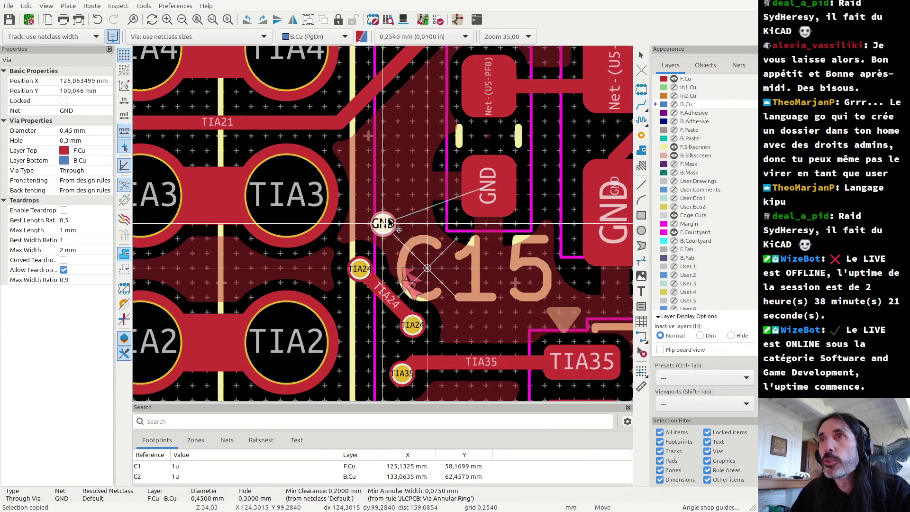
left_click(385, 195)
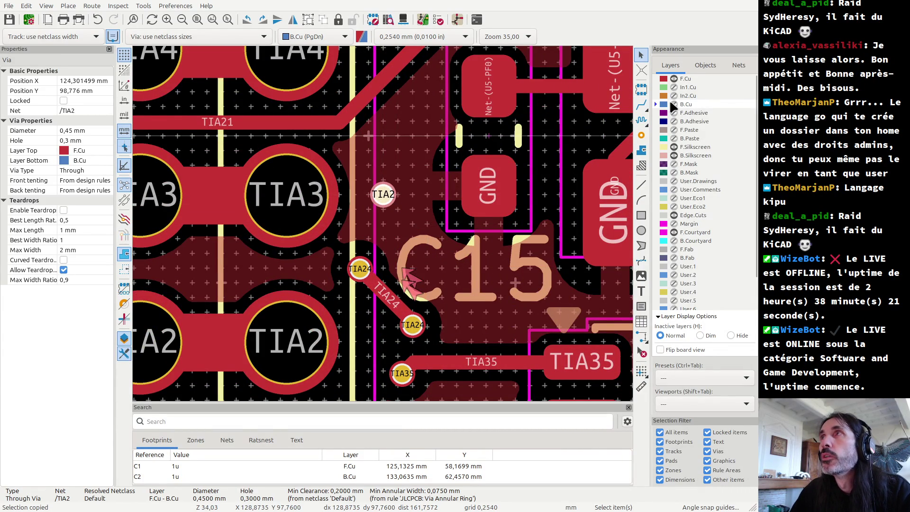
- Show B.Cu, move the TIA2 via, and reroute its back-copper track to the via
left_click(673, 104)
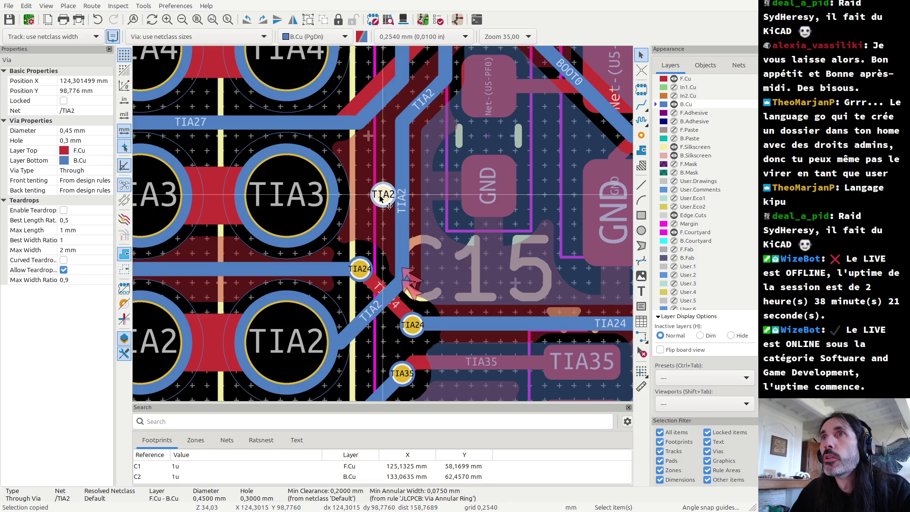
key("m")
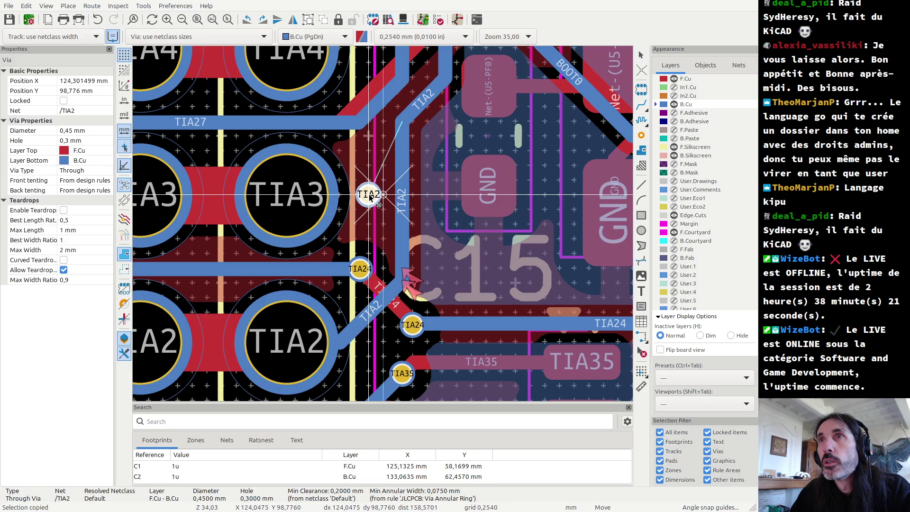
left_click(369, 197)
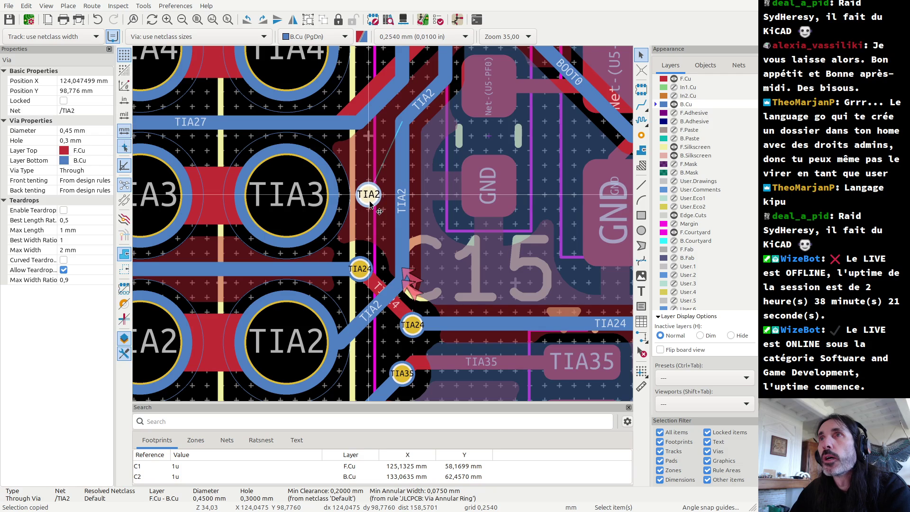
left_click(403, 157)
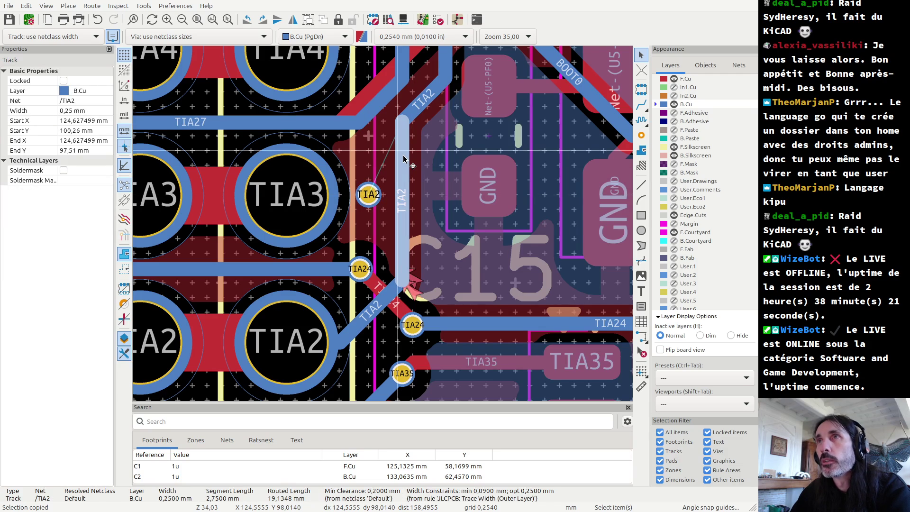
key("Delete")
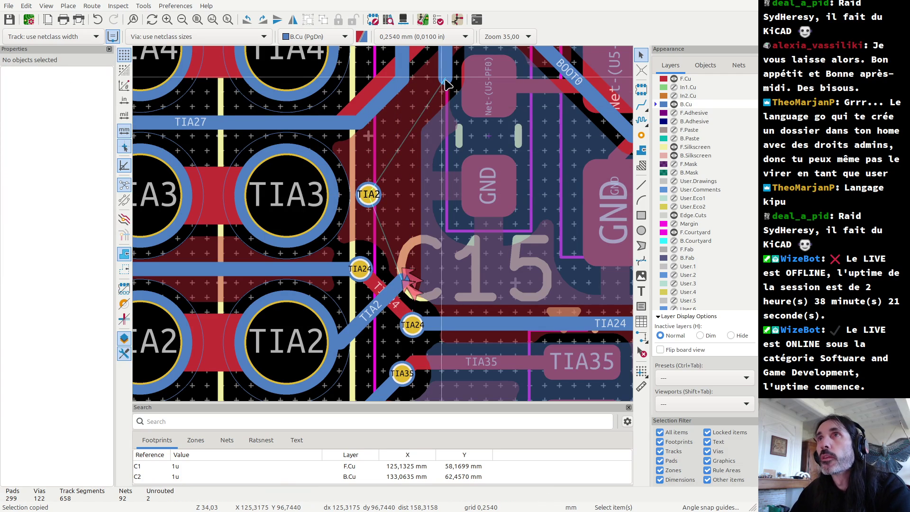
key("x")
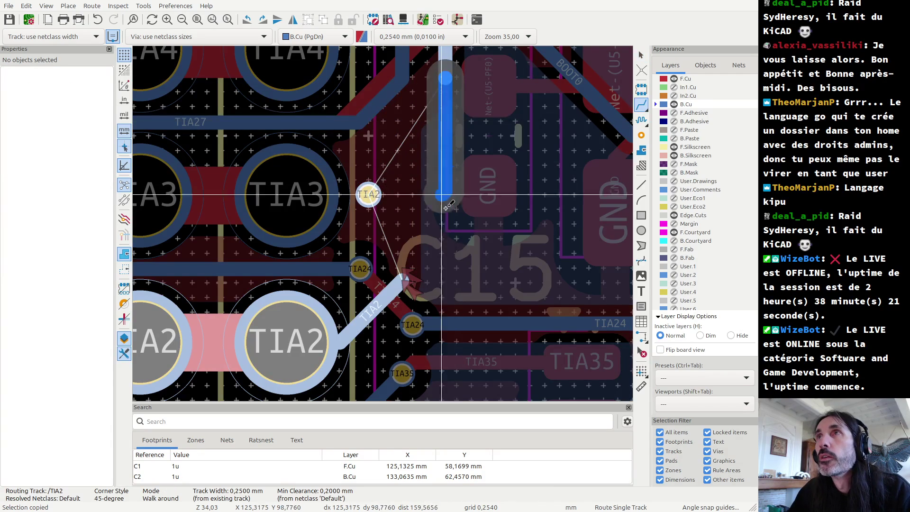
left_click(402, 279)
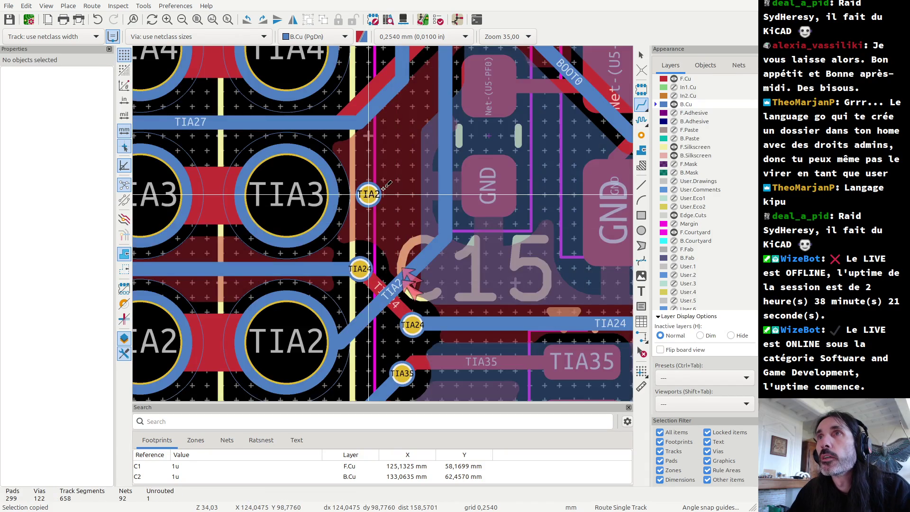
- Shift the TIA2 via right to X 124.555 mm
left_click(366, 200)
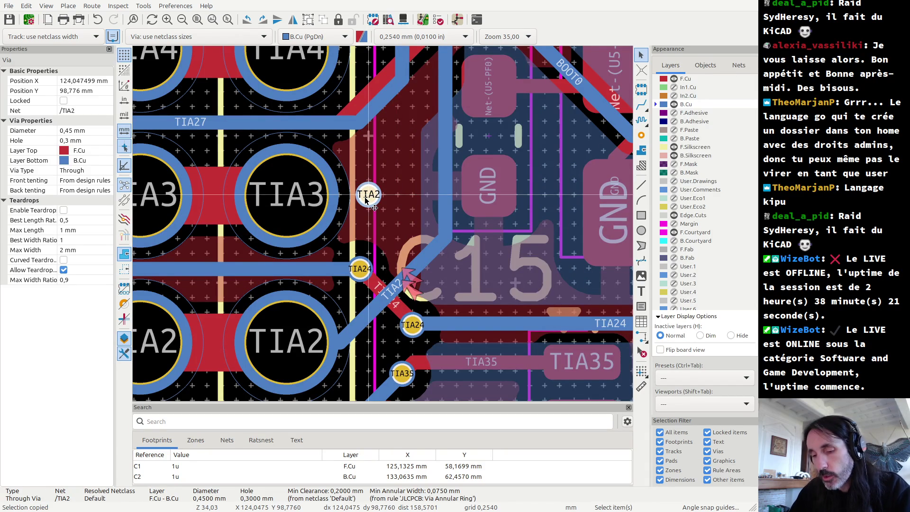
left_click_drag(366, 200, 400, 193)
left_click(398, 197)
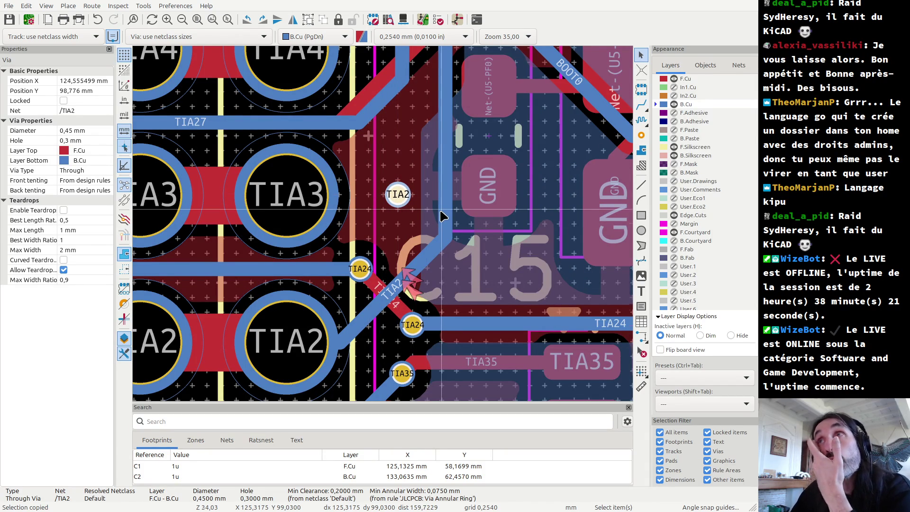
- Lower the TIA2 via to Y 99.284 mm, then bring the TIA27 via into view
scroll(440, 215, "down", 2)
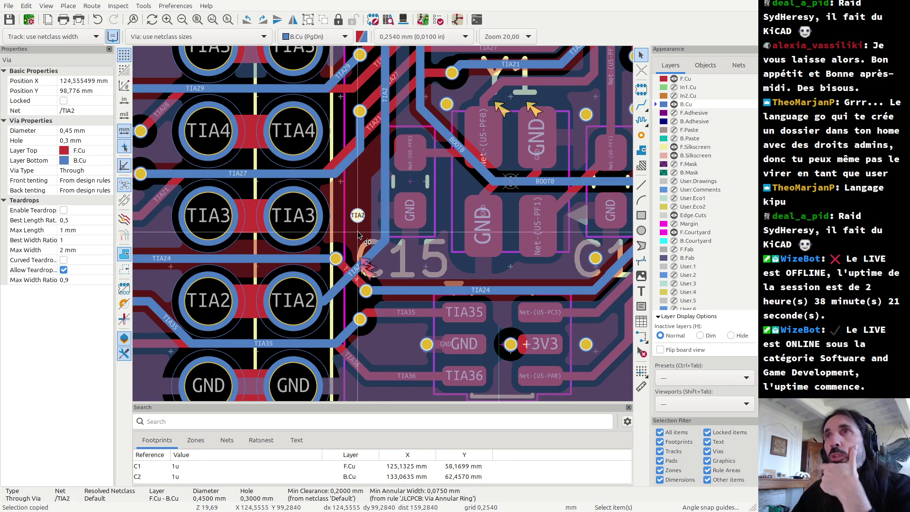
scroll(358, 234, "up", 5)
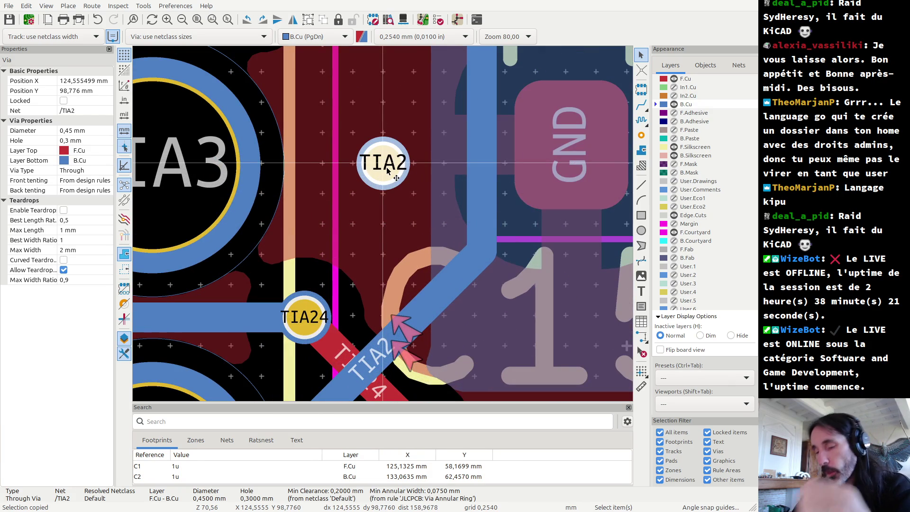
key("m")
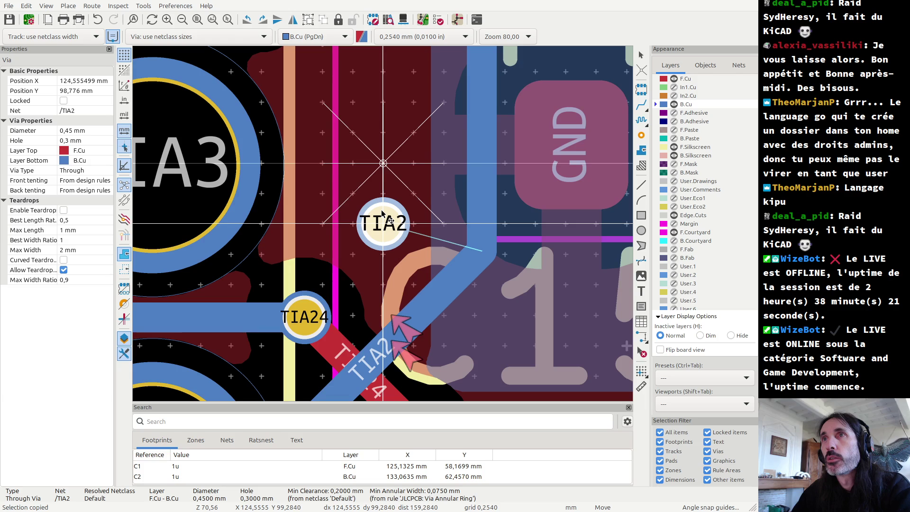
left_click(383, 217)
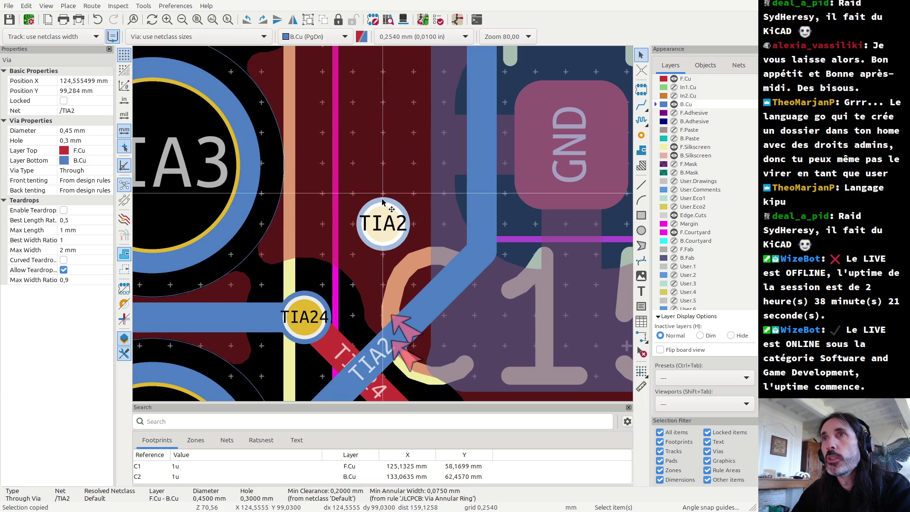
scroll(384, 226, "down", 3)
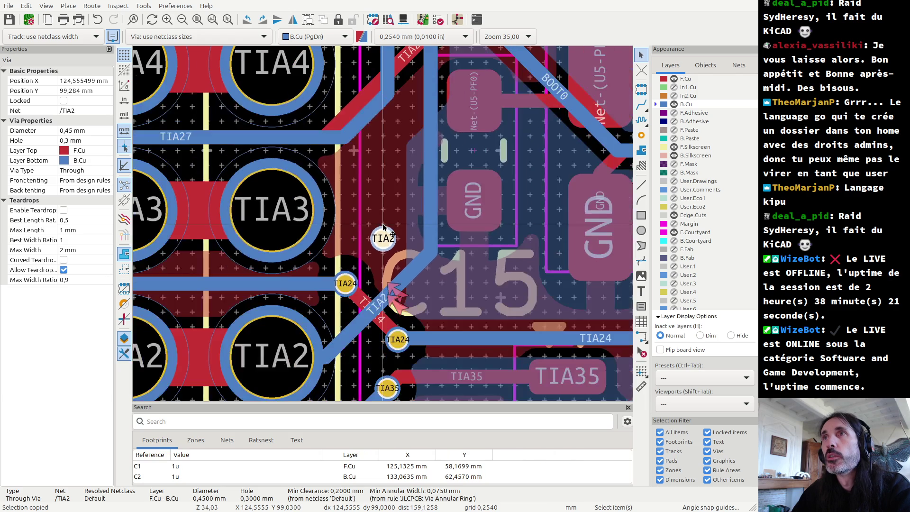
left_click(431, 215)
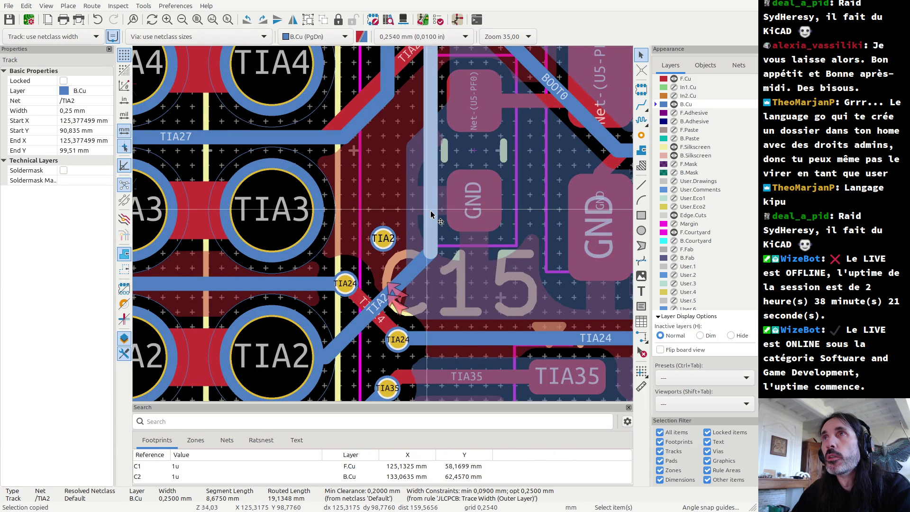
scroll(431, 215, "down", 2)
scroll(412, 218, "down", 2)
scroll(388, 223, "down", 1)
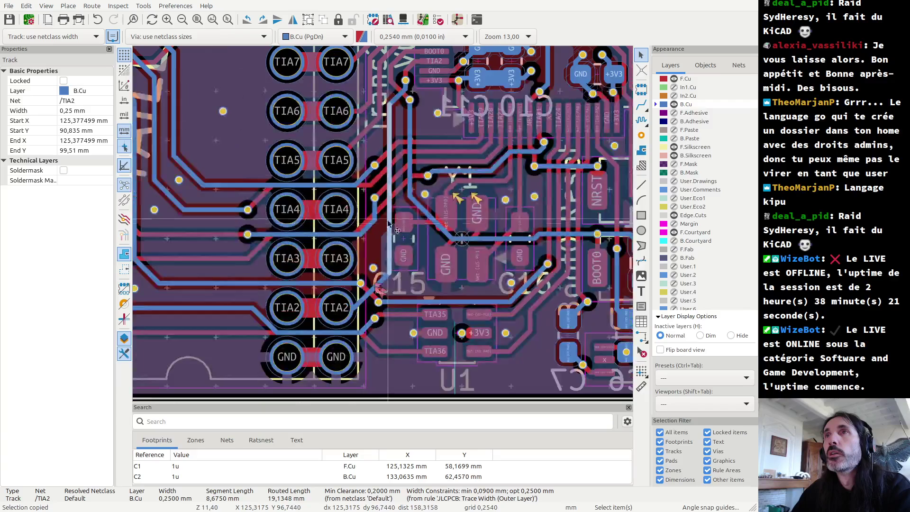
scroll(388, 223, "up", 2)
scroll(379, 222, "up", 3)
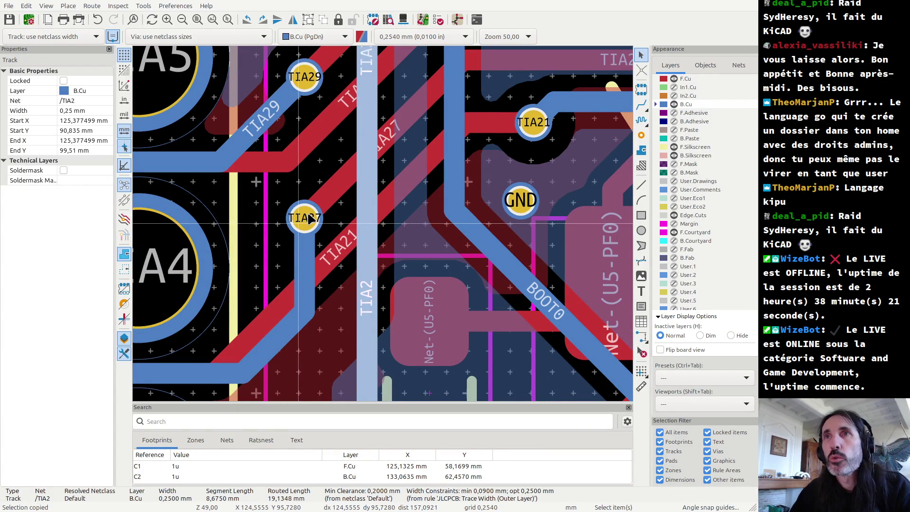
- Move the TIA27 via down-left and reroute its back-copper track to it
left_click(309, 217)
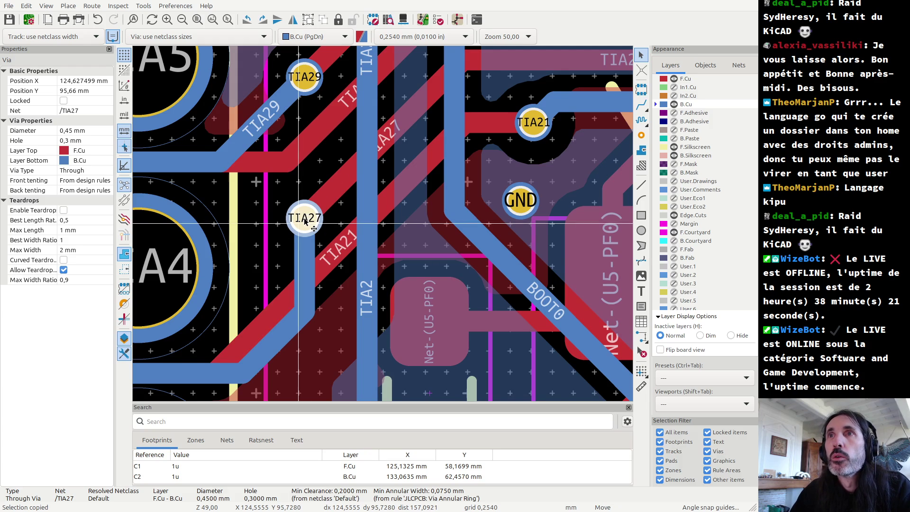
left_click_drag(307, 218, 278, 245)
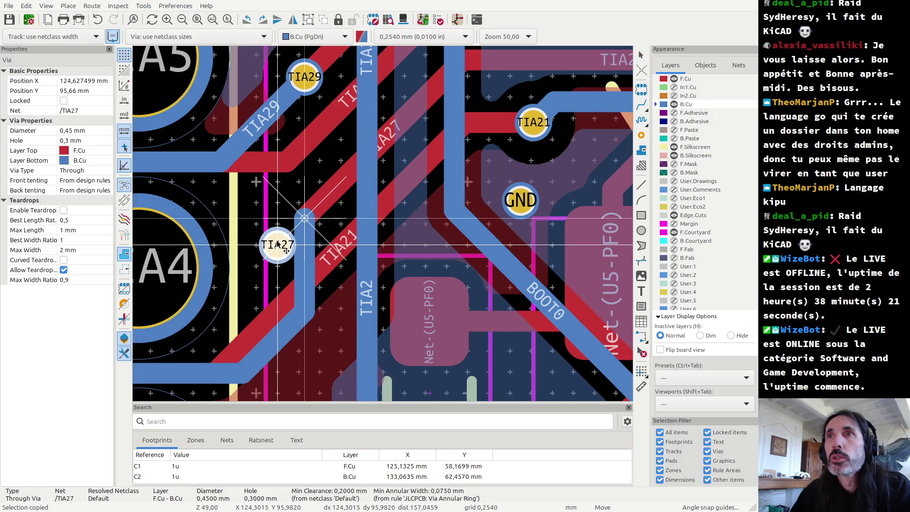
left_click(277, 245)
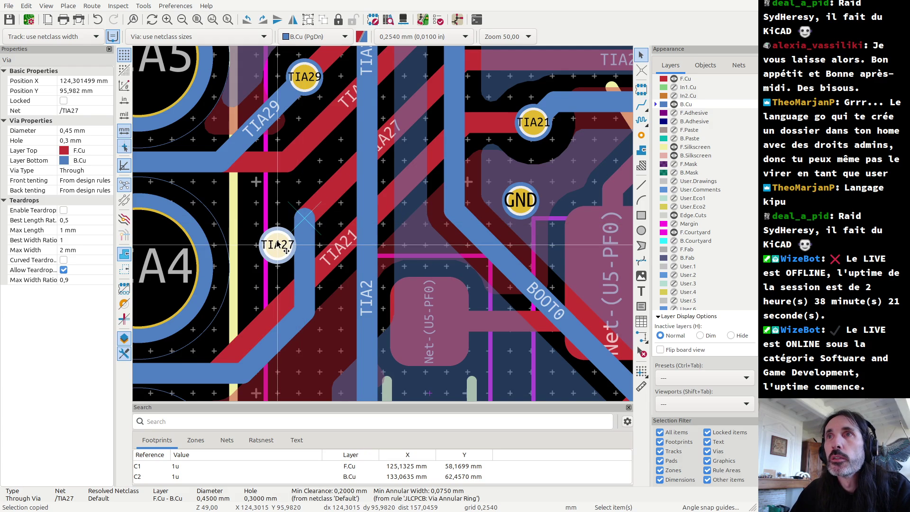
left_click(306, 251)
key("Delete")
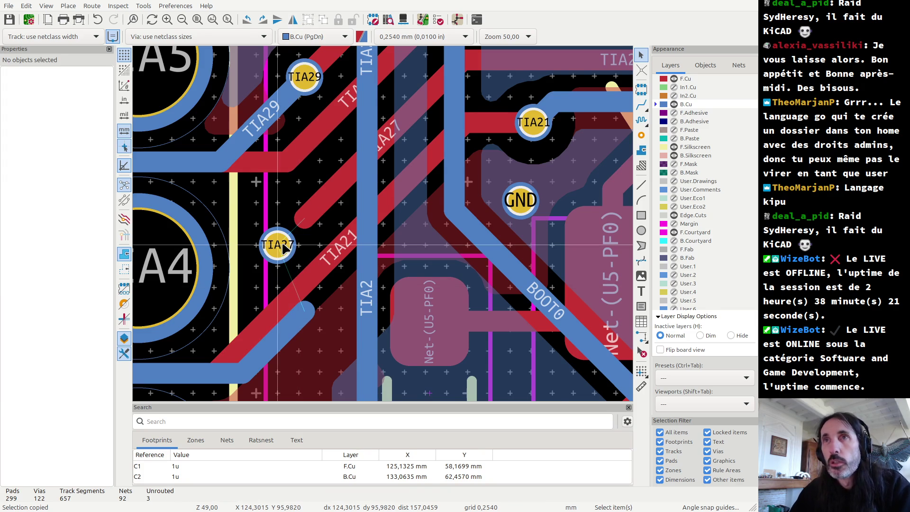
key("x")
left_click(275, 340)
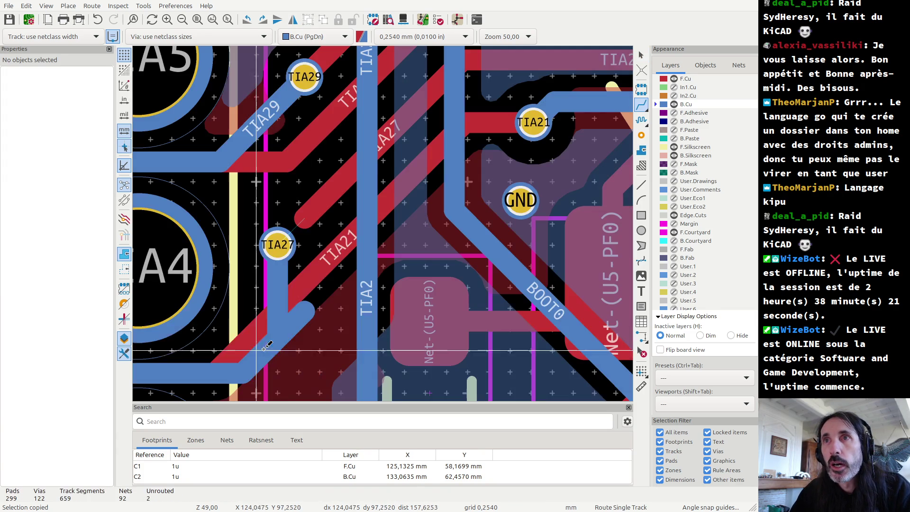
key("Escape")
left_click(297, 323)
key("Delete")
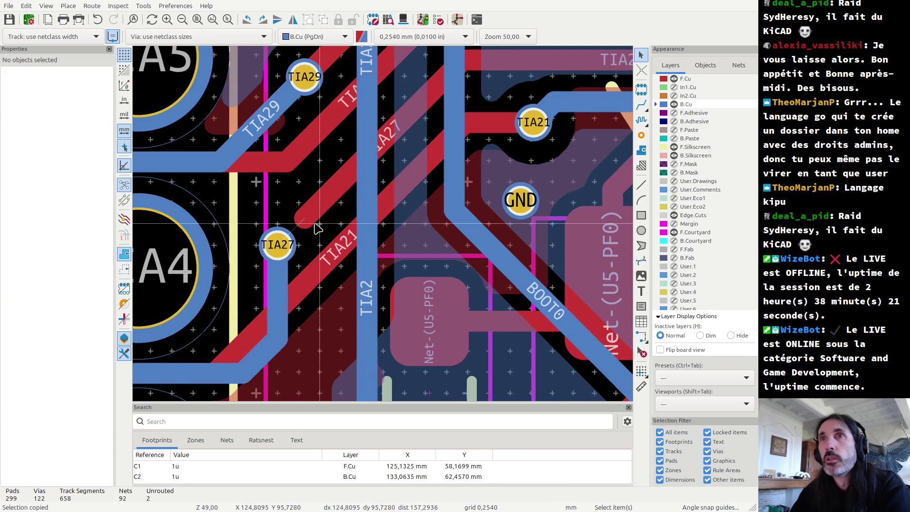
- Try routing from the TIA27 front-copper track end toward the via
left_click(304, 222)
key("x")
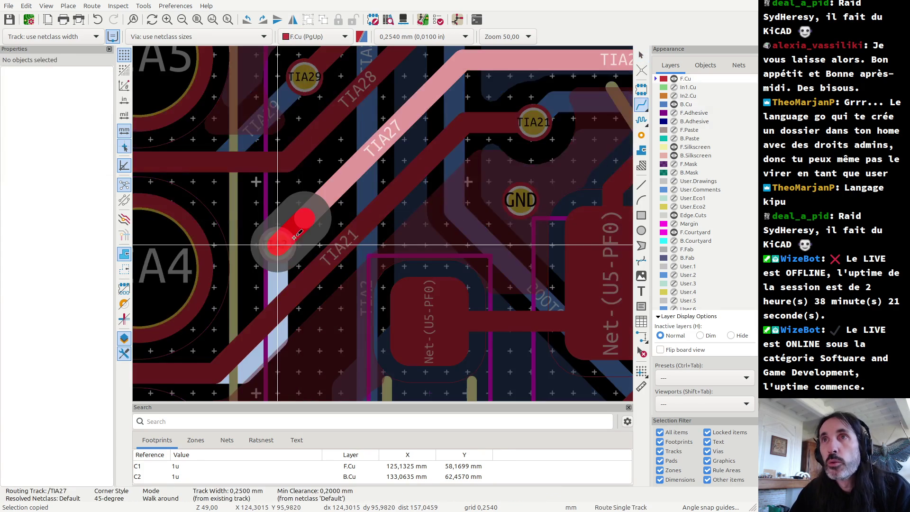
key("Page_Down")
left_click(286, 241)
key("Escape")
key("Escape")
- Delete the tiny 0.0040 mm and 0.4554 mm TIA27 front-copper stubs, leaving 657 segments
left_click(314, 213)
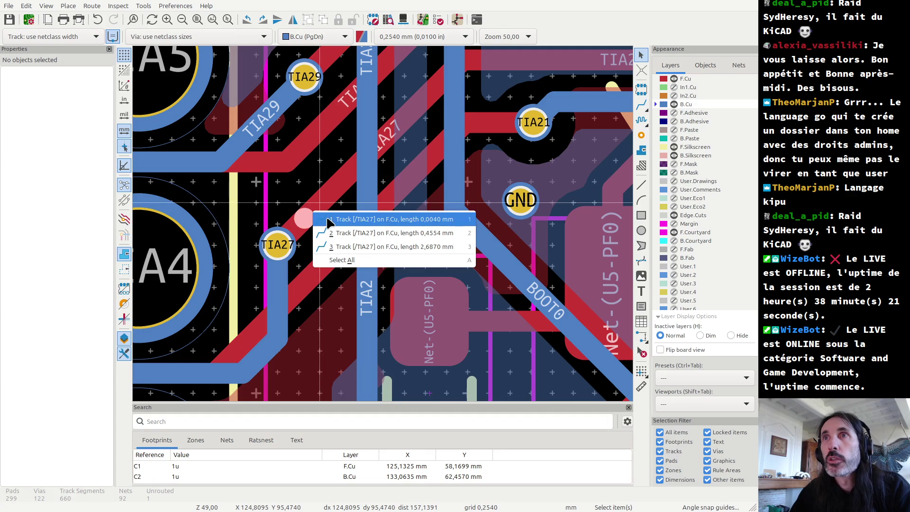
key("Escape")
left_click(298, 226)
key("1")
key("ctrl+c")
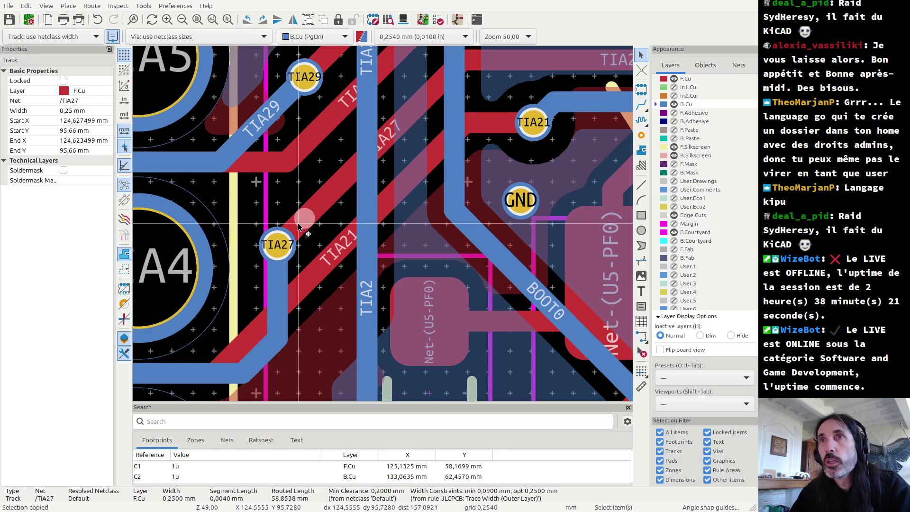
left_click(298, 226)
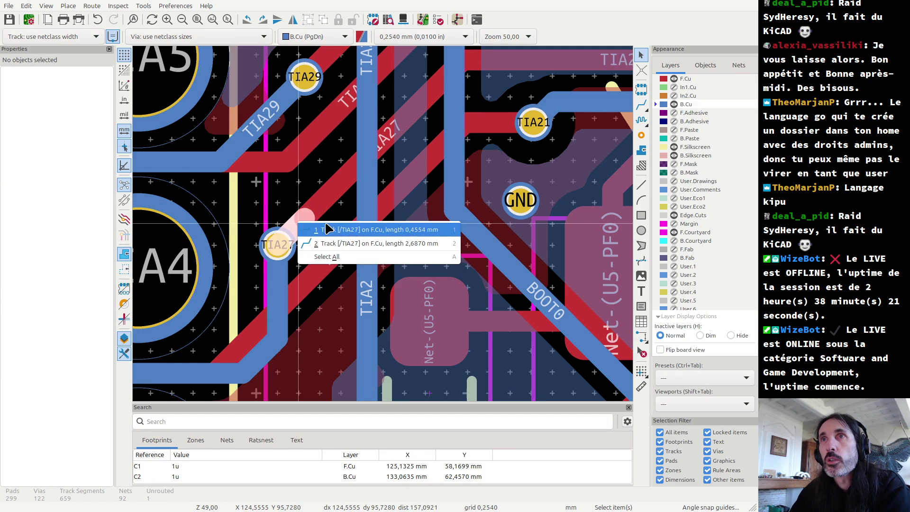
left_click(325, 231)
key("ctrl+x")
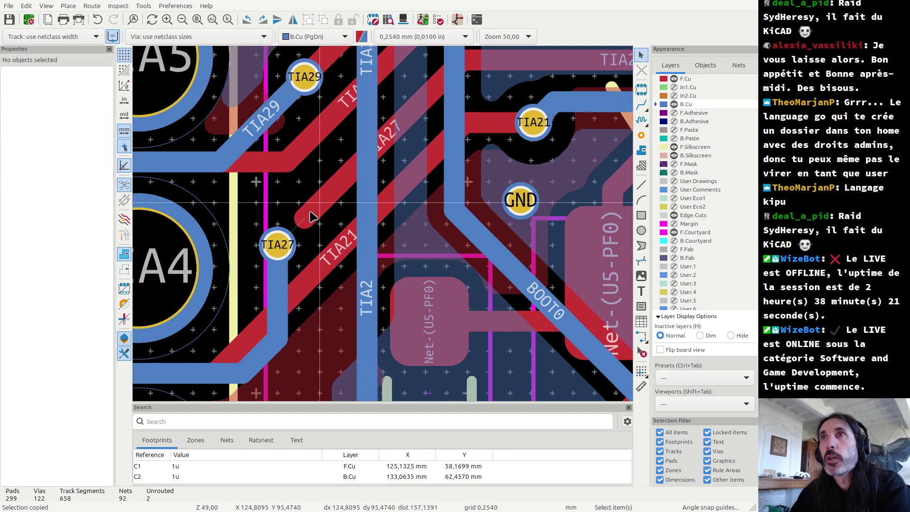
left_click(312, 217)
key("Delete")
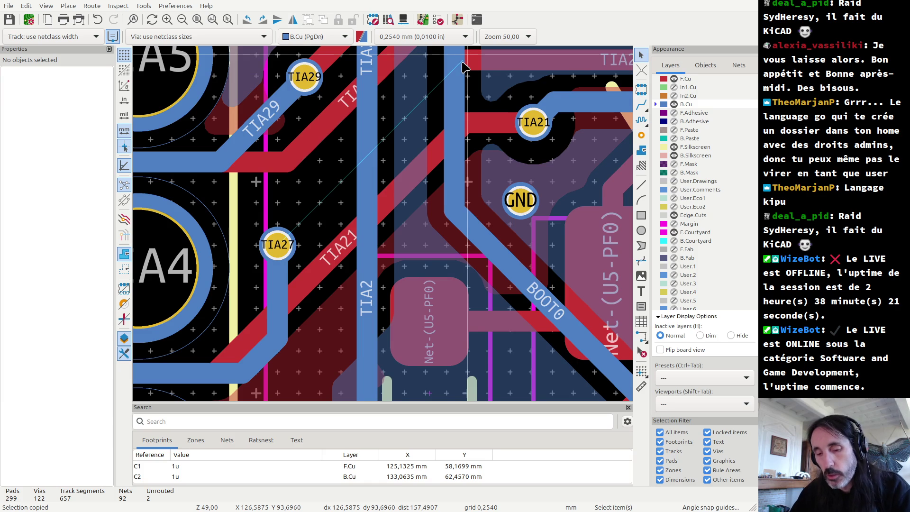
- Connect the TIA27 front-copper track to its via and nudge the via upward
key("Page_Up")
key("x")
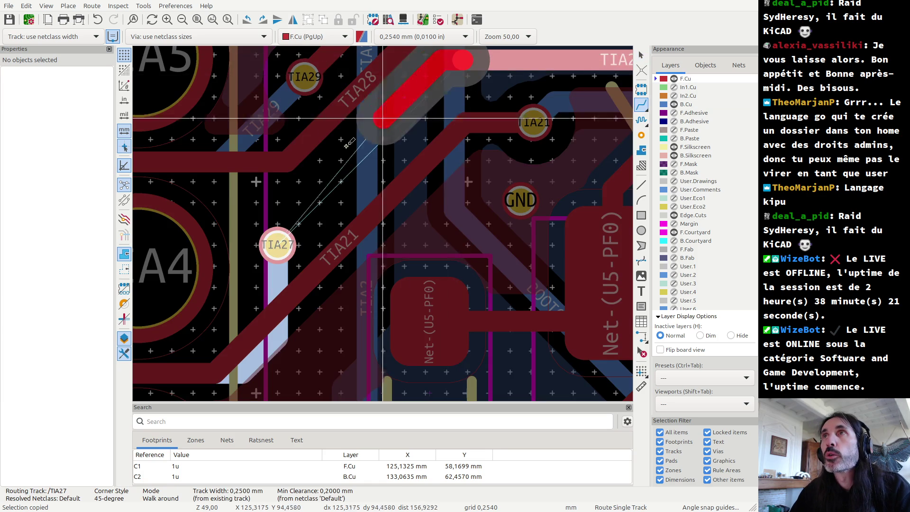
left_click(277, 232)
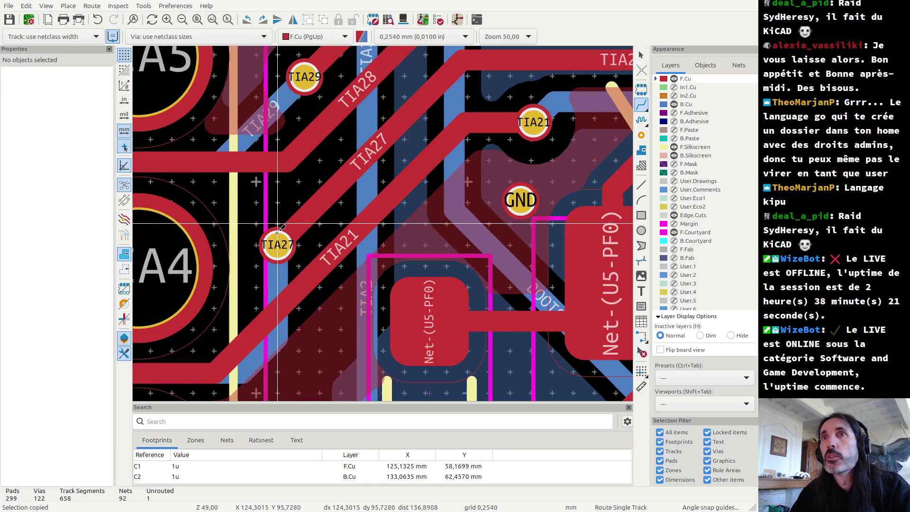
key("Escape")
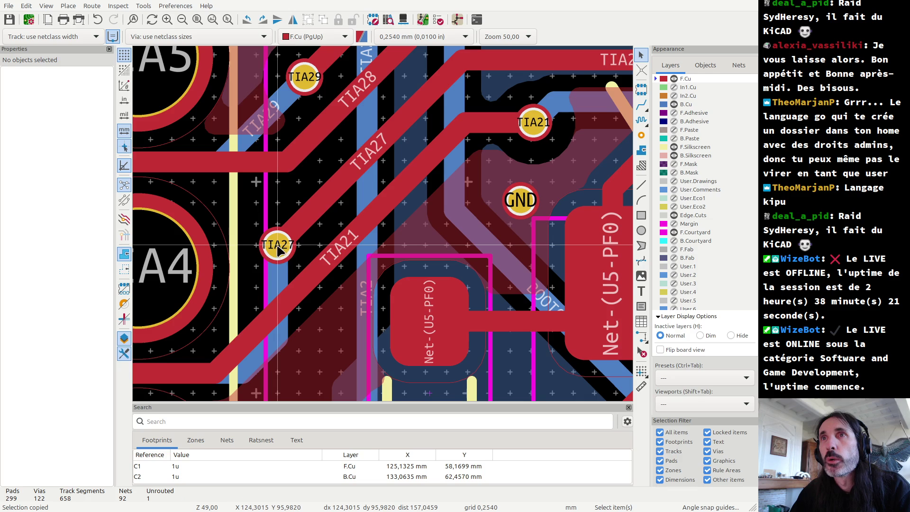
left_click(279, 250)
left_click_drag(279, 250, 280, 227)
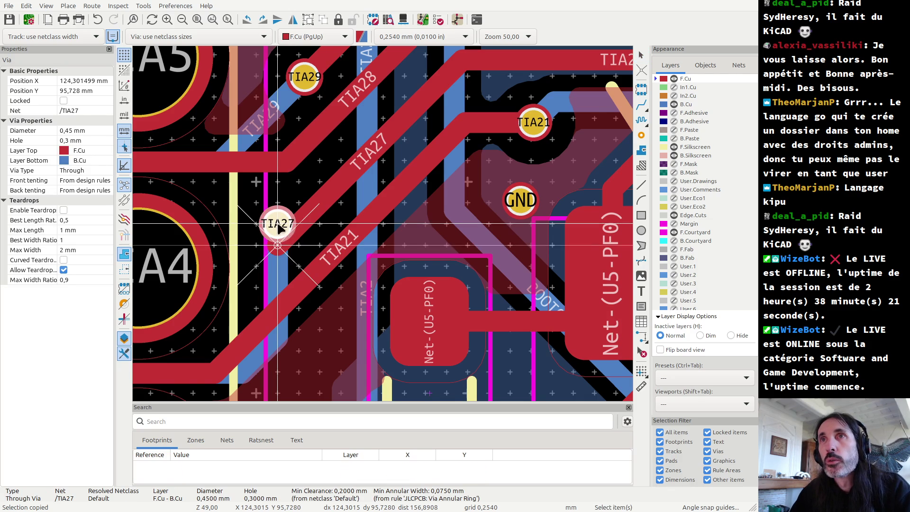
- Replace the old TIA27 front-copper track with a new route ending on the via
left_click(322, 204)
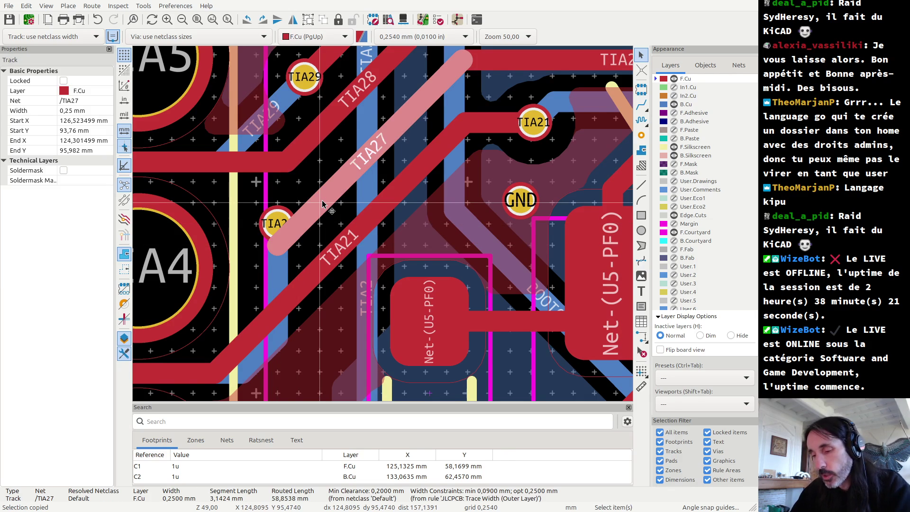
key("Delete")
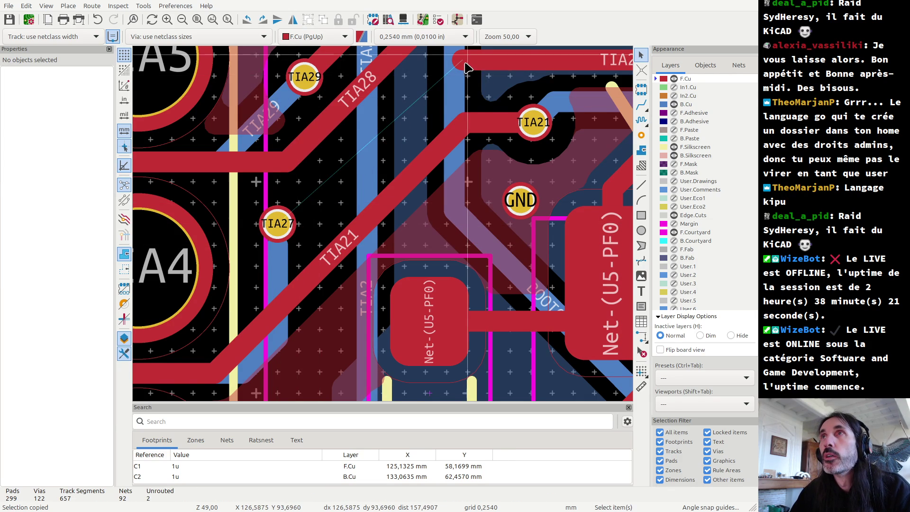
key("x")
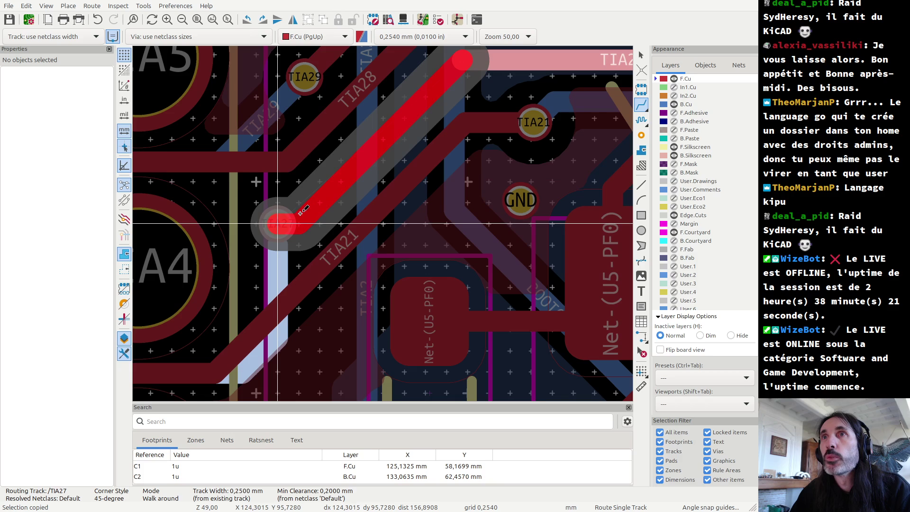
left_click(290, 219)
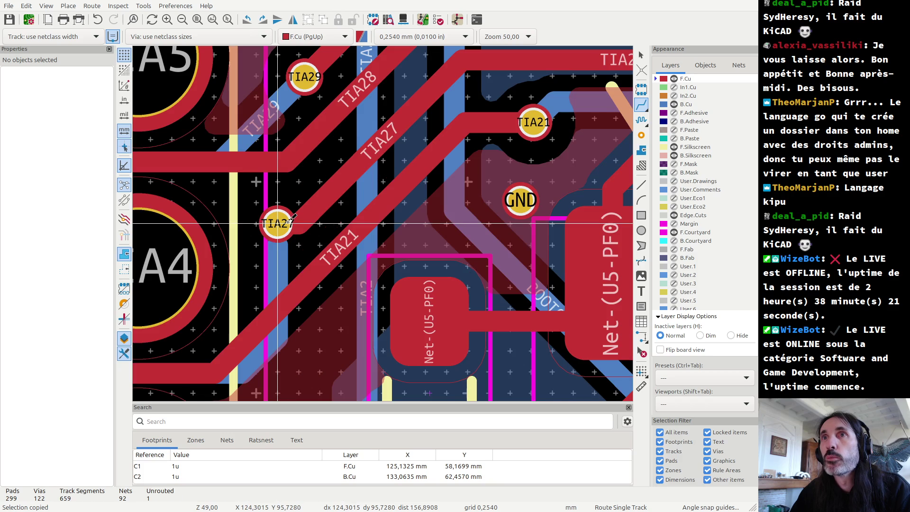
key("Escape")
- Replace the back-copper segment below the TIA27 via with a new B.Cu route to it
left_click(279, 261)
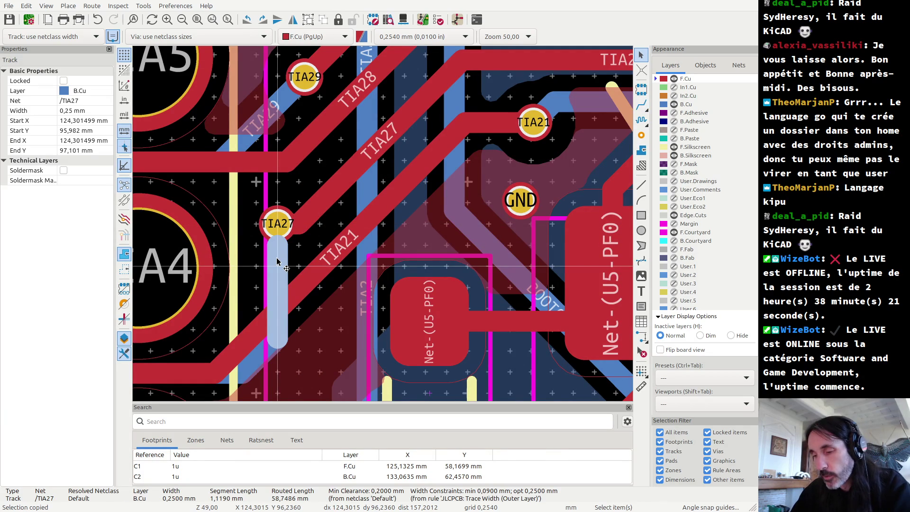
key("Delete")
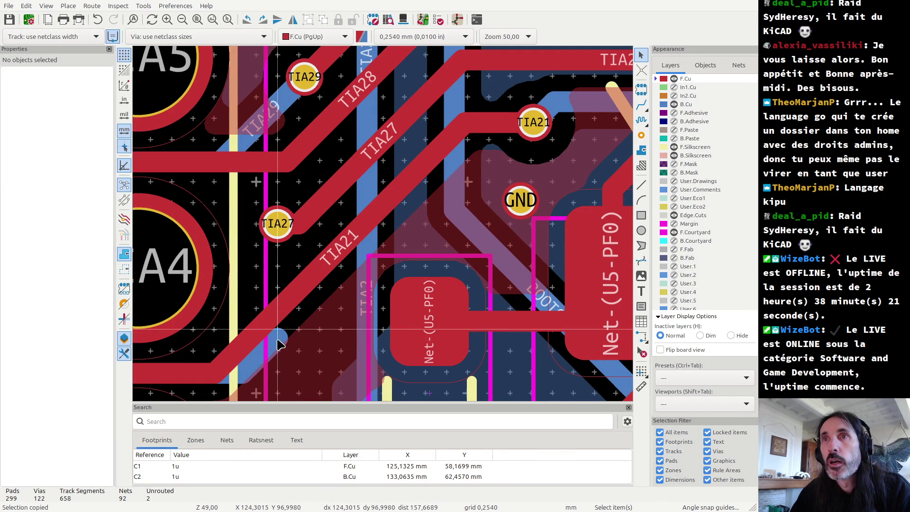
key("x")
left_click(287, 234)
key("Page_Up")
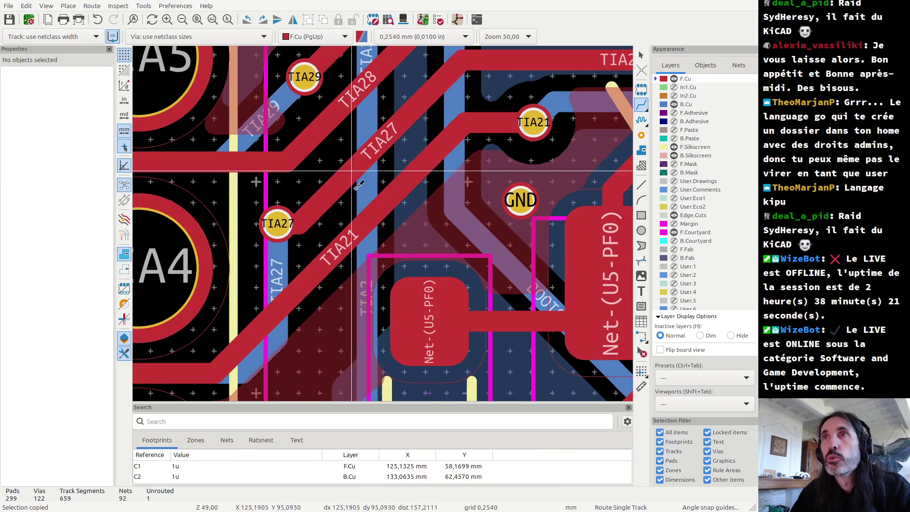
key("Escape")
- Delete the TIA2 back-copper track past C15 and cancel a reroute, leaving 658 segments
left_click(361, 193)
scroll(361, 193, "down", 3)
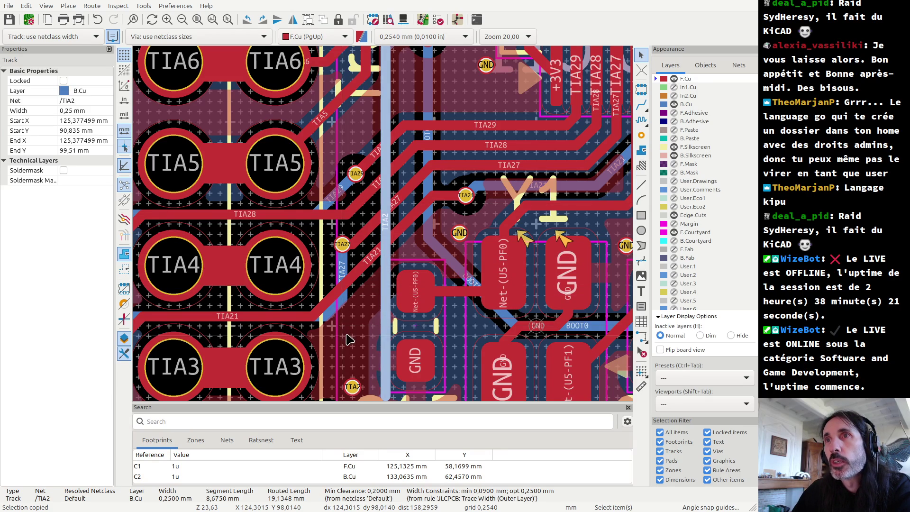
scroll(341, 336, "down", 1)
scroll(394, 225, "up", 3)
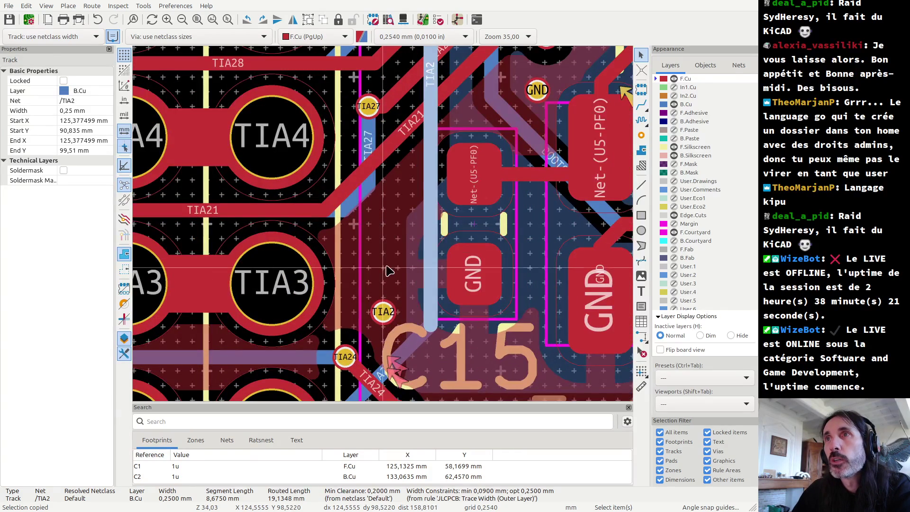
key("Delete")
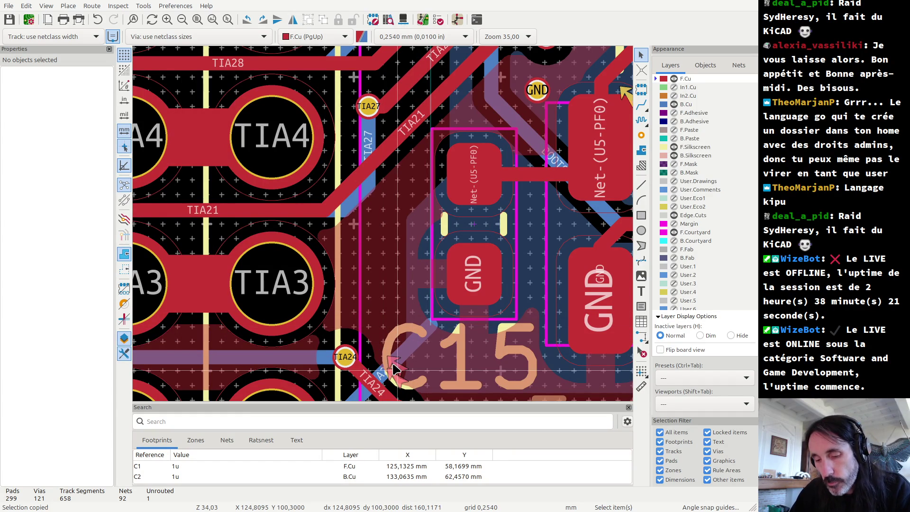
key("x")
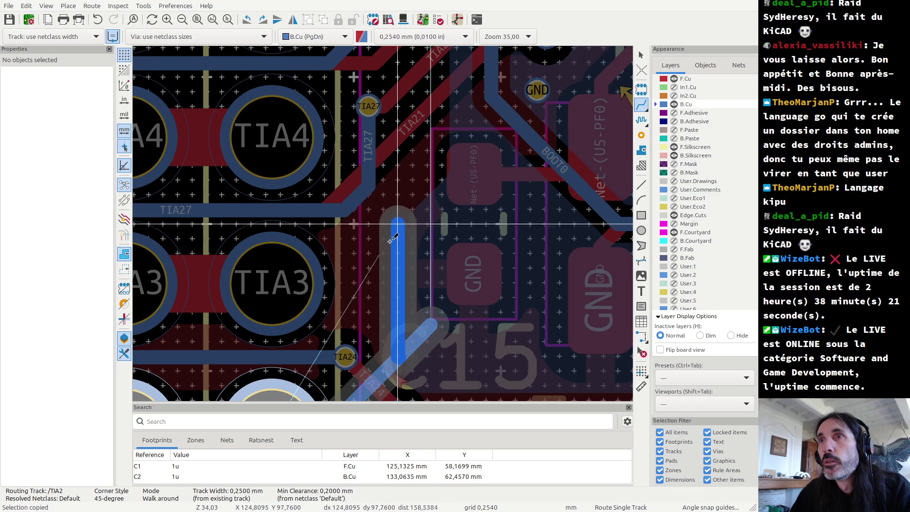
key("Escape")
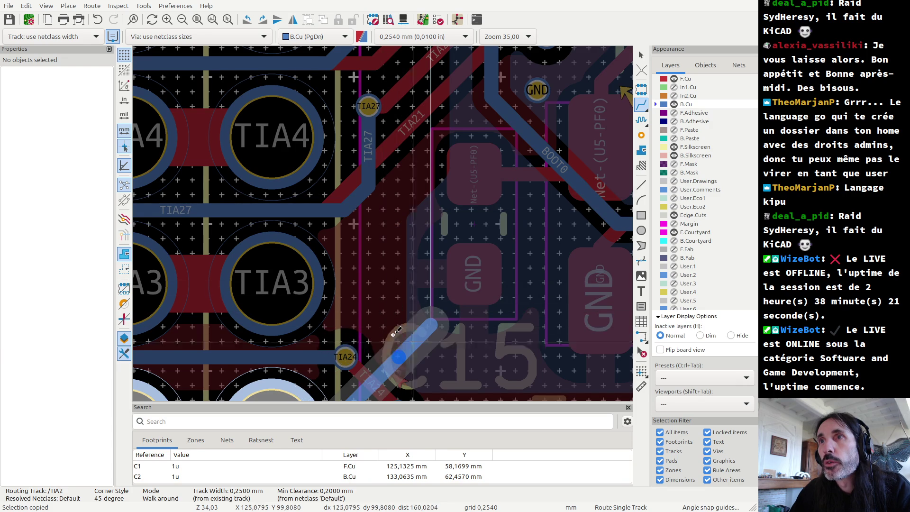
key("Page_Up")
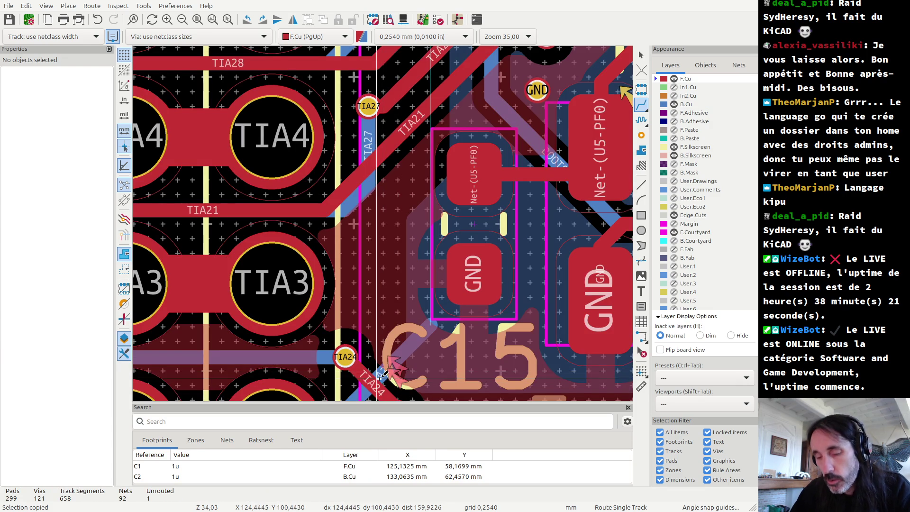
scroll(385, 222, "down", 2)
- Route the TIA2 back-copper track from its upper end down past TIA3 toward C15
scroll(384, 222, "down", 1)
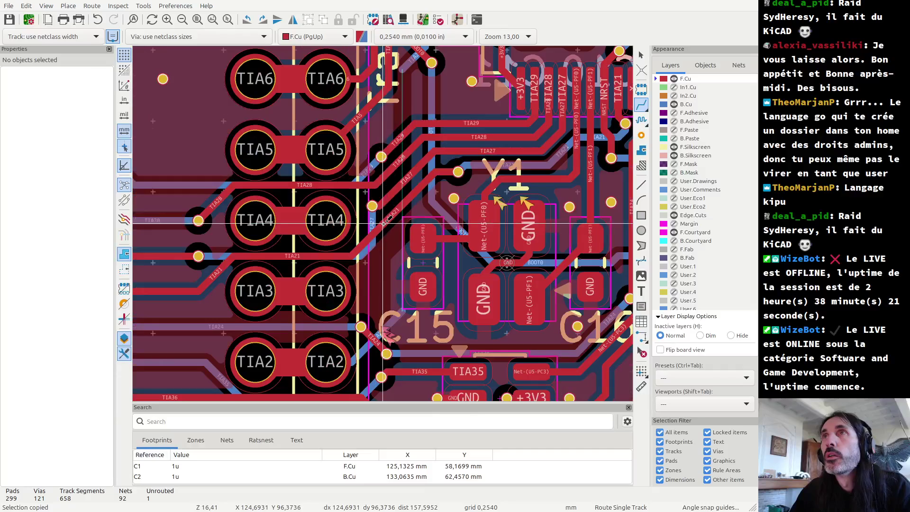
left_click(403, 69)
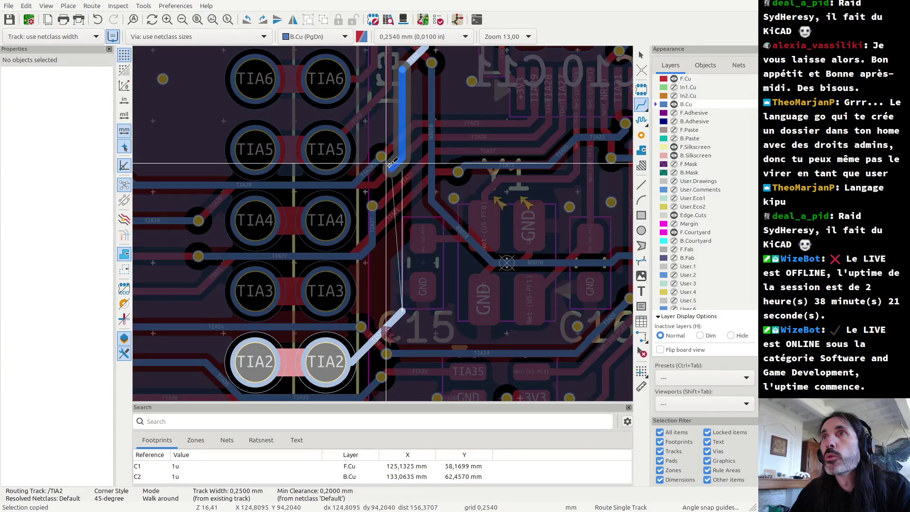
scroll(391, 177, "up", 2)
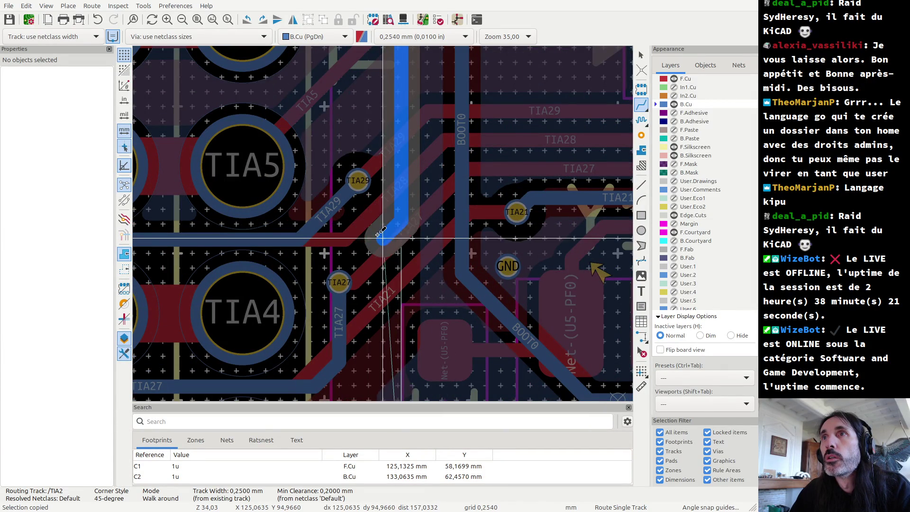
left_click(375, 236)
scroll(370, 338, "down", 1)
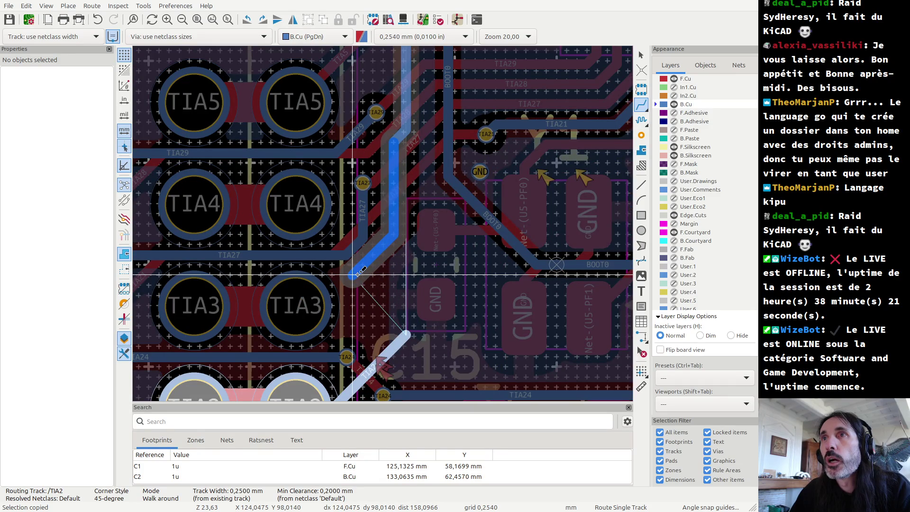
scroll(358, 275, "up", 1)
scroll(383, 250, "up", 1)
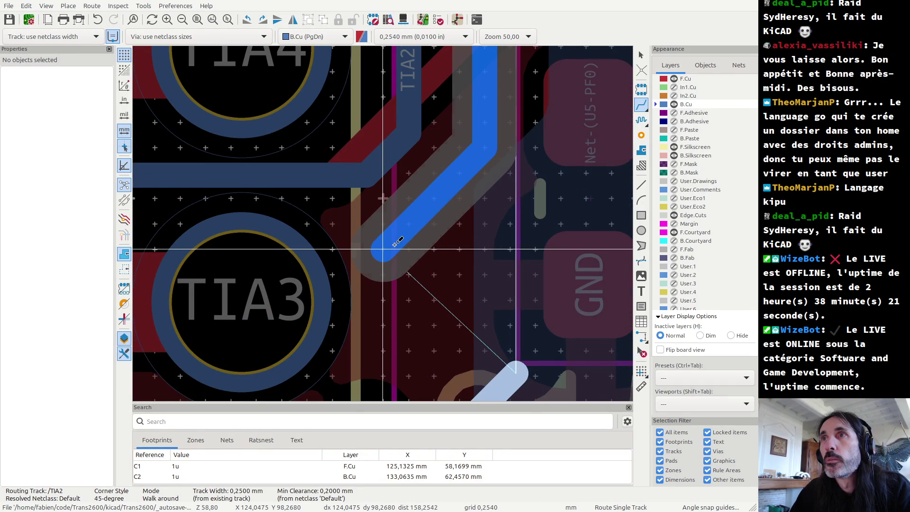
scroll(395, 244, "down", 1)
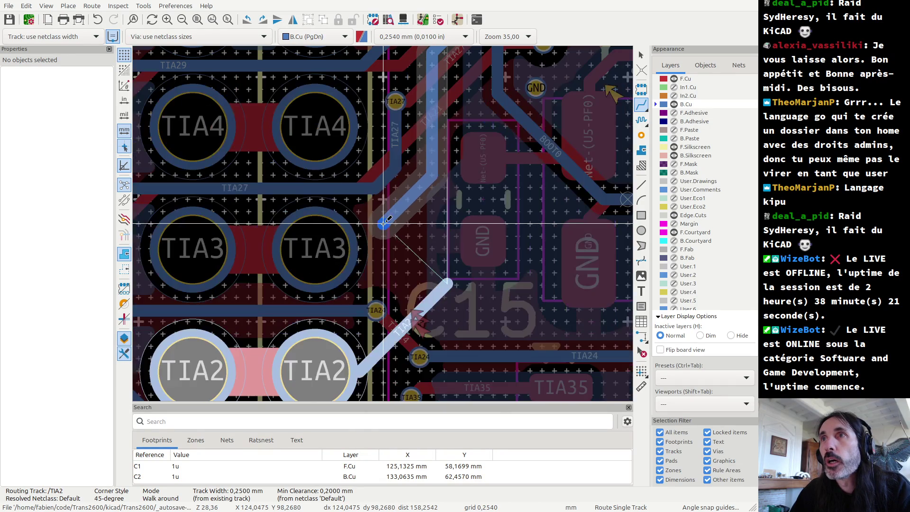
left_click(382, 273)
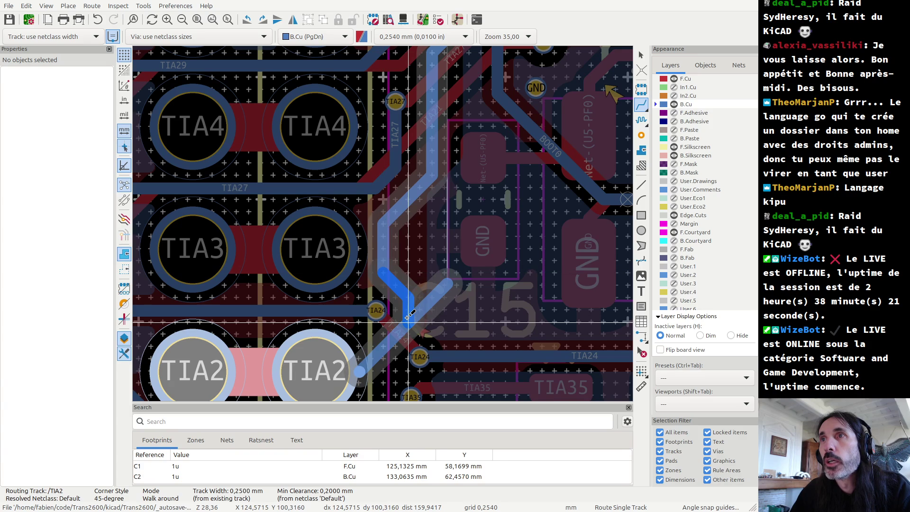
key("Escape")
- Delete the old TIA2 back-copper segment near C15
key("Page_Up")
left_click(424, 305)
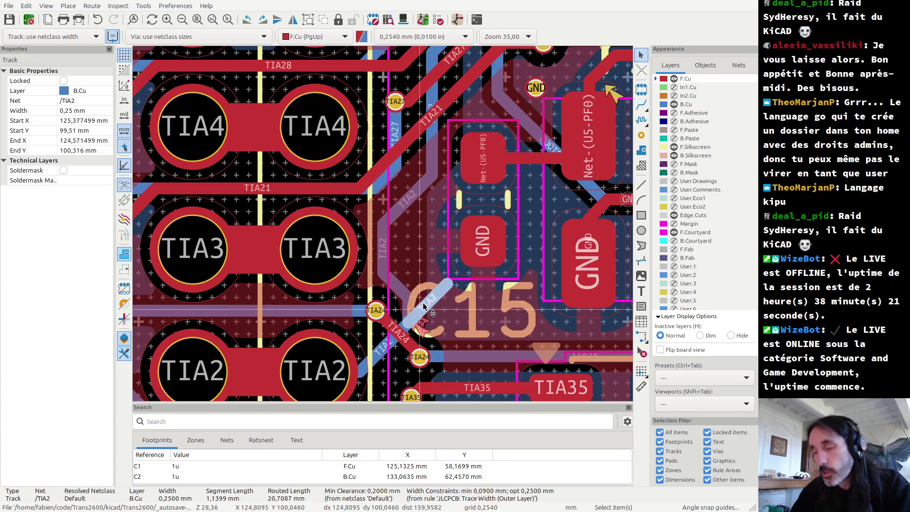
key("Delete")
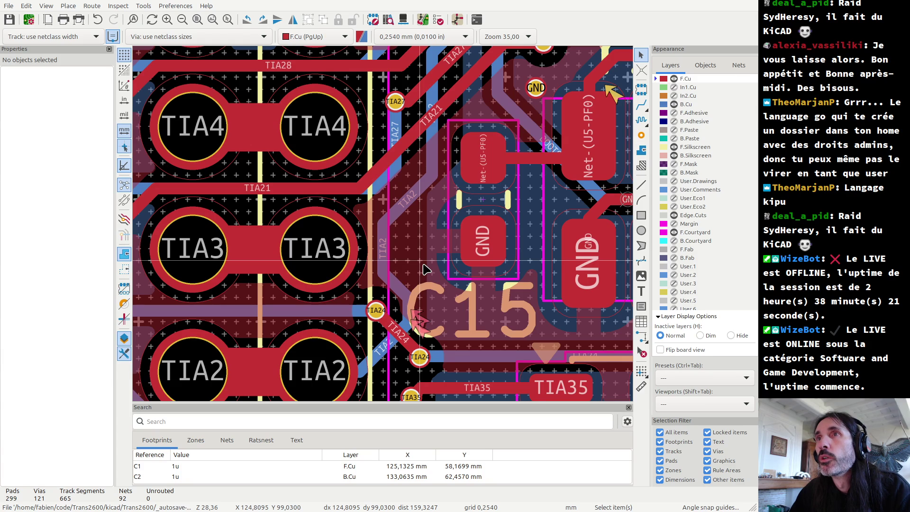
scroll(367, 185, "down", 3)
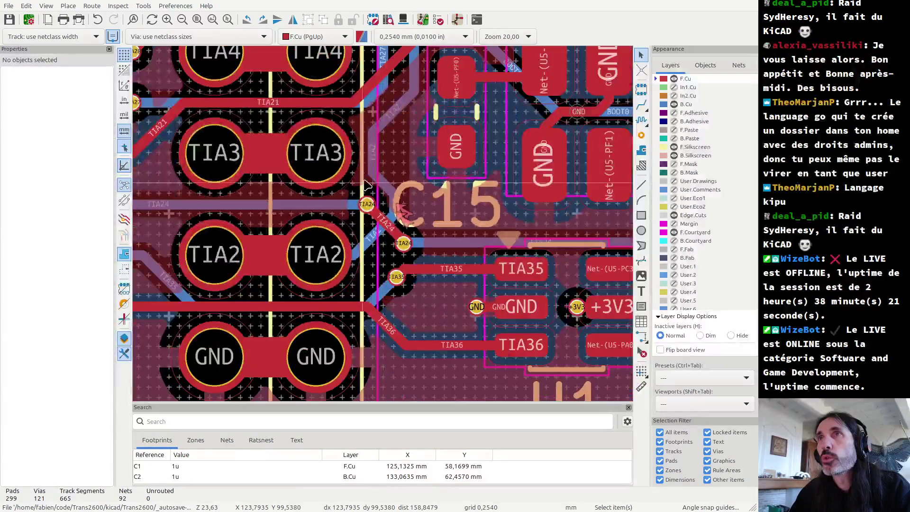
scroll(372, 289, "up", 5)
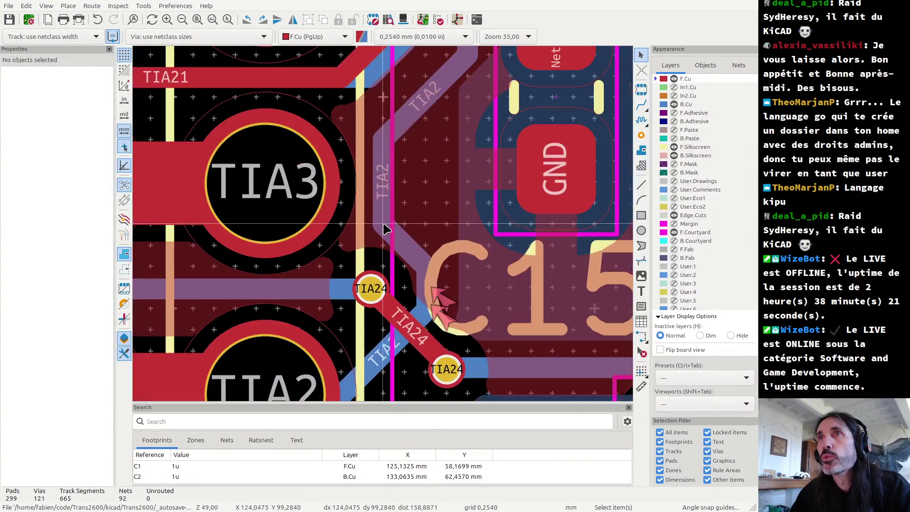
- Delete both TIA24 vias, the diagonal TIA24 track and the leftover front- and back-copper stubs beside C15
left_click(375, 291)
key("Delete")
left_click(401, 322)
key("Delete")
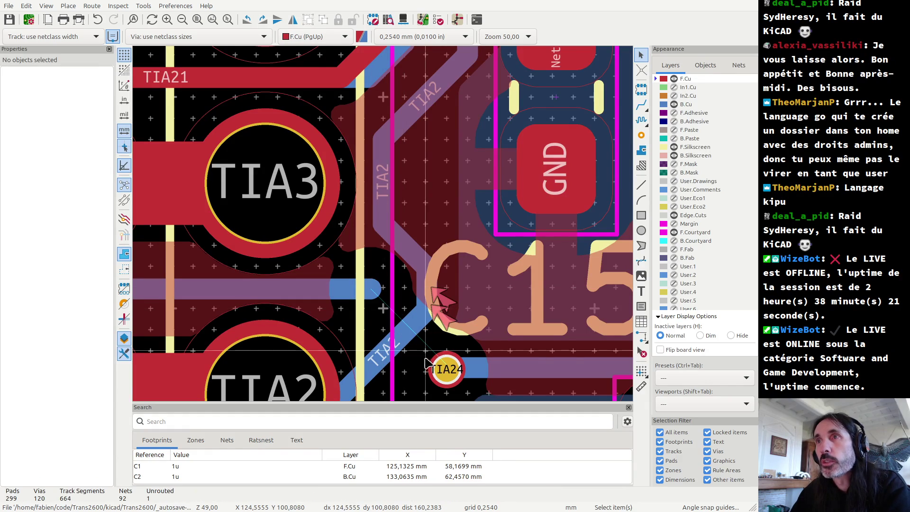
left_click(446, 367)
key("Delete")
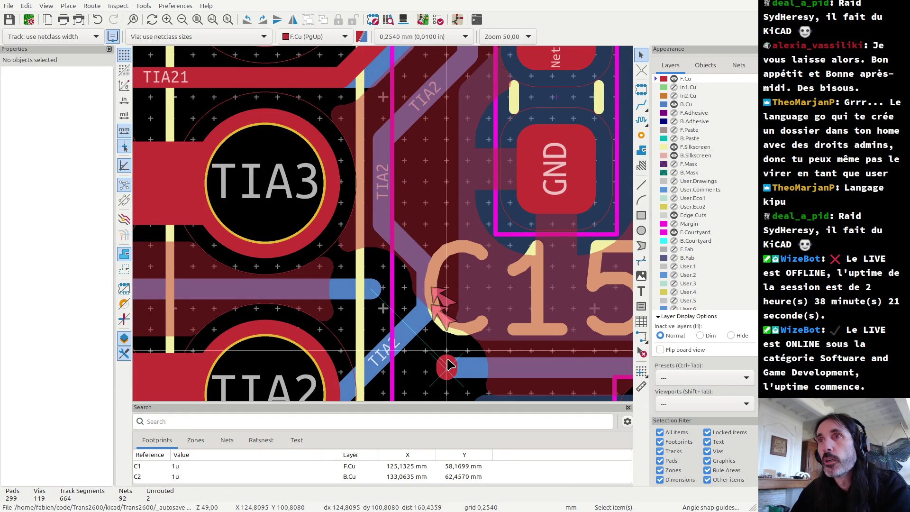
left_click(448, 366)
key("Delete")
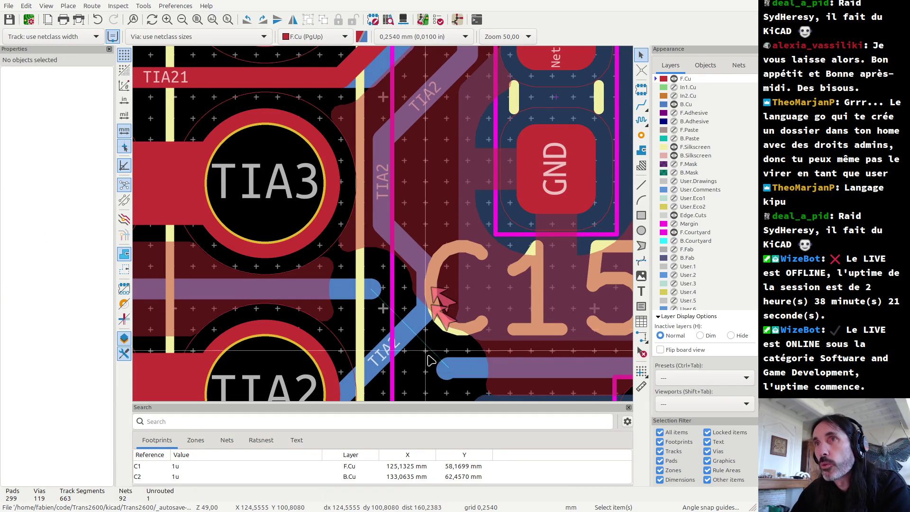
left_click(448, 374)
left_click(454, 379)
key("Delete")
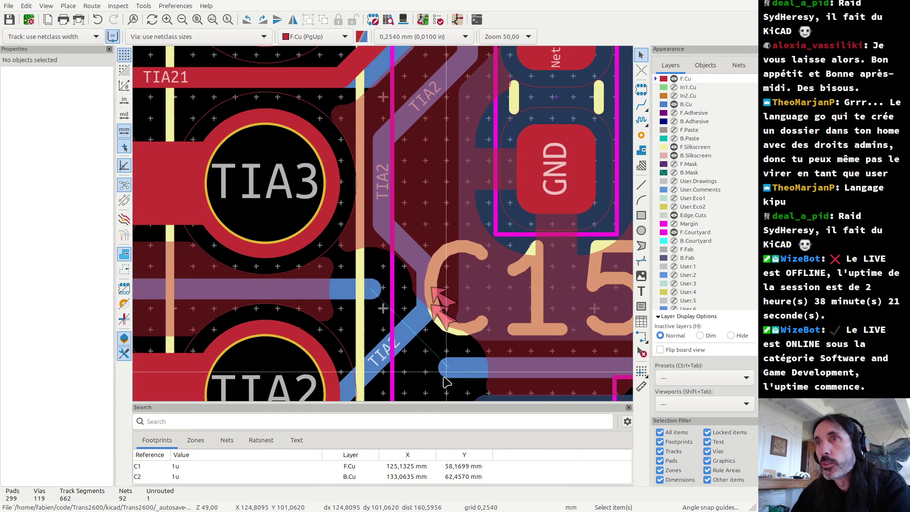
- Remove the four leftover TIA2 back-copper segments near C15 and try a new back-copper route
left_click(404, 339)
key("Delete")
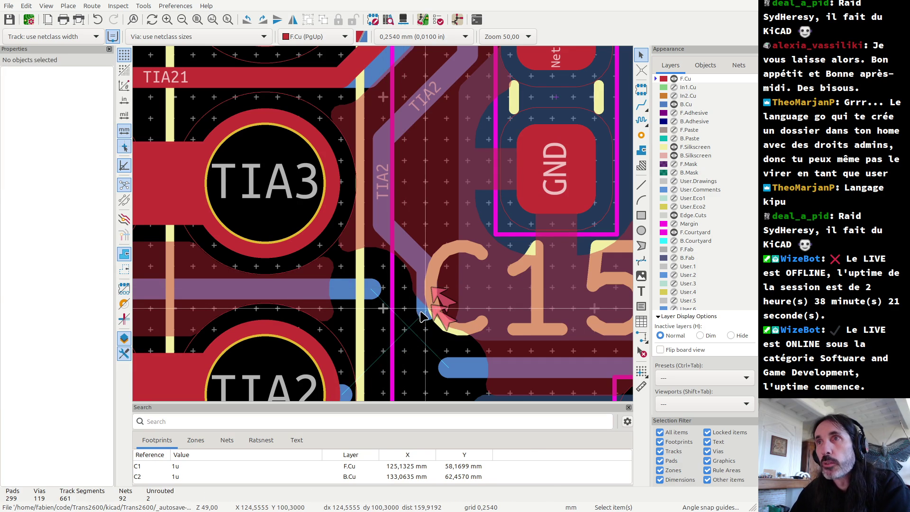
left_click(426, 273)
key("Delete")
left_click(394, 239)
key("Delete")
left_click(380, 216)
key("Delete")
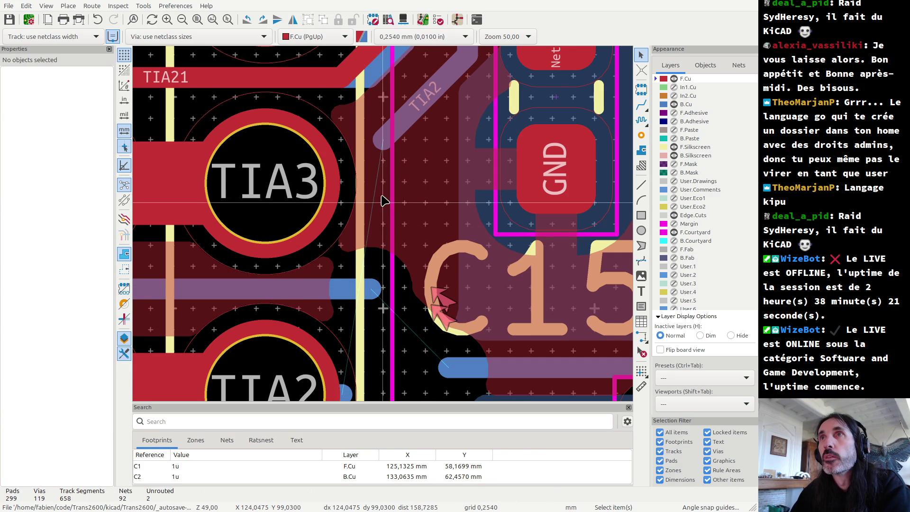
key("x")
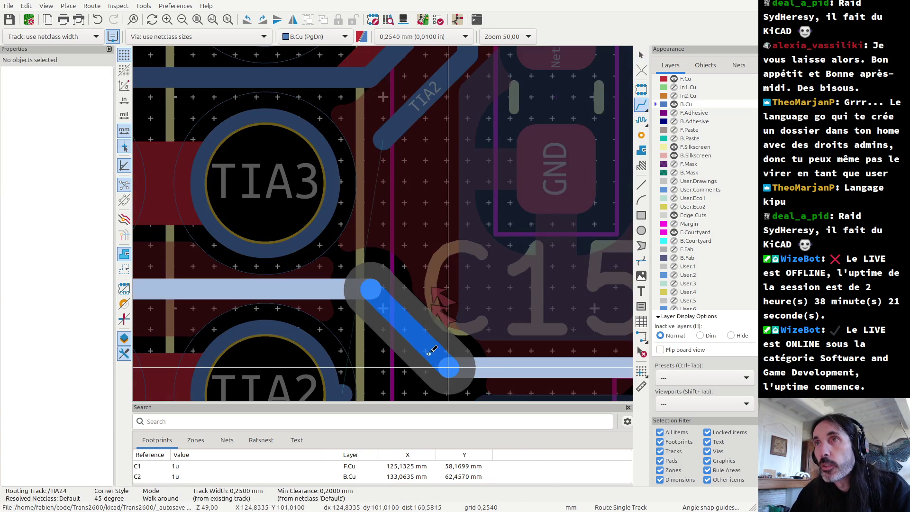
key("Escape")
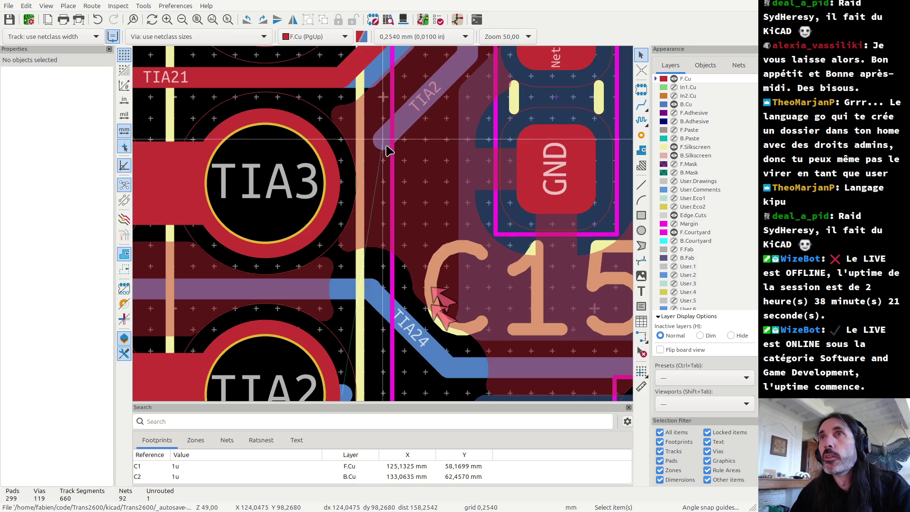
- Replace the diagonal TIA2 back-copper track with a route ending in a new via
scroll(383, 139, "down", 1)
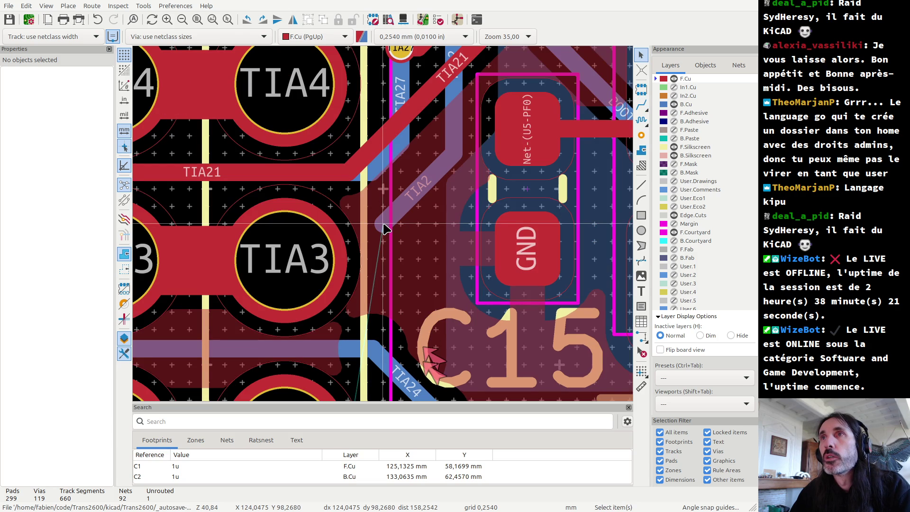
left_click(402, 204)
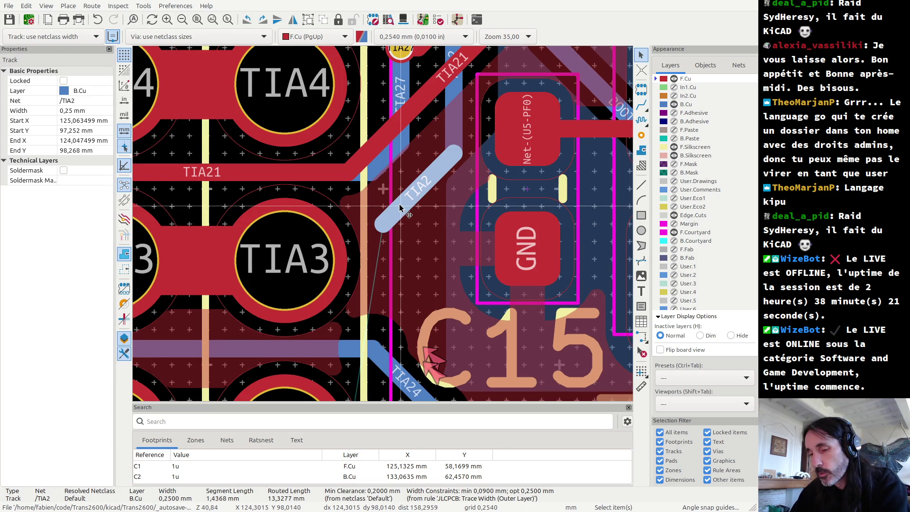
key("Delete")
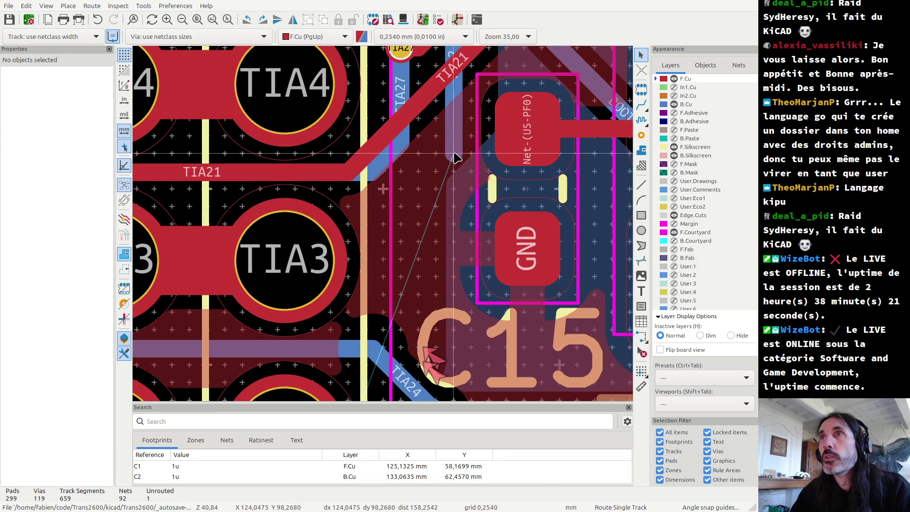
key("x")
key("v")
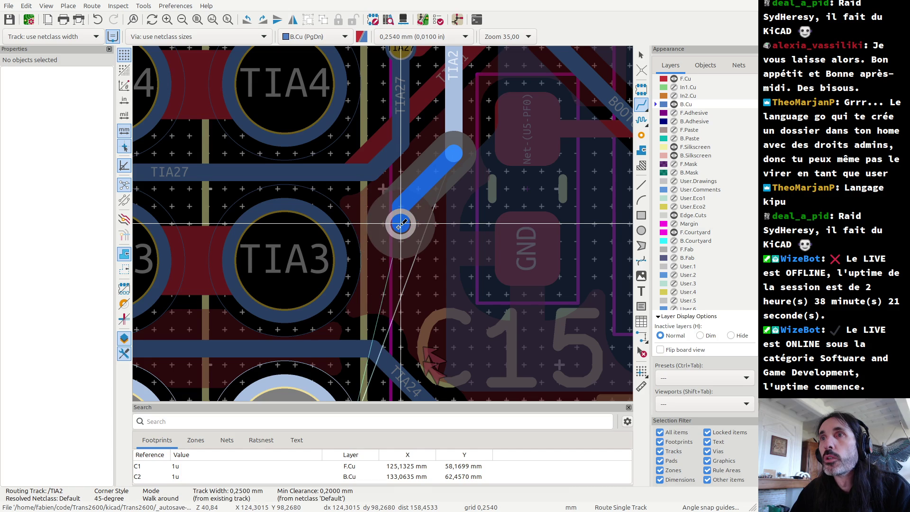
left_click(400, 224)
scroll(400, 224, "down", 2)
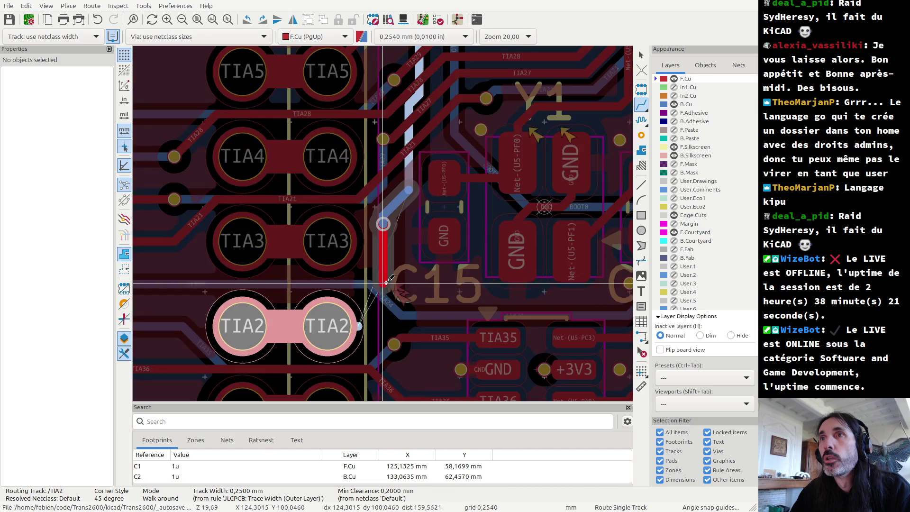
key("Escape")
key("Escape")
- Remove the stub at the TIA2 pad and route front copper from the via to the pad
left_click(359, 331)
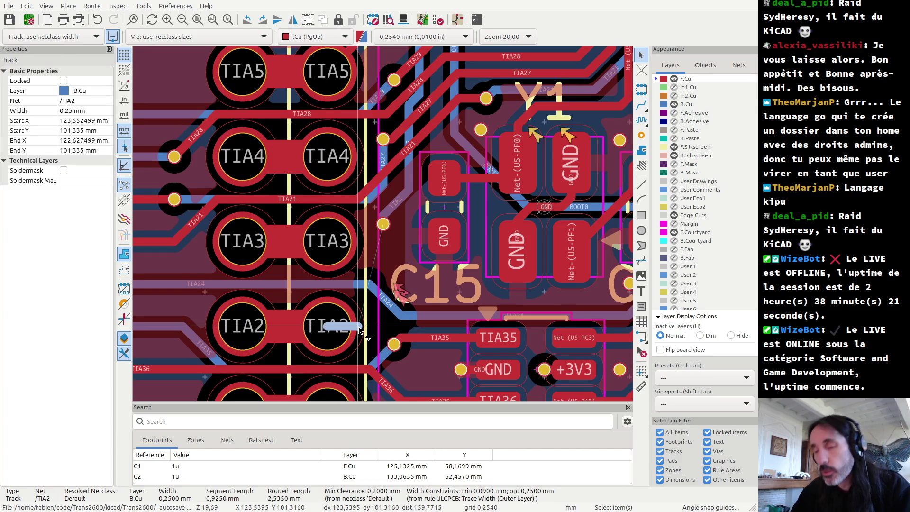
key("Delete")
key("x")
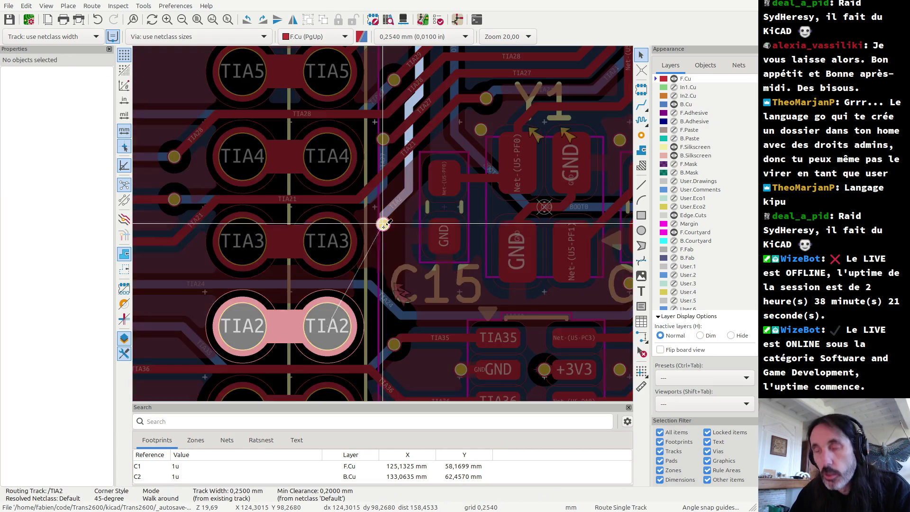
left_click(385, 288)
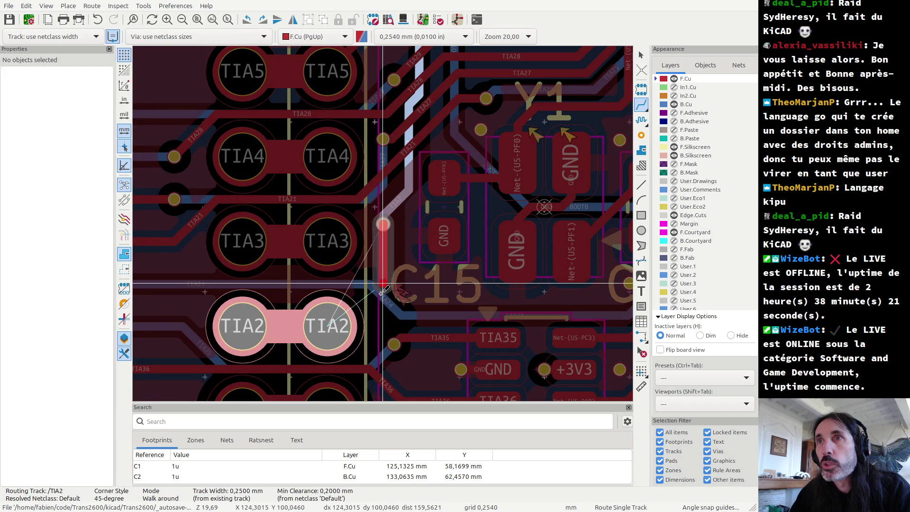
key("slash")
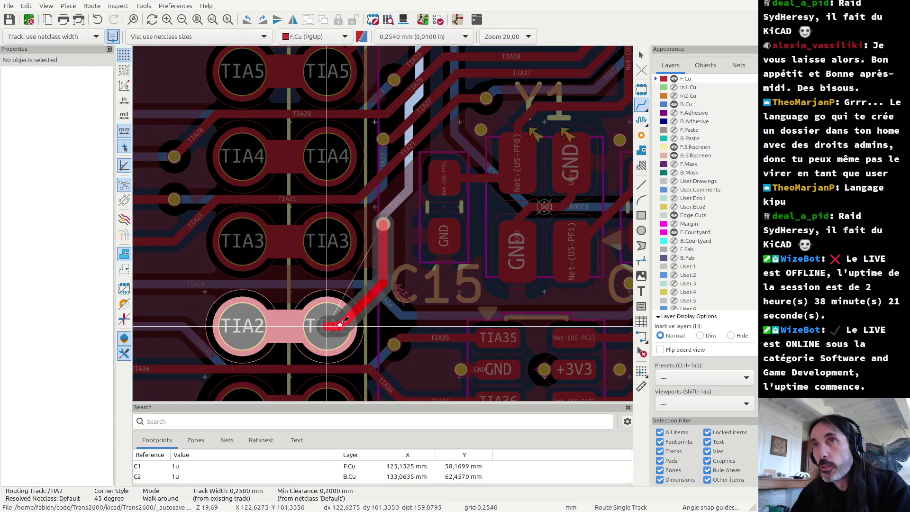
left_click(340, 325)
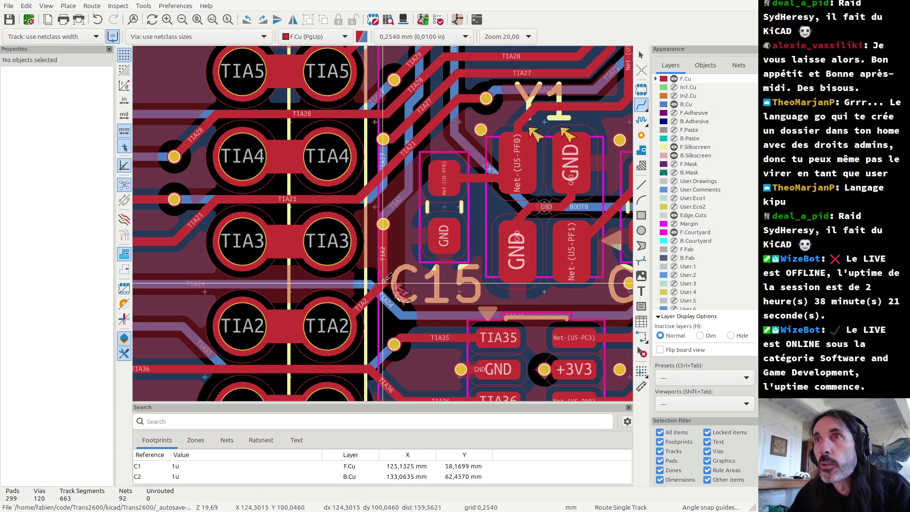
scroll(382, 264, "down", 3)
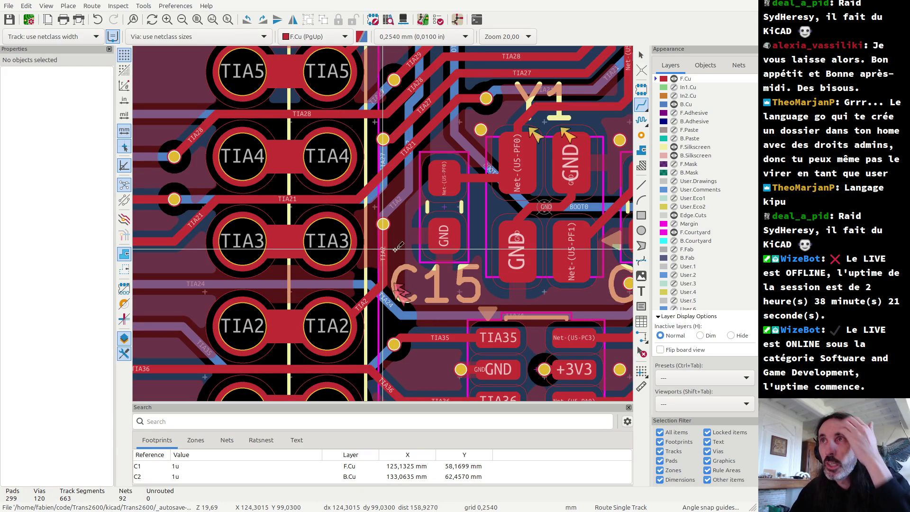
key("Escape")
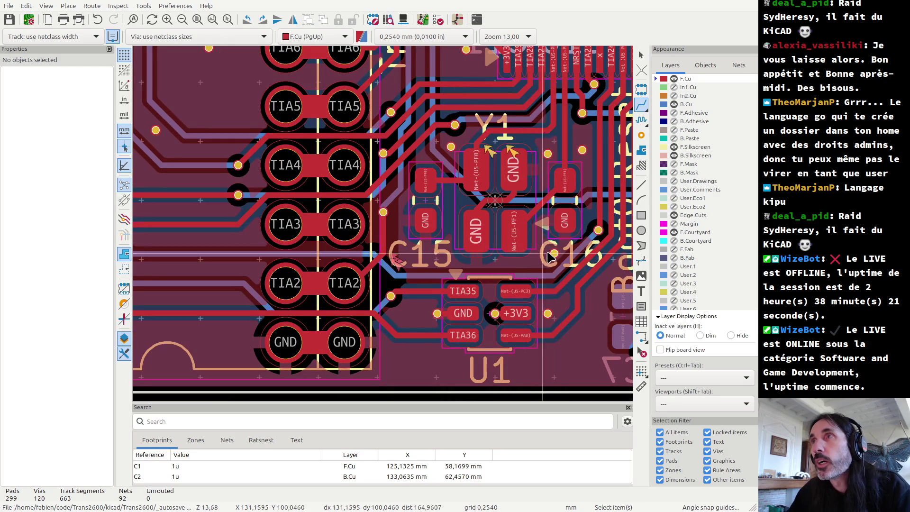
- Copy the GND via from near C16 and place the copy beside C15
left_click(555, 254)
key("ctrl+c")
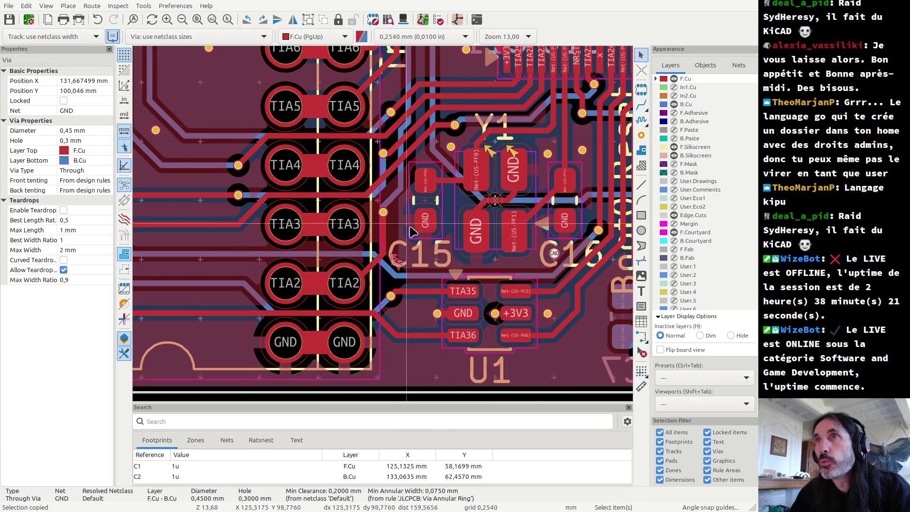
scroll(417, 226, "up", 5)
key("ctrl+v")
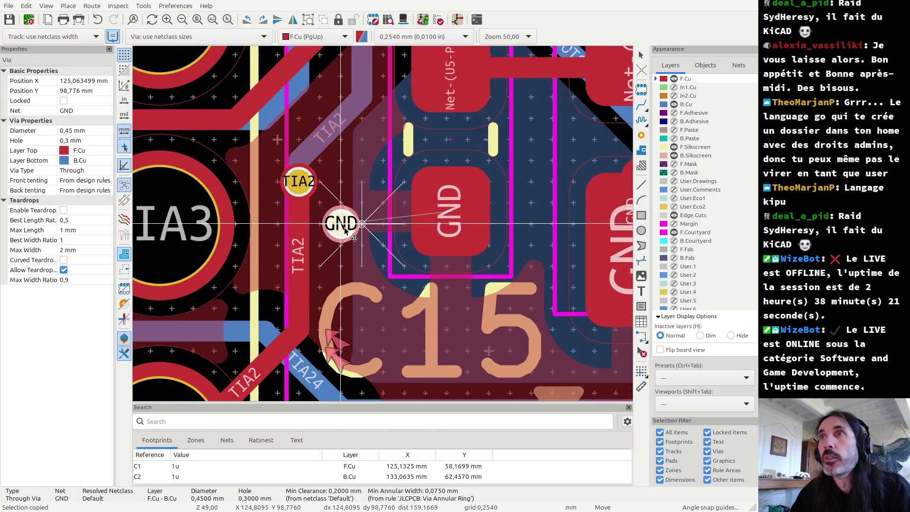
left_click(344, 226)
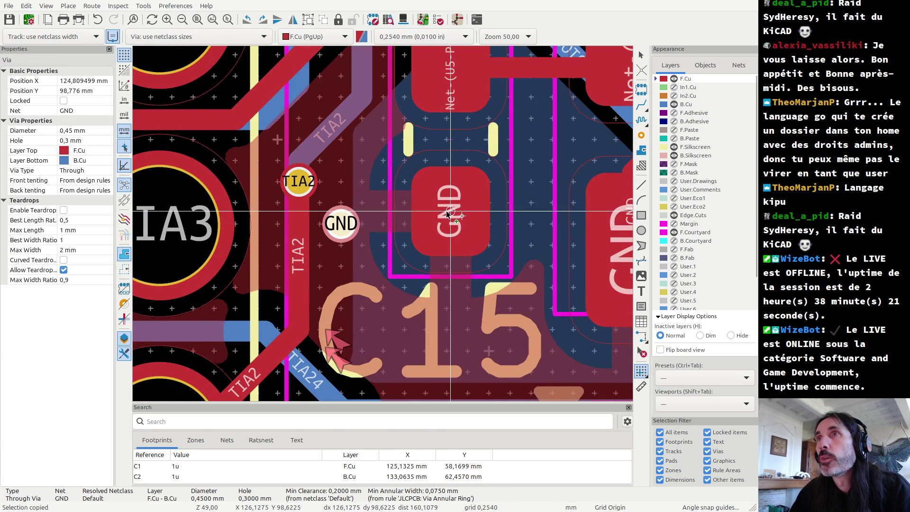
key("ctrl+c")
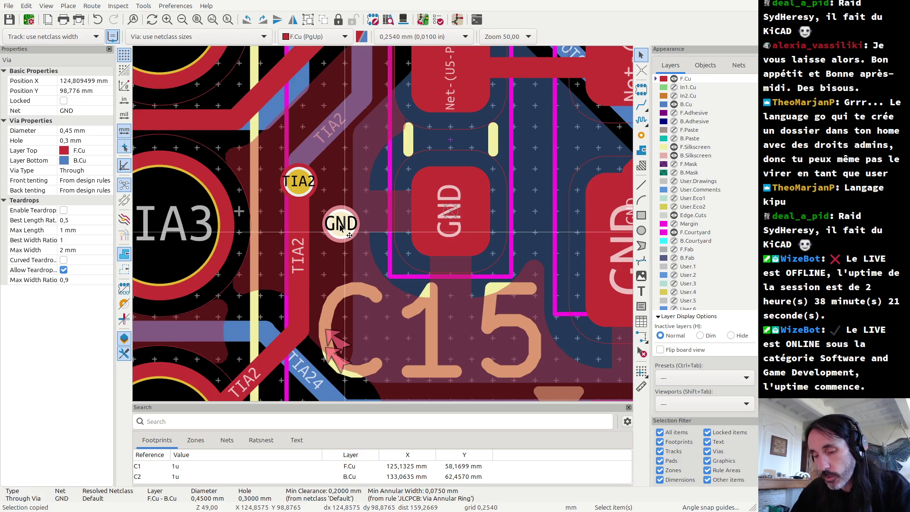
left_click_drag(341, 227, 352, 214)
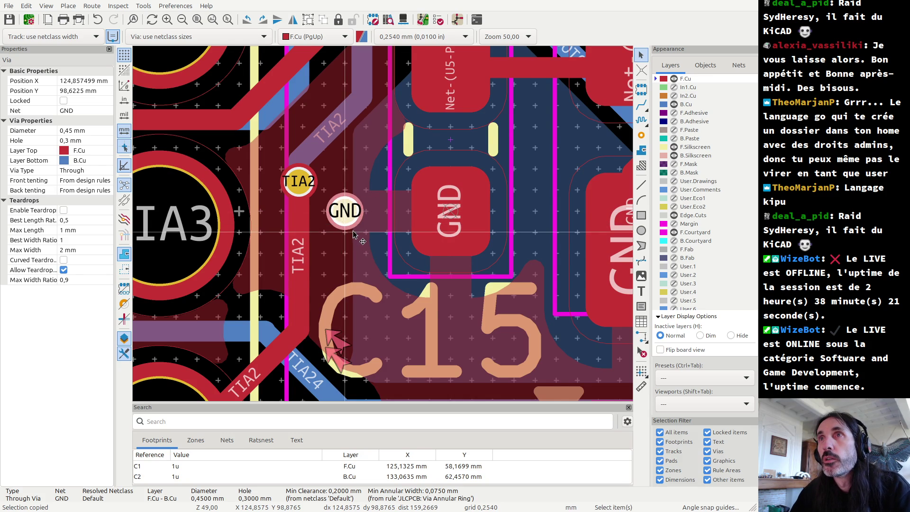
key("Escape")
- Move the TIA2 via lower and reconnect it with a new back-copper TIA2 track
left_click(304, 185)
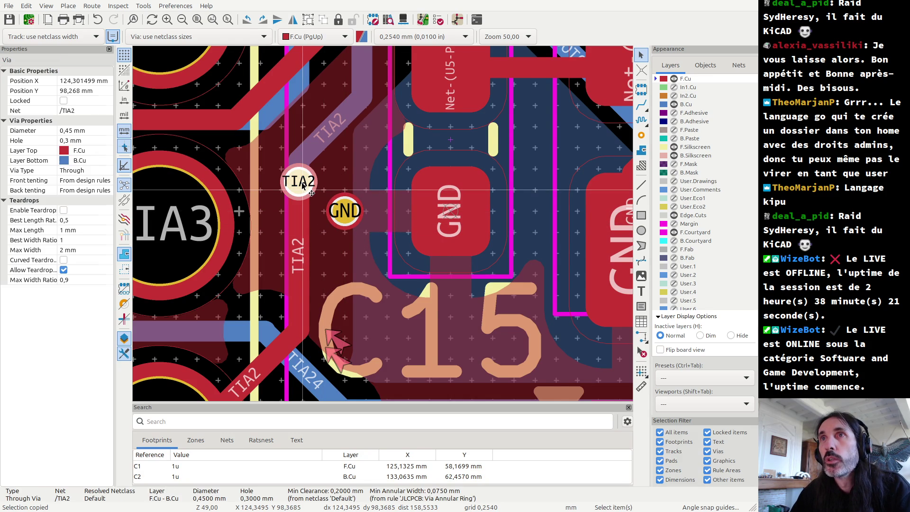
left_click_drag(303, 185, 300, 272)
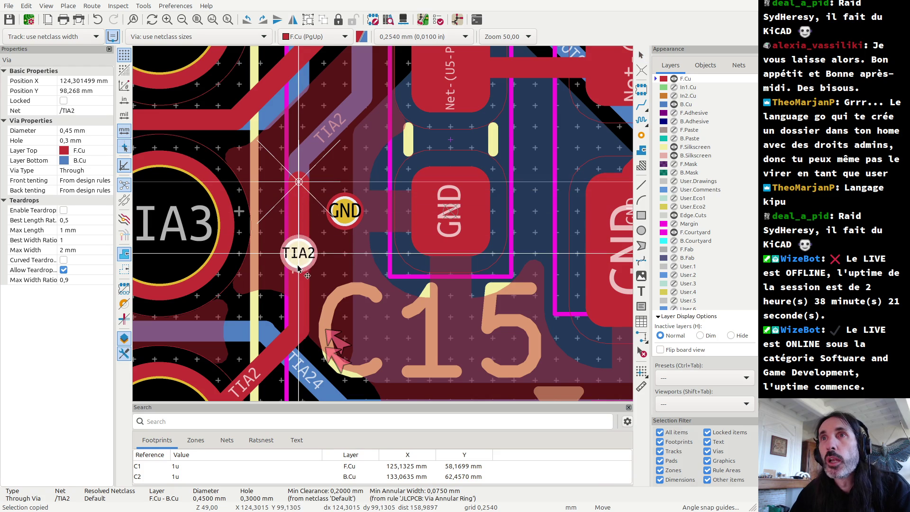
left_click(301, 212)
key("Delete")
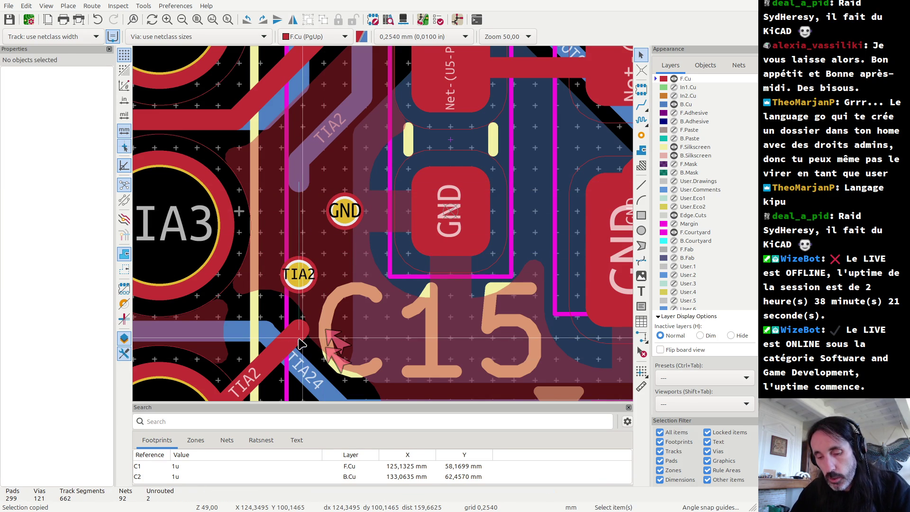
key("x")
left_click(299, 274)
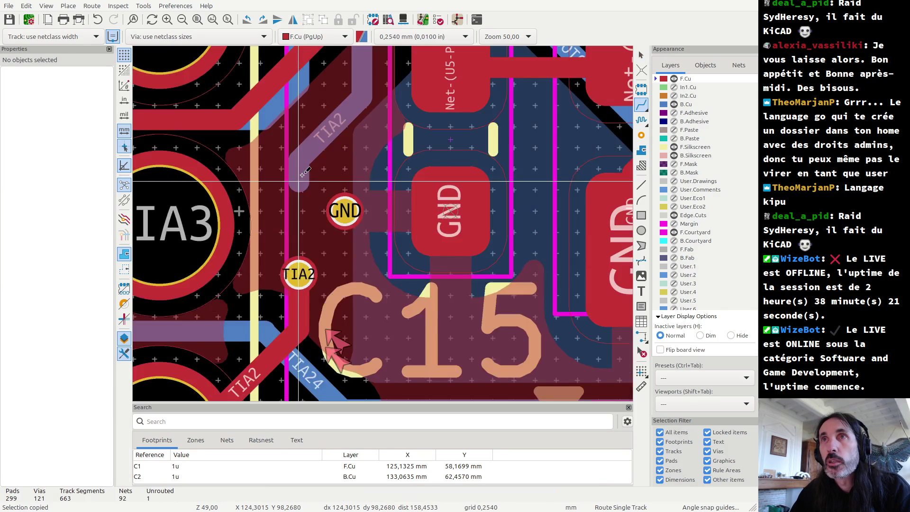
key("Page_Down")
left_click(298, 273)
left_click(296, 249)
key("Escape")
- Check the new TIA2 track and refill the copper zones
left_click(303, 186)
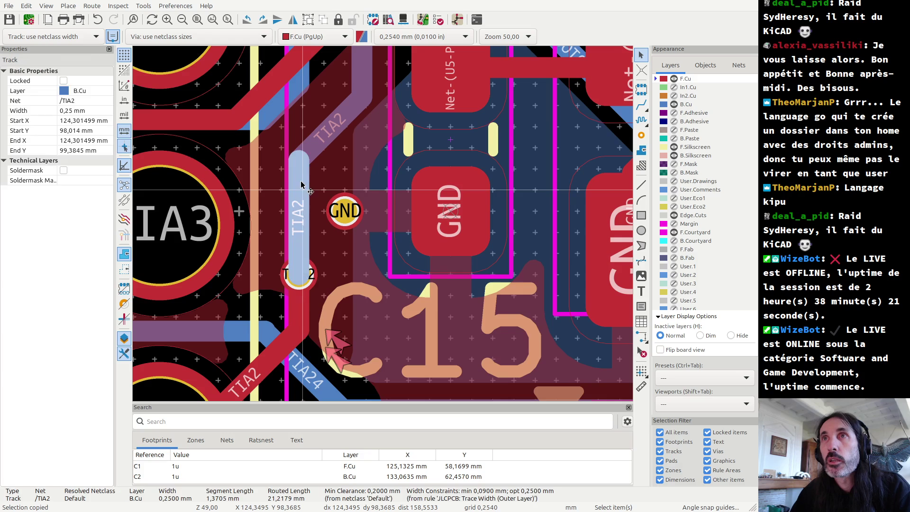
key("Escape")
key("b")
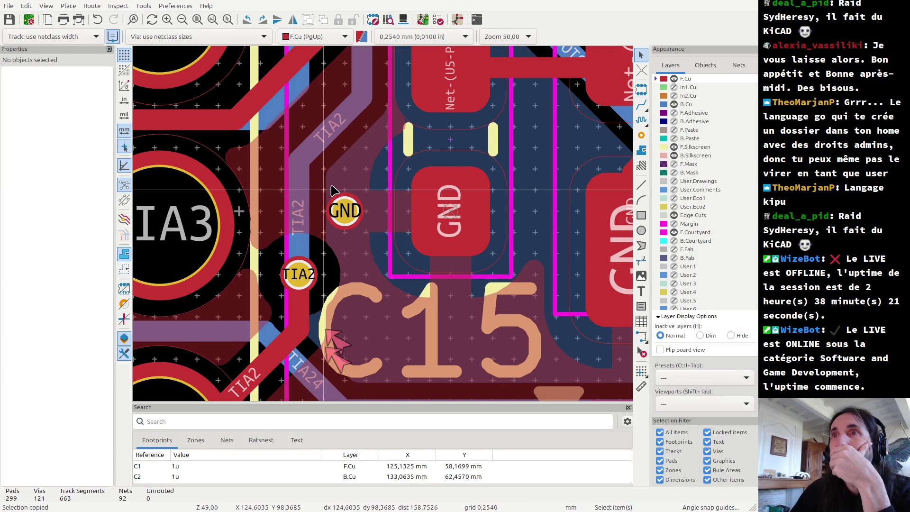
scroll(333, 188, "down", 3)
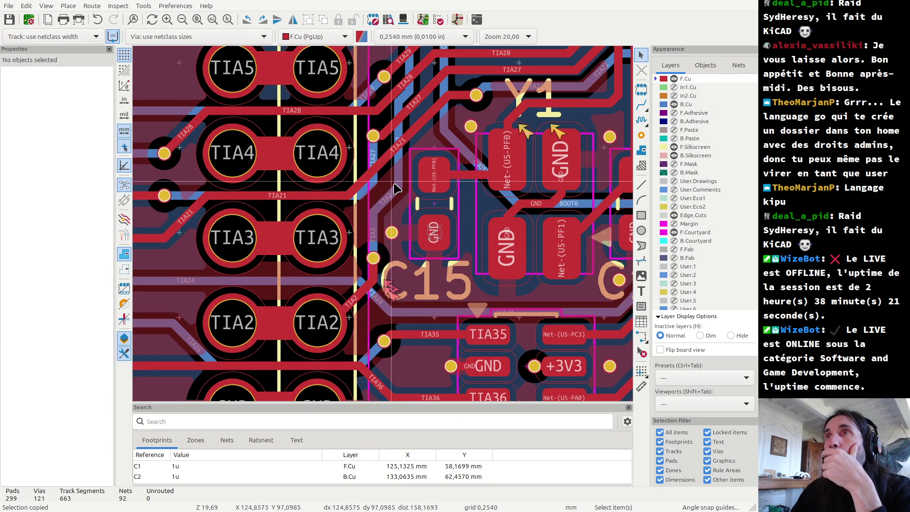
- Run DRC and zoom to the TP20 pad-to-+5V track clearance error
scroll(384, 208, "down", 2)
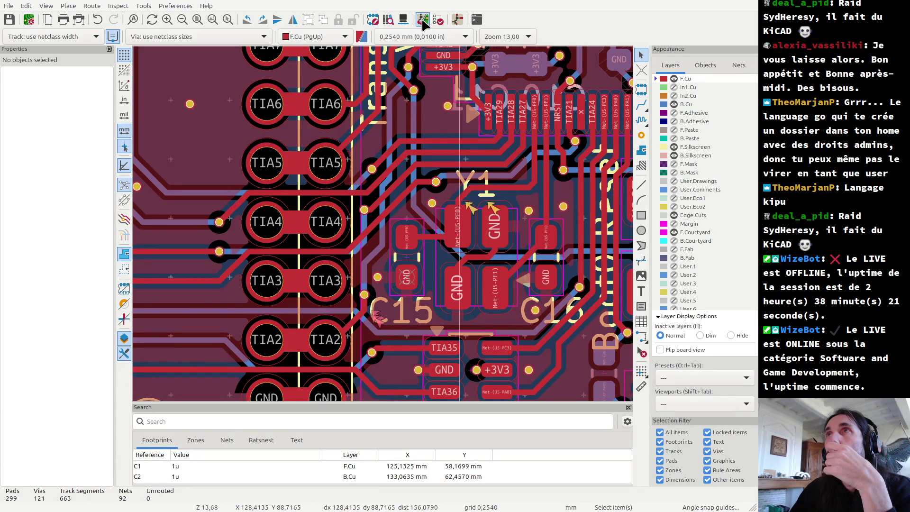
left_click(437, 20)
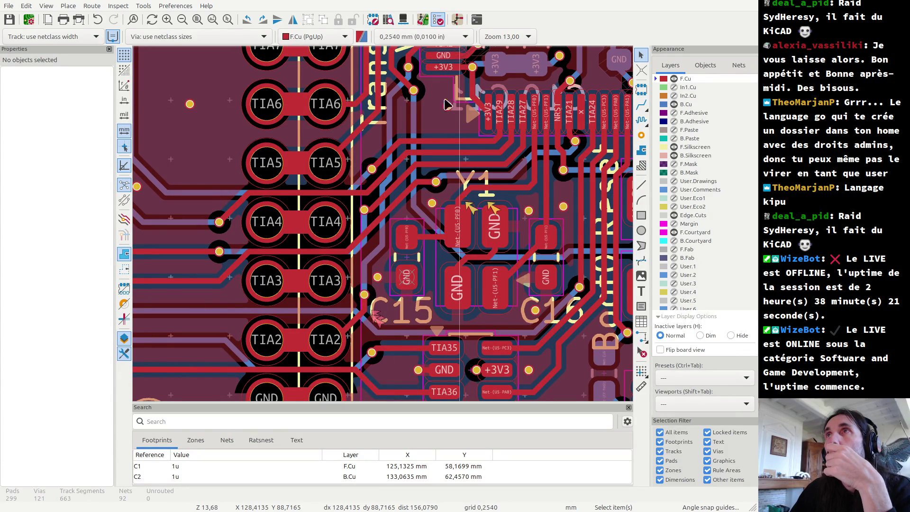
left_click(517, 385)
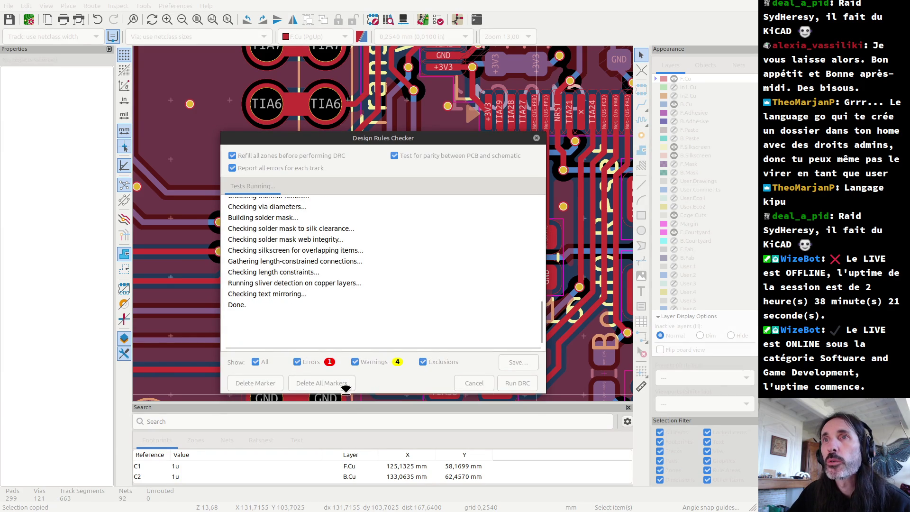
left_click(311, 361)
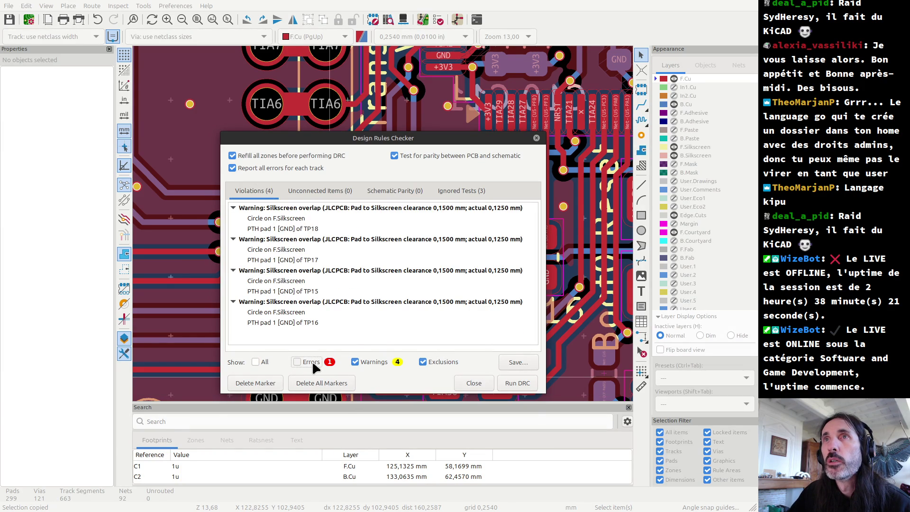
left_click(312, 363)
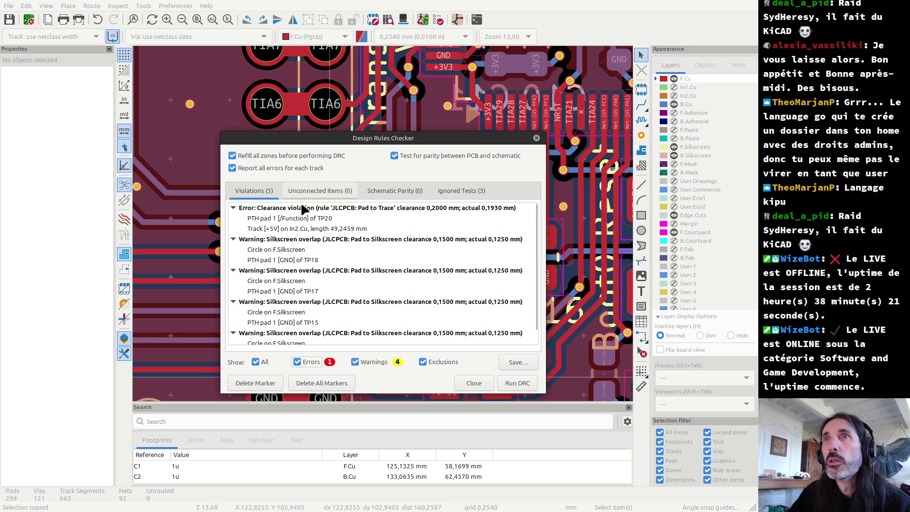
left_click(311, 217)
mouse_move(420, 136)
left_mouse_down()
mouse_move(472, 389)
mouse_move(445, 251)
left_mouse_up()
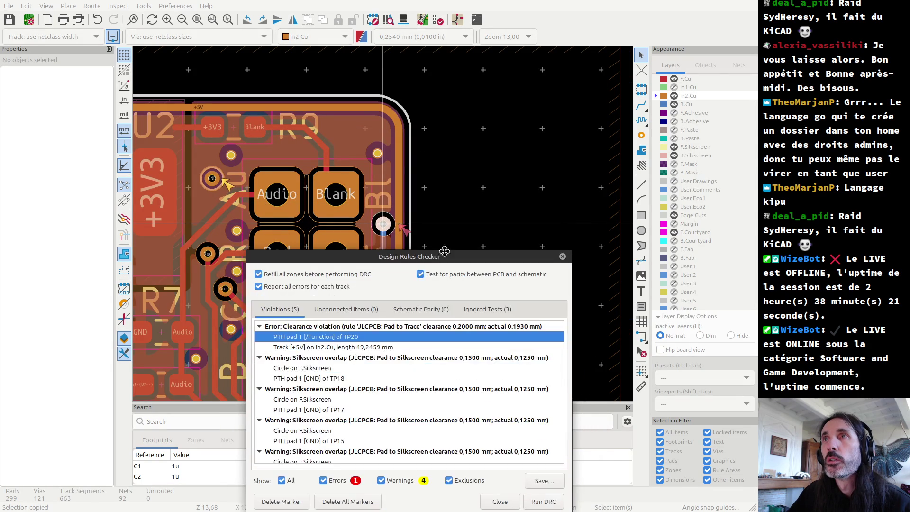
left_click(562, 256)
scroll(383, 224, "up", 5)
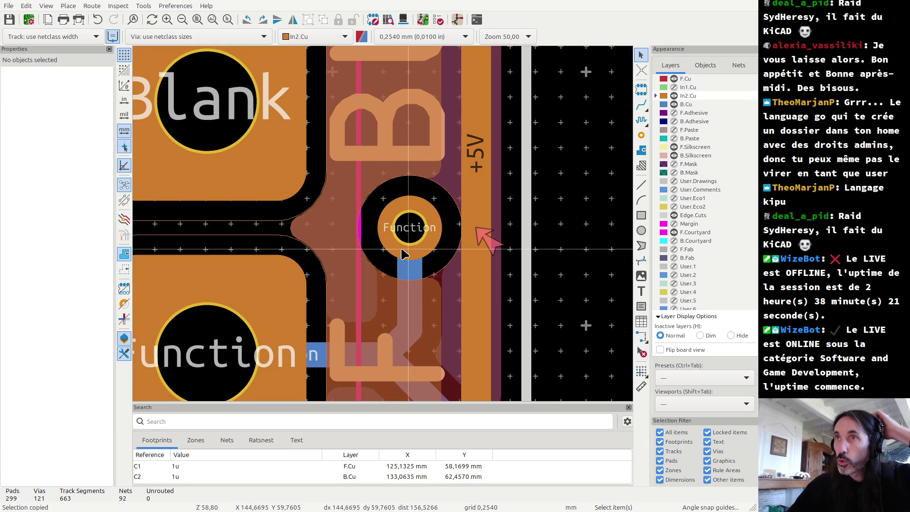
- Shift test point TP20 and delete its two old back-copper tracks
left_click(410, 237)
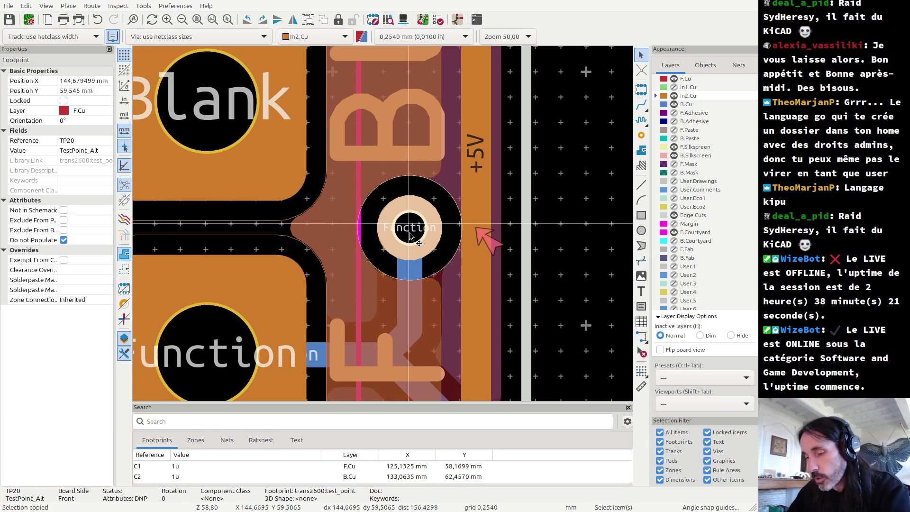
key("m")
left_click(382, 234)
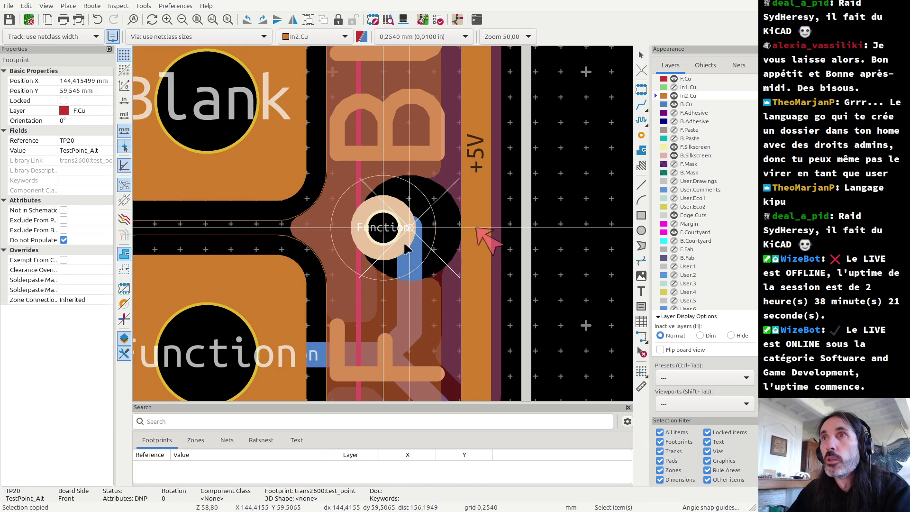
key("Escape")
left_click(413, 280)
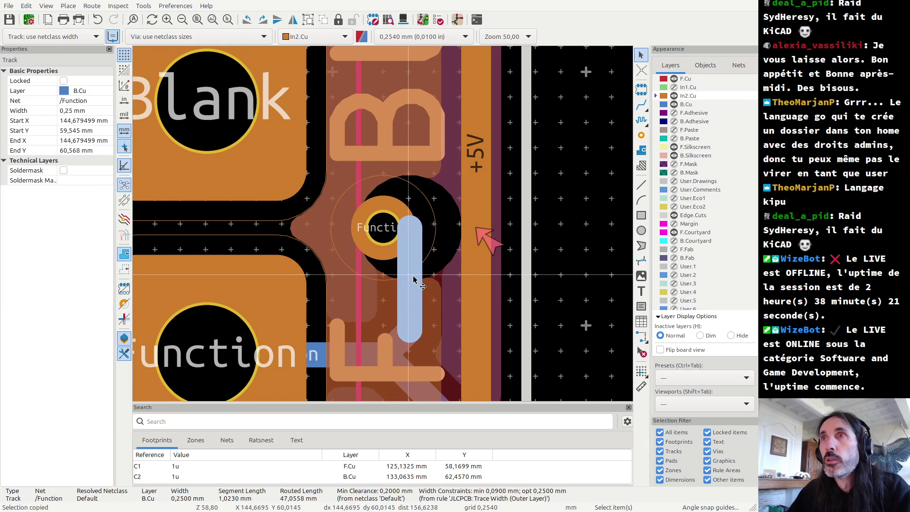
key("Delete")
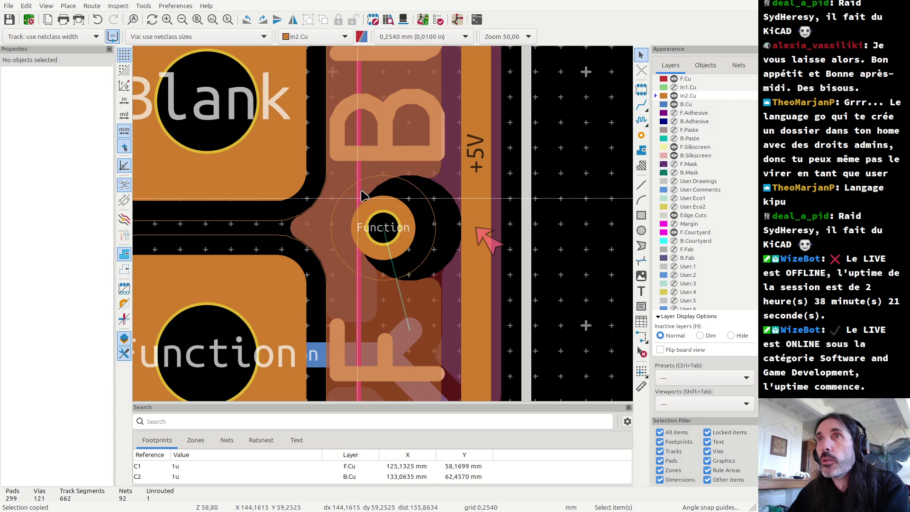
left_click(408, 334)
key("Delete")
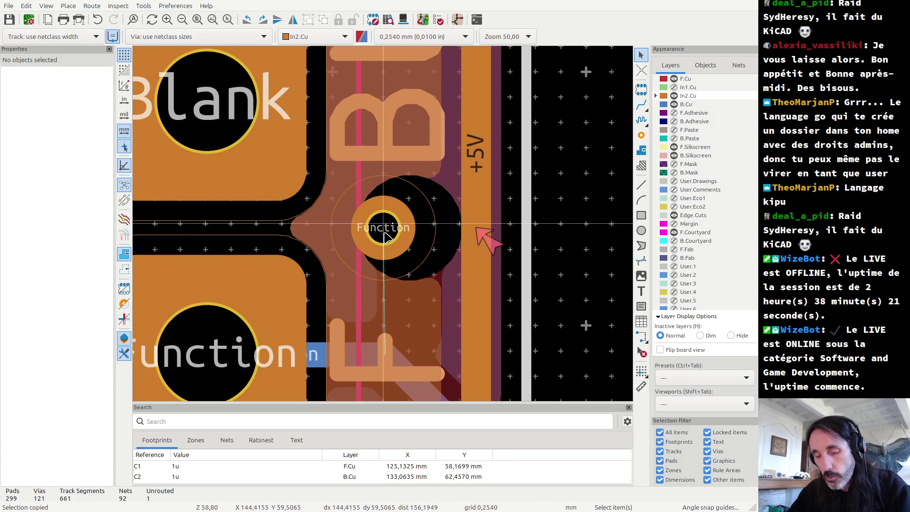
- Switch routing to F.Cu and set the grid origin on the lower Function pad
key("x")
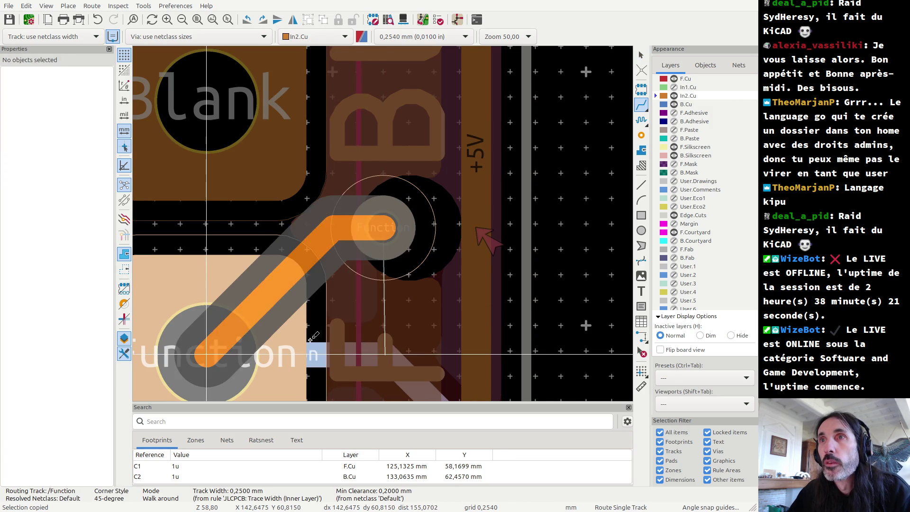
key("Escape")
key("Page_Up")
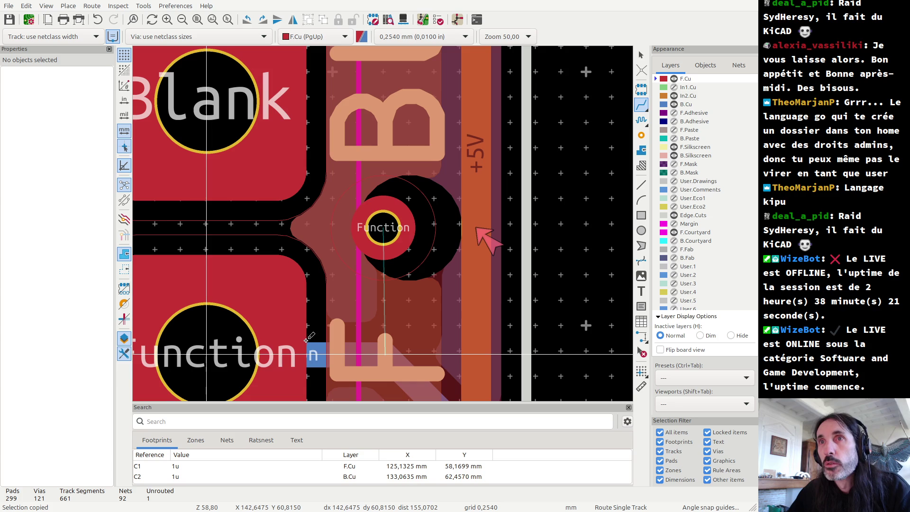
left_click(383, 227)
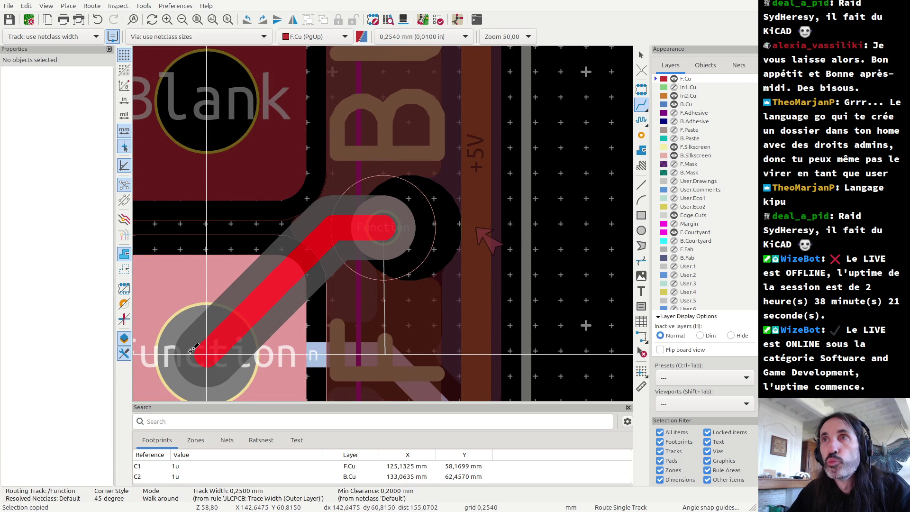
key("Escape")
key("Escape")
left_click(388, 237)
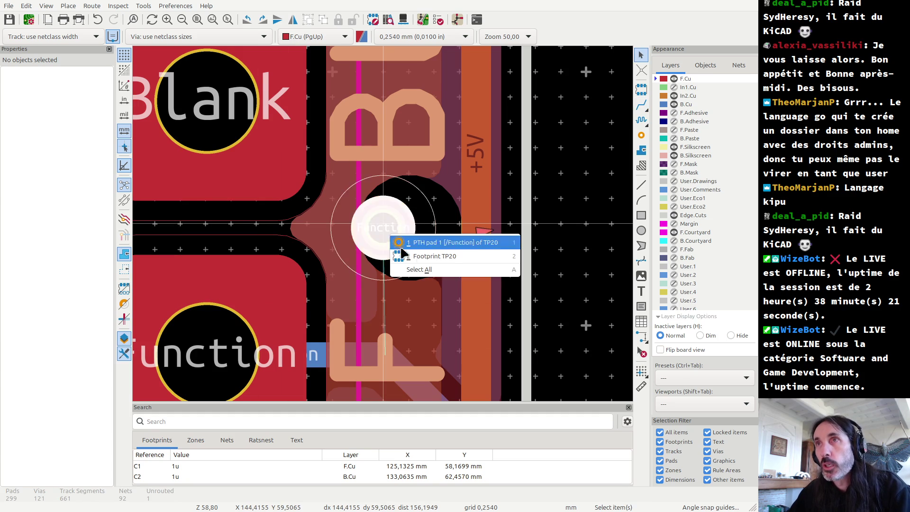
left_click(402, 247)
key("ctrl+c")
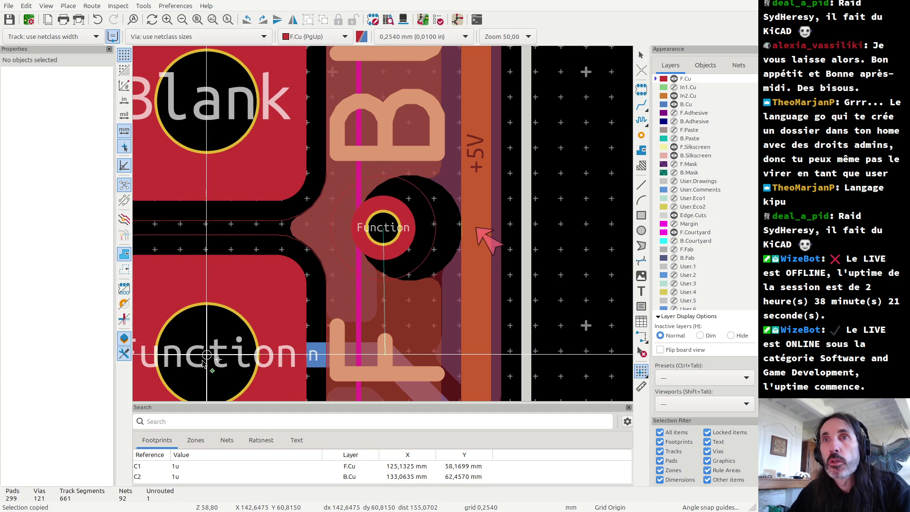
left_click(203, 361)
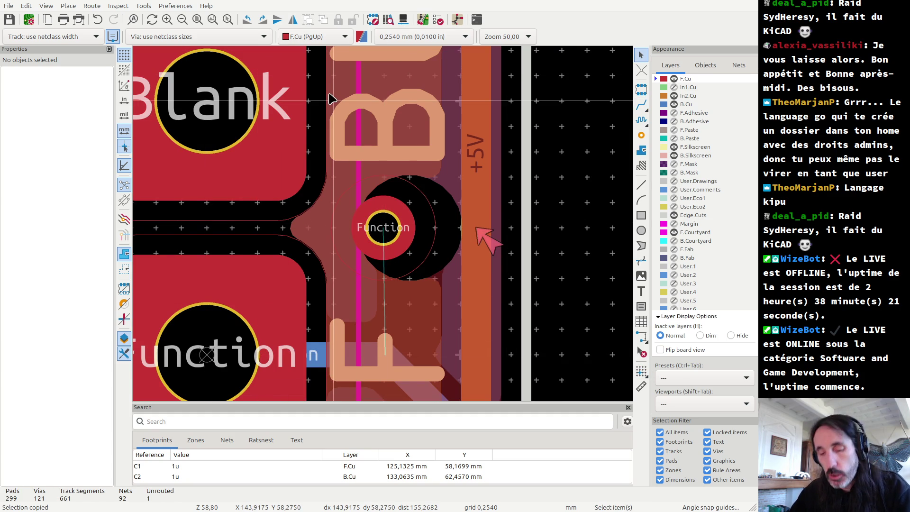
- Reposition TP20 and route a front-copper /Function track to the lower Function pad
left_click(386, 235)
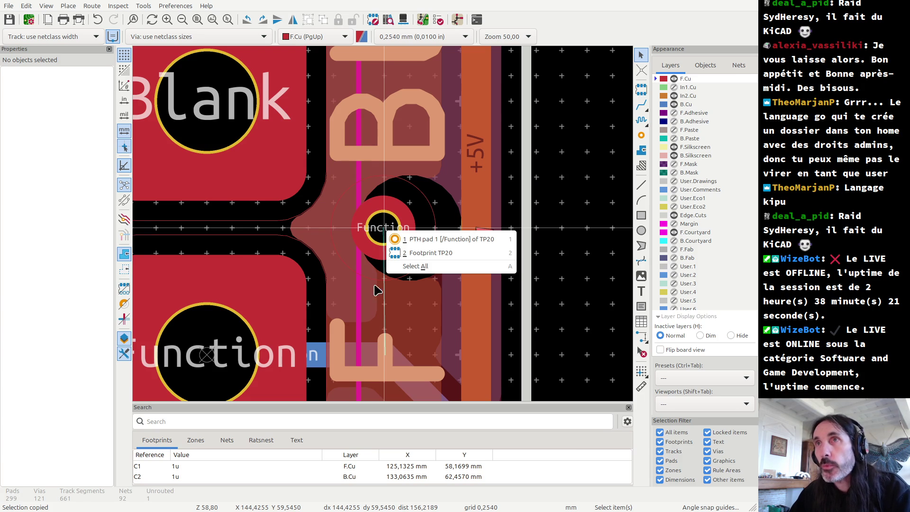
left_click(398, 253)
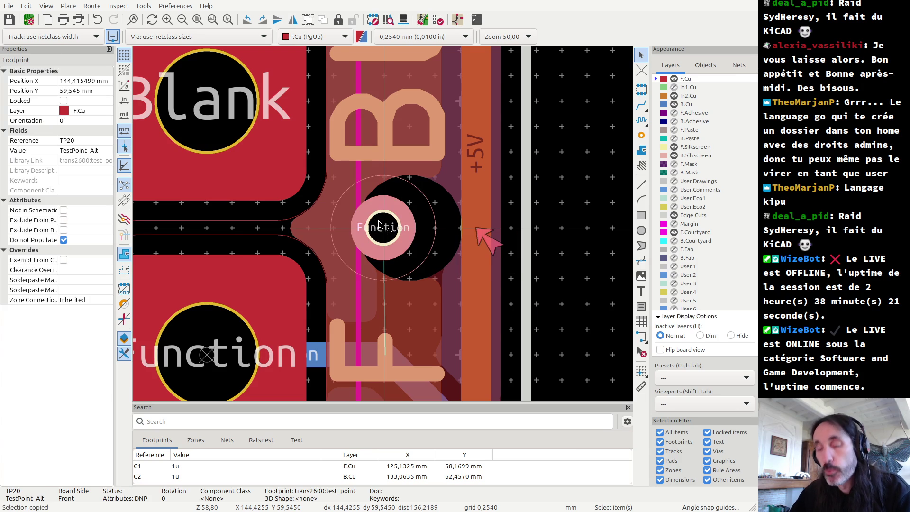
mouse_move(379, 224)
left_mouse_down()
mouse_move(442, 270)
mouse_move(411, 237)
mouse_move(385, 235)
left_mouse_up()
key("x")
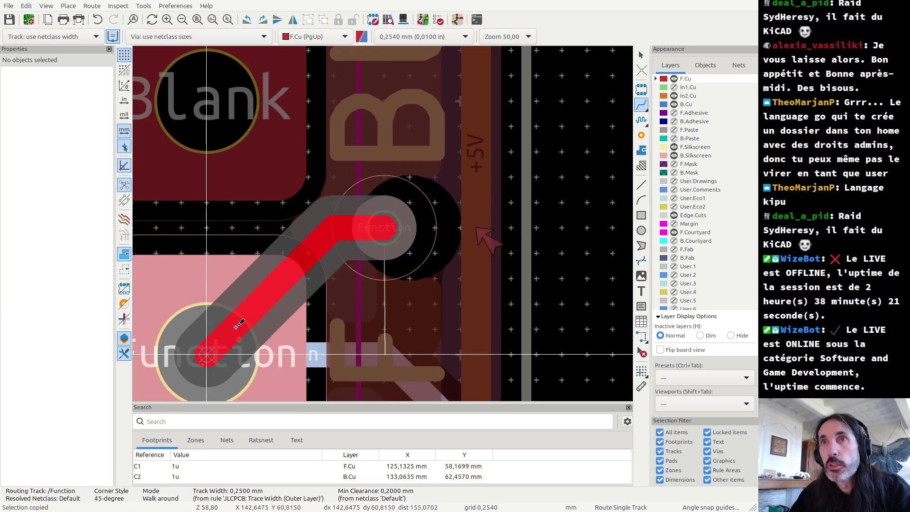
left_click(237, 332)
key("Escape")
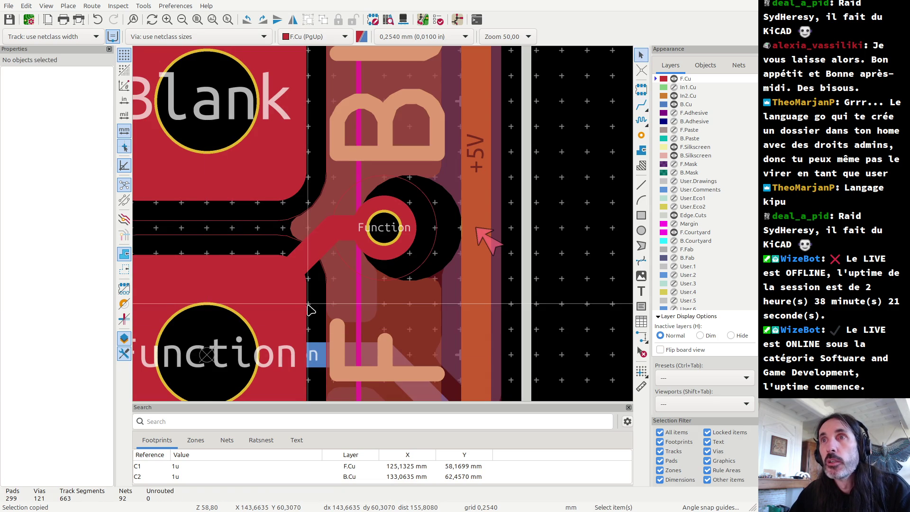
- Run DRC and jump to the TP18 silkscreen-overlap warning
left_click(438, 20)
left_click(543, 501)
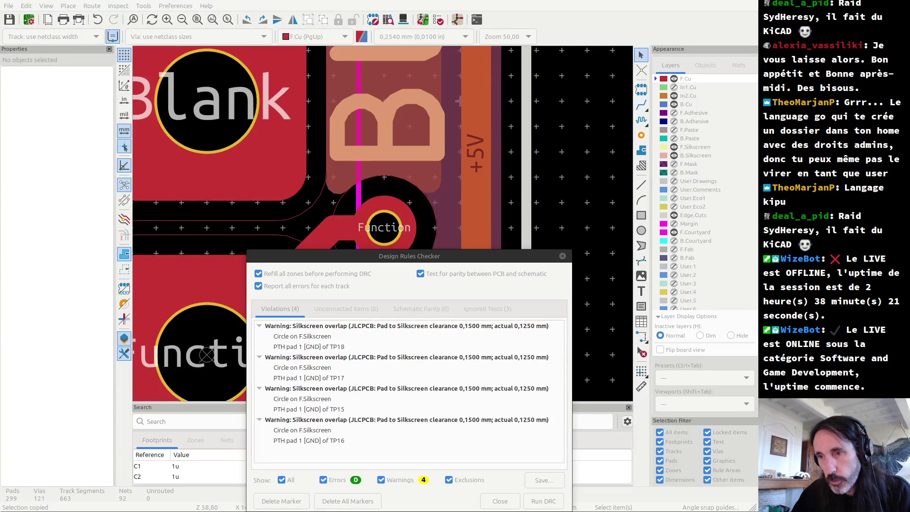
left_click_drag(383, 261, 369, 99)
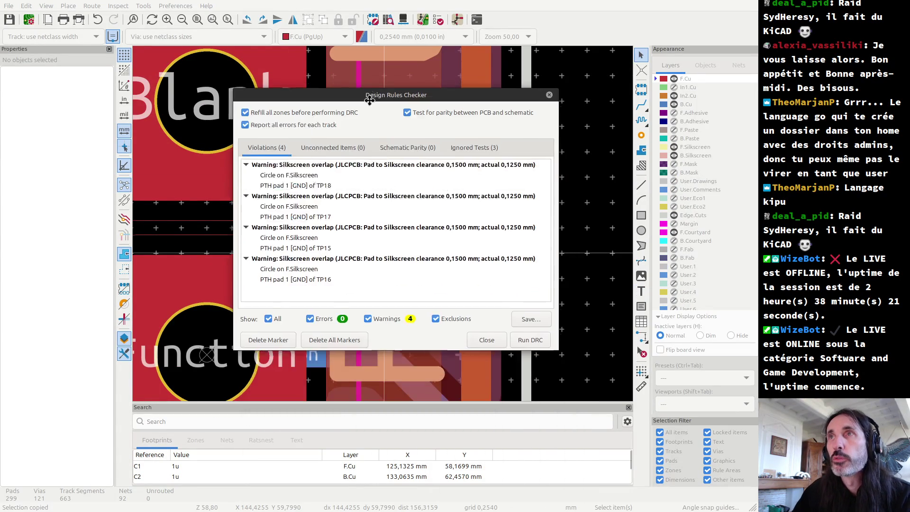
left_click(326, 201)
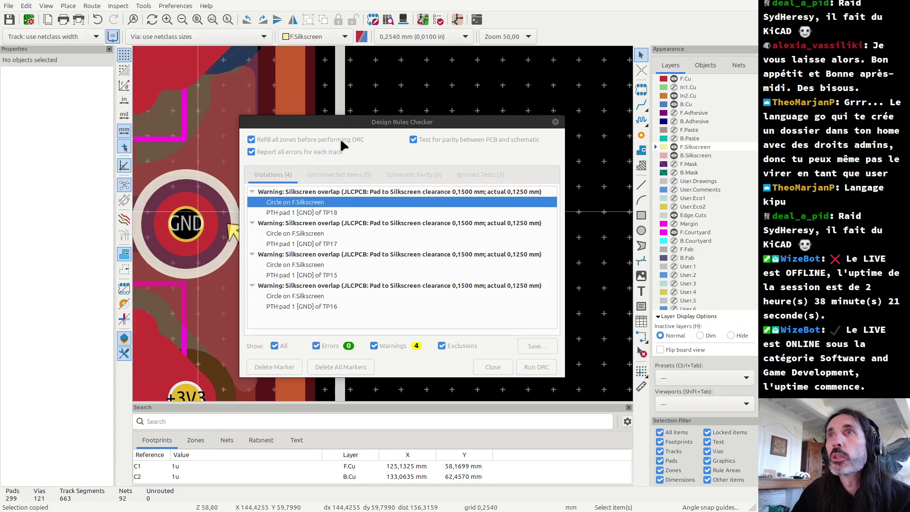
left_click_drag(332, 125, 364, 116)
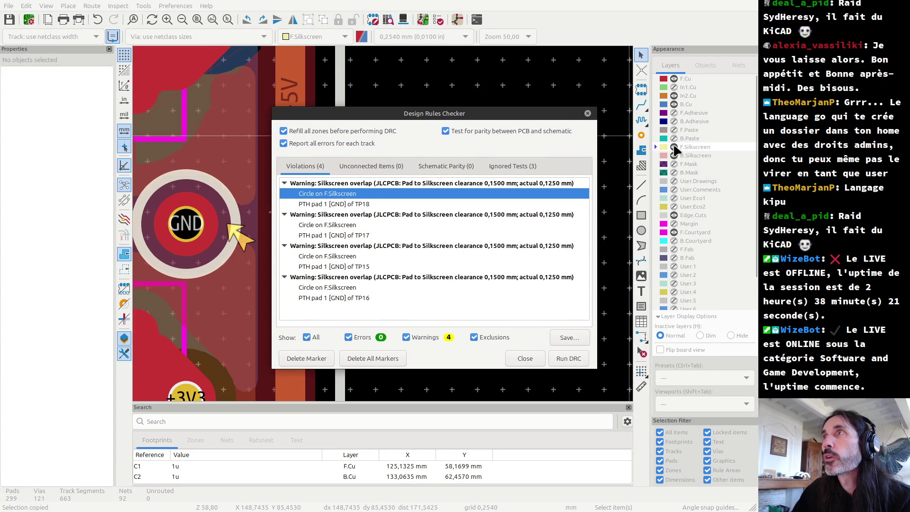
- Toggle F.Silkscreen and compare TP18's GND pad with its silkscreen circle
left_click(674, 146)
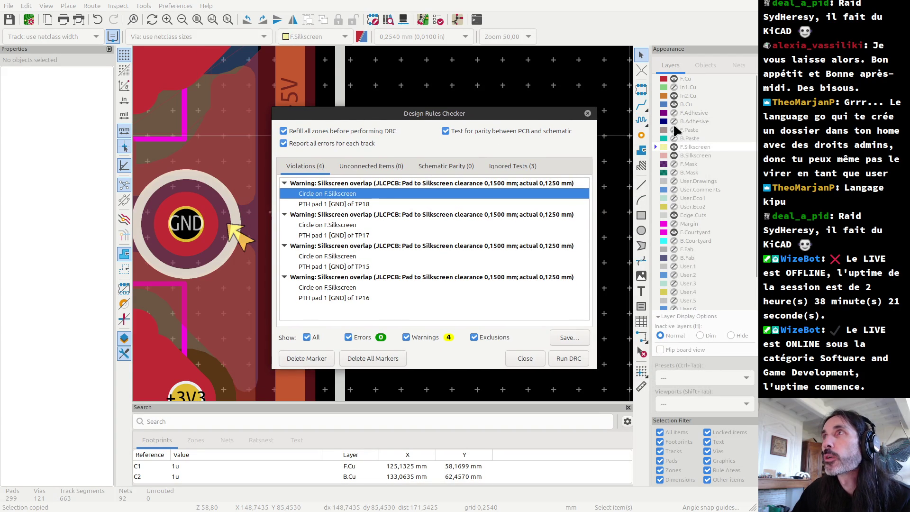
left_click(353, 204)
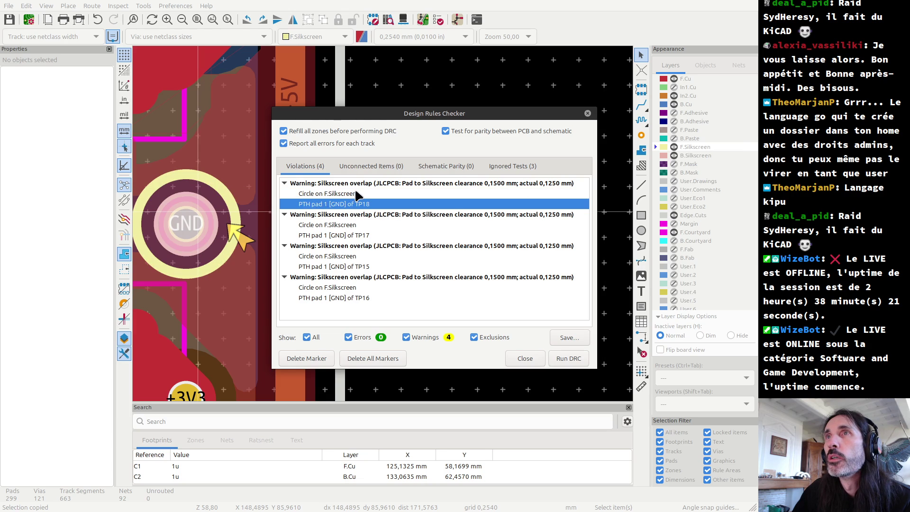
left_click(357, 194)
left_click(349, 204)
left_click(349, 194)
left_click(344, 203)
- Step through the TP17, TP15 and TP16 silkscreen warnings, then close the checker
left_click(346, 225)
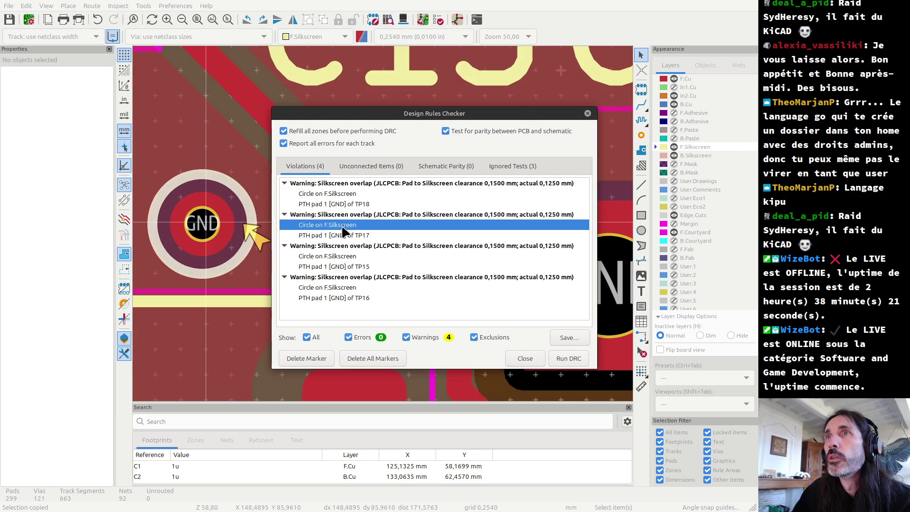
left_click(345, 236)
left_click(346, 257)
left_click(346, 266)
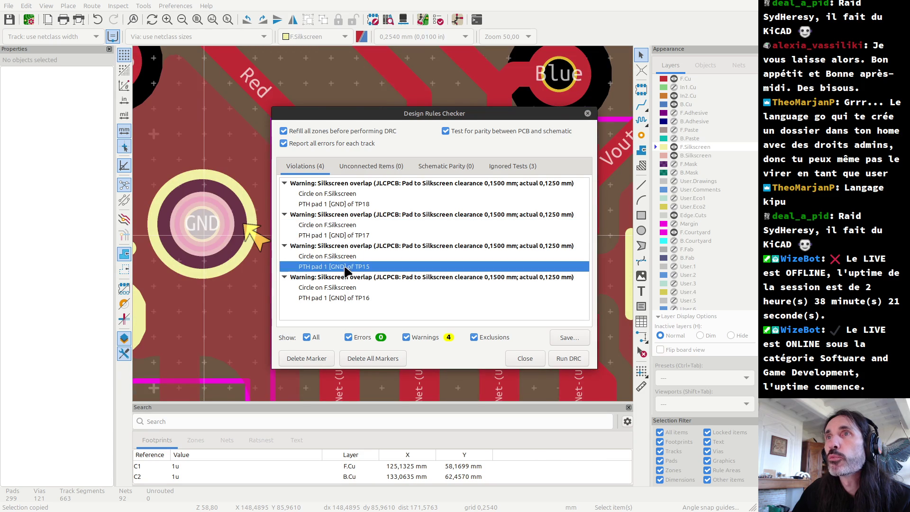
left_click(346, 288)
left_click(339, 297)
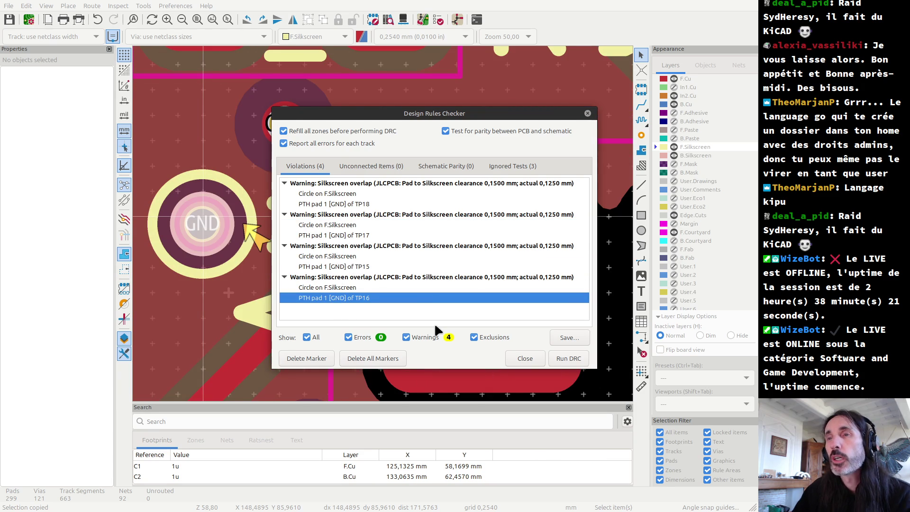
key("Escape")
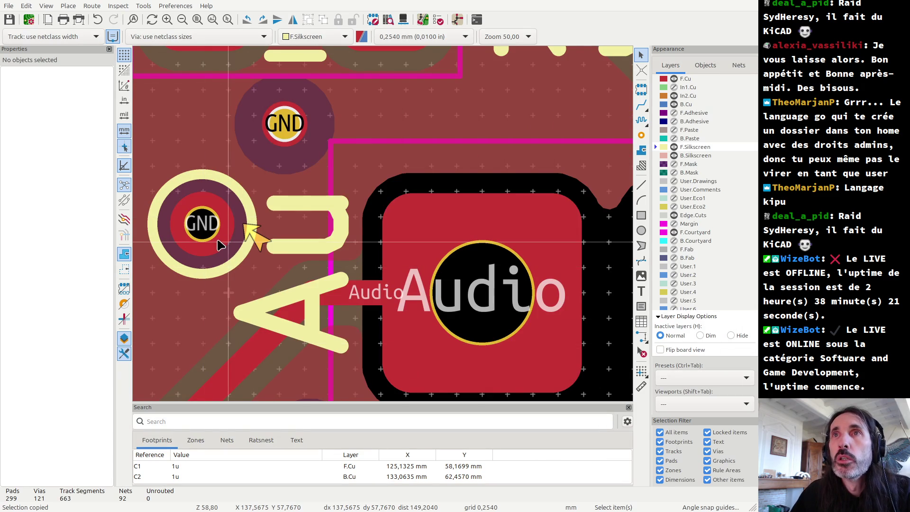
left_click(215, 238)
key("Escape")
left_click(177, 219)
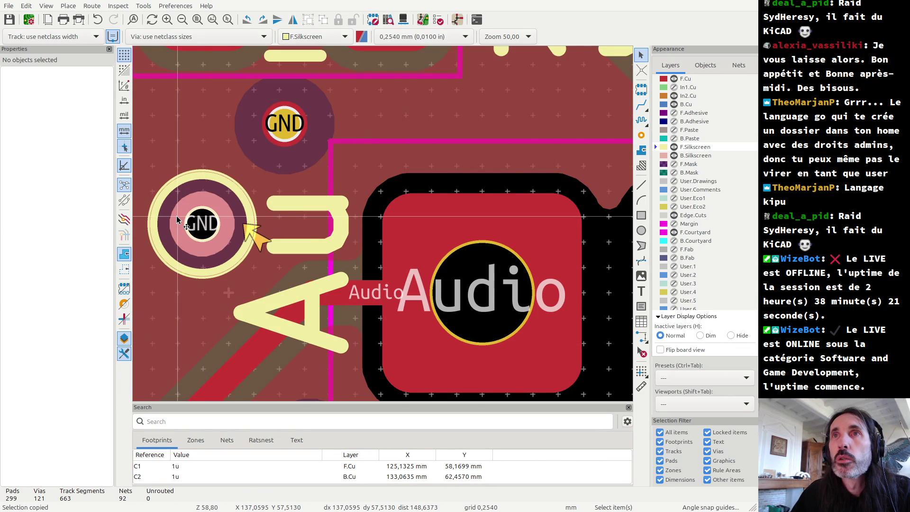
double_click(178, 220)
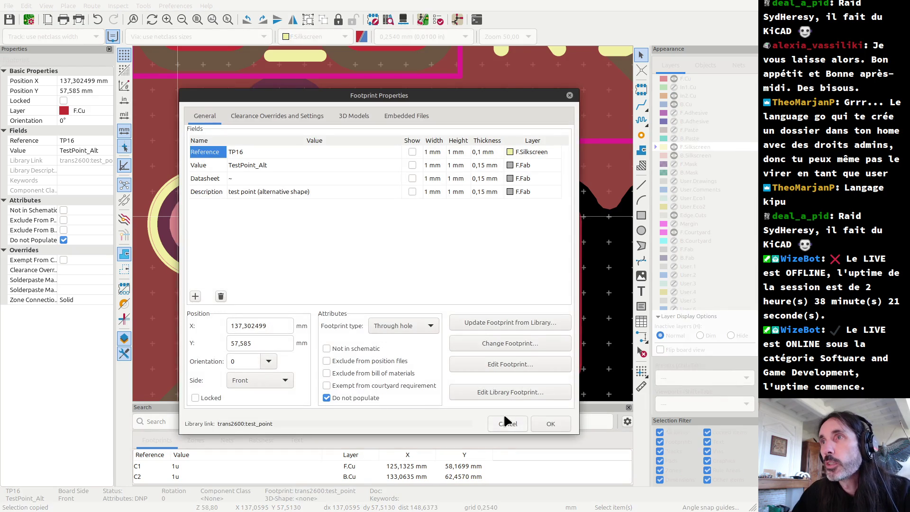
left_click(518, 393)
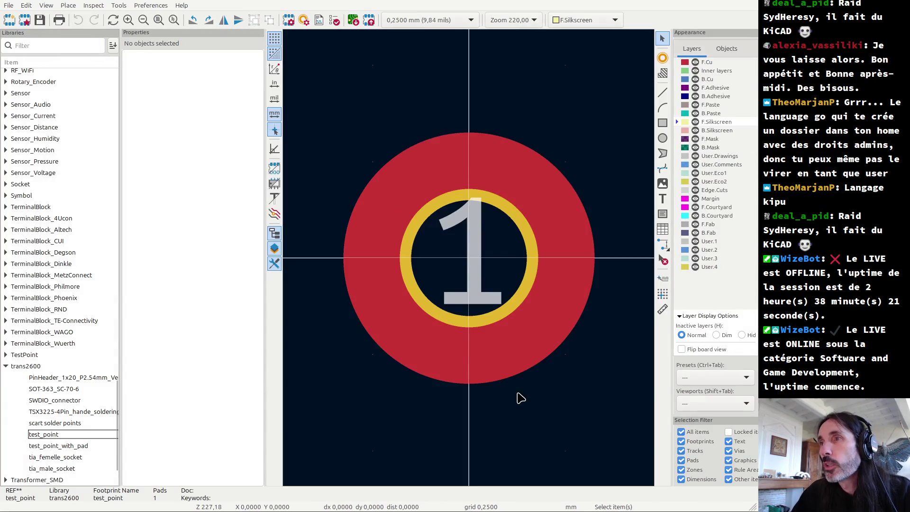
scroll(457, 256, "down", 1)
scroll(462, 259, "down", 3)
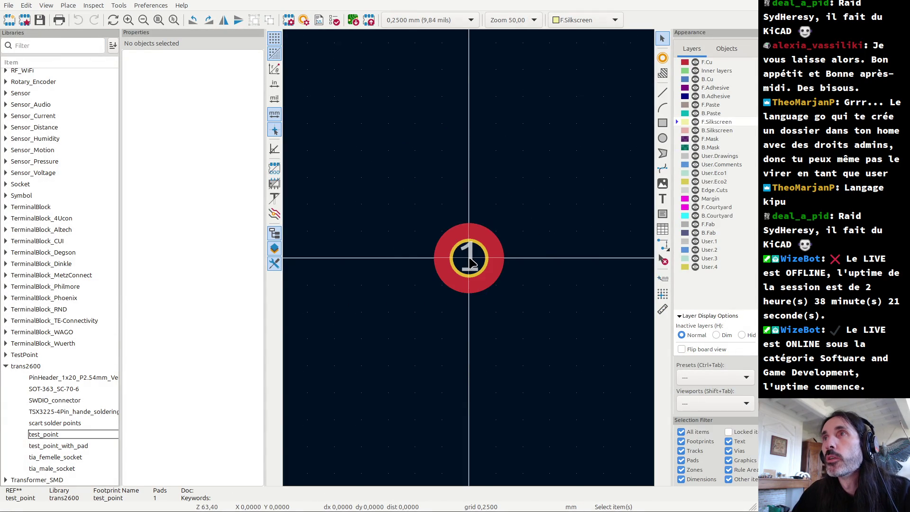
scroll(467, 260, "down", 2)
scroll(472, 261, "down", 1)
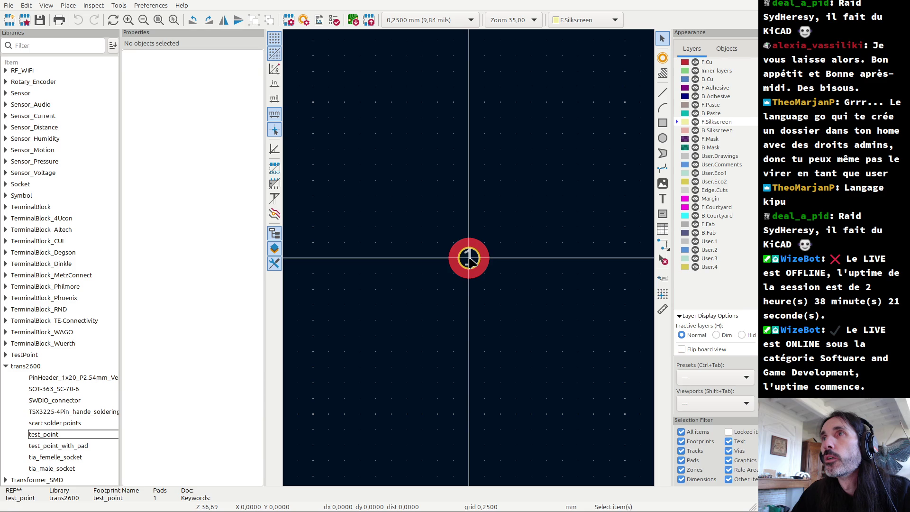
key("alt+Tab")
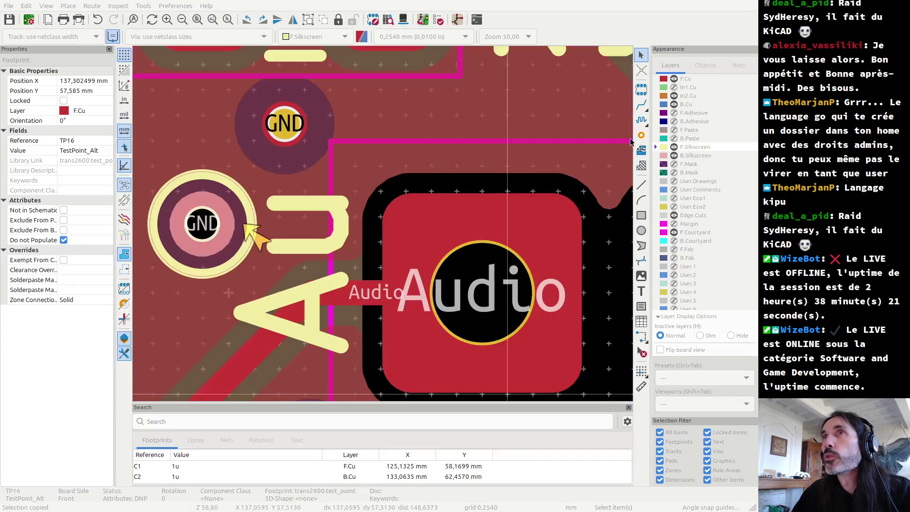
key("Escape")
- Copy the GND pad's silkscreen circle and paste it over the GND via near R6
left_click(210, 275)
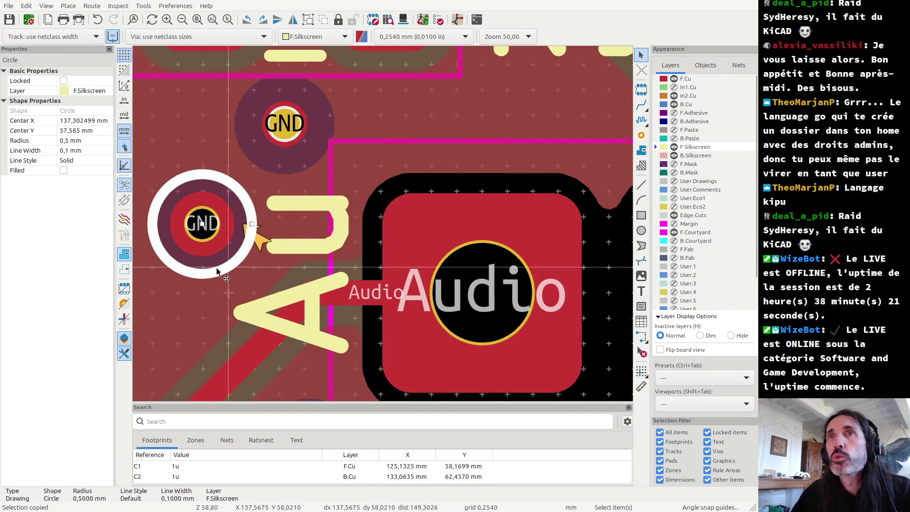
scroll(365, 198, "down", 2)
scroll(380, 213, "up", 3)
scroll(386, 224, "up", 2)
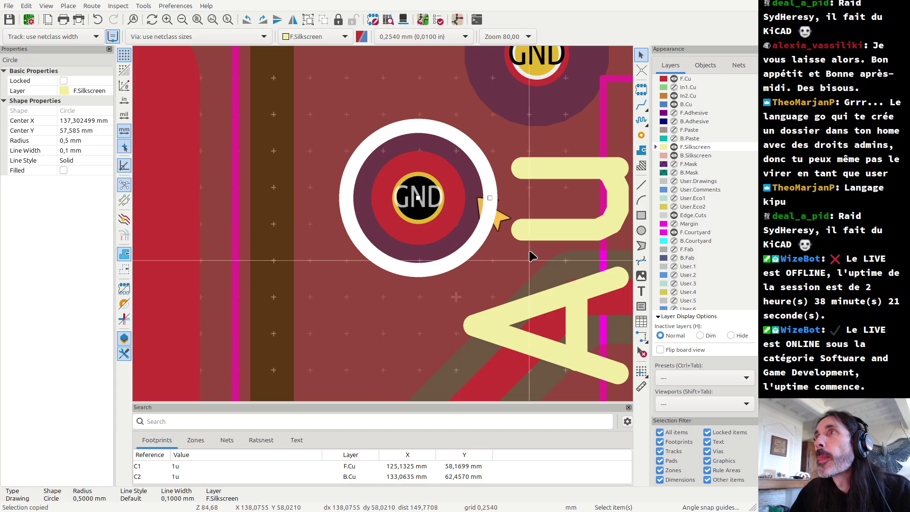
key("ctrl+c")
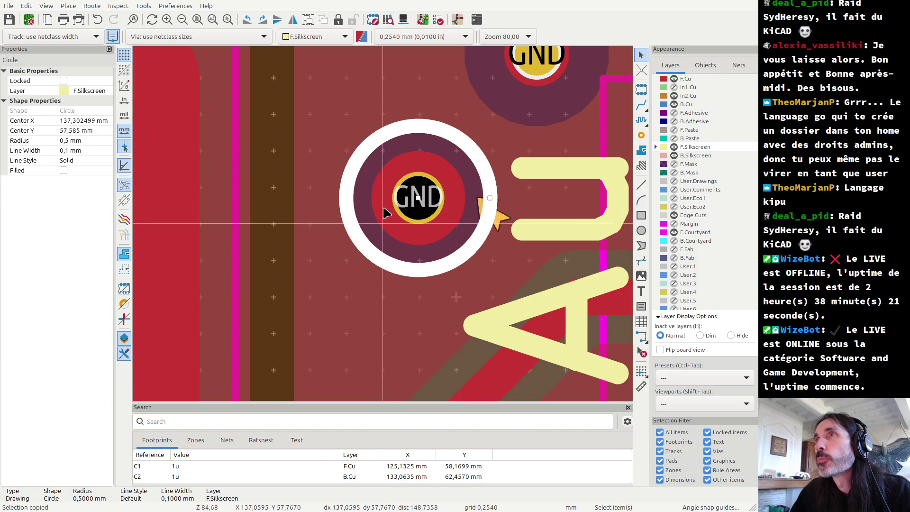
scroll(386, 214, "down", 10)
scroll(386, 217, "down", 3)
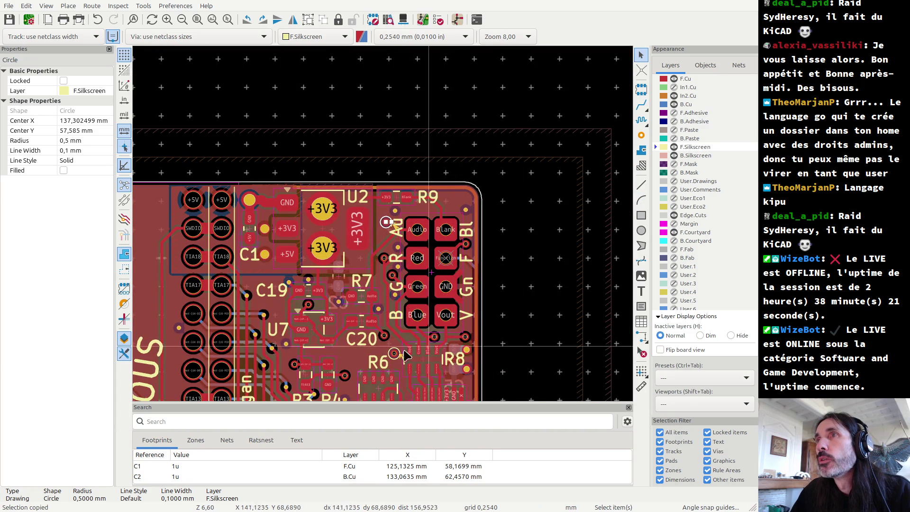
scroll(394, 359, "up", 6)
scroll(394, 359, "up", 2)
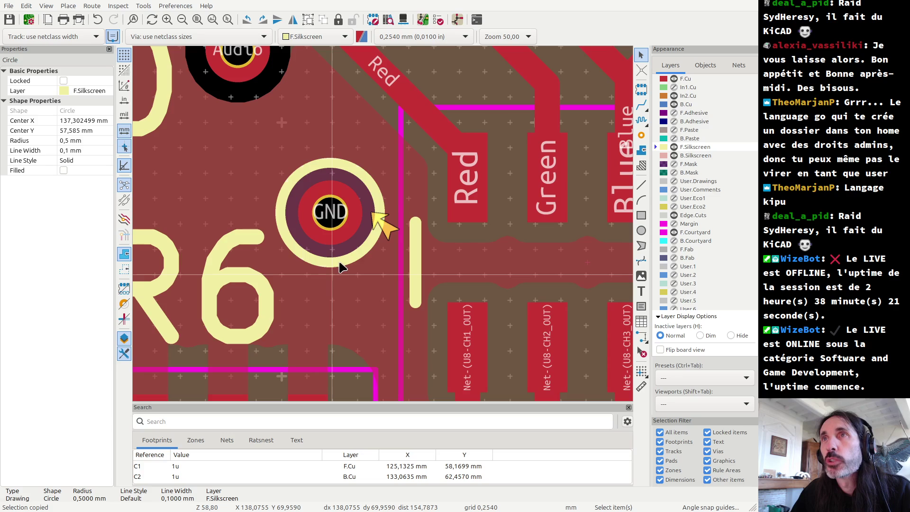
key("ctrl+v")
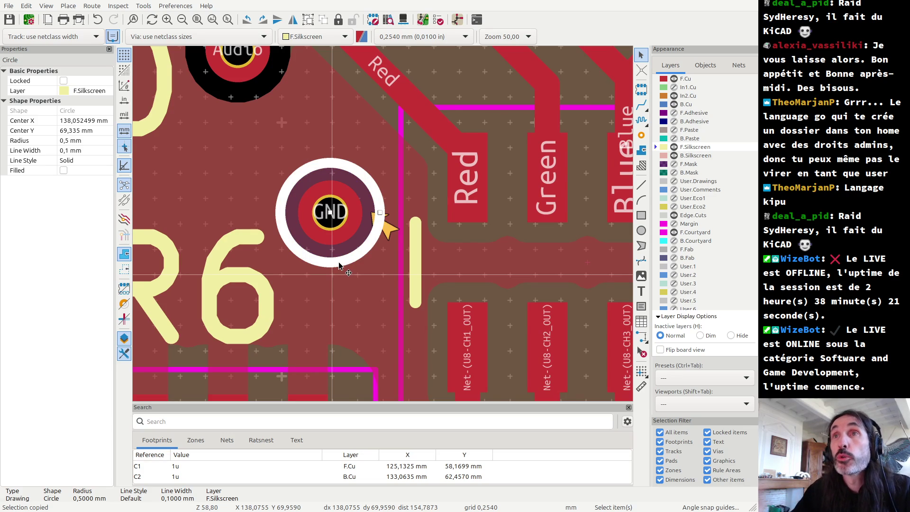
- Draw a 0.508 mm radius silkscreen circle centred on the GND pad
left_click(642, 232)
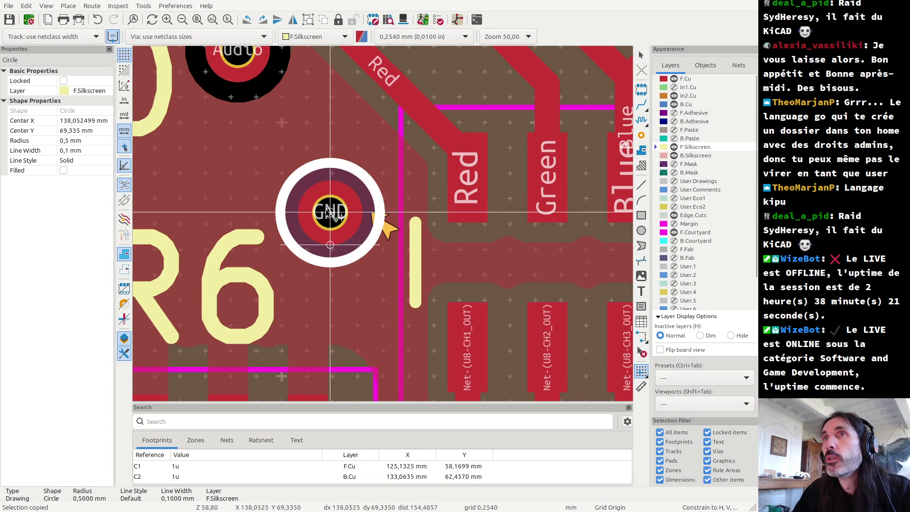
key("Escape")
key("ctrl+shift+c")
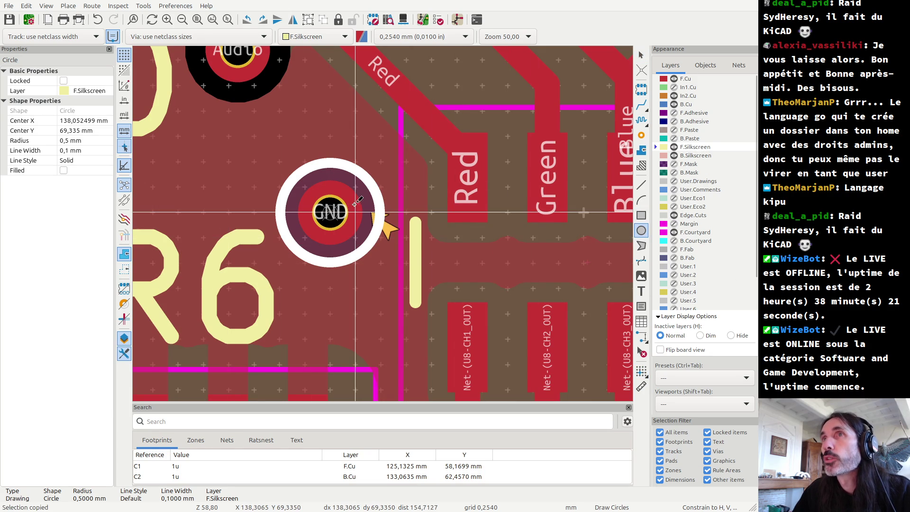
left_click(331, 212)
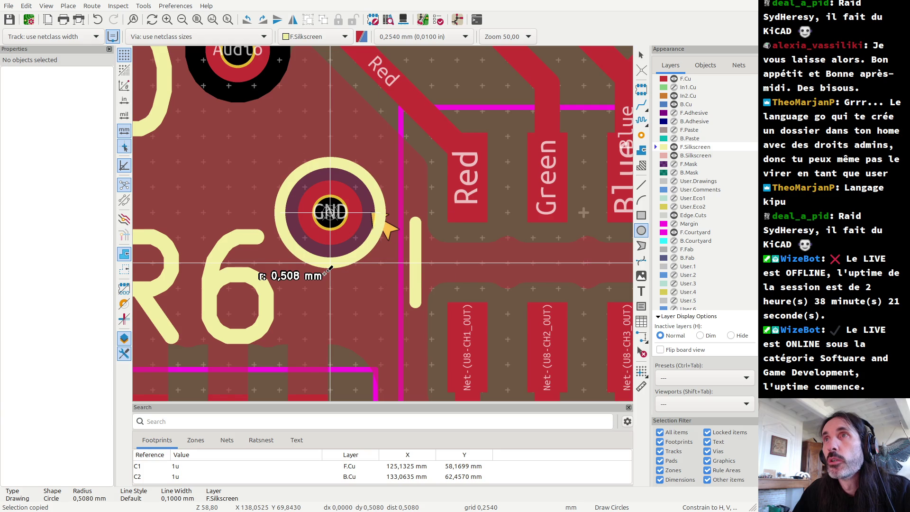
left_click(331, 262)
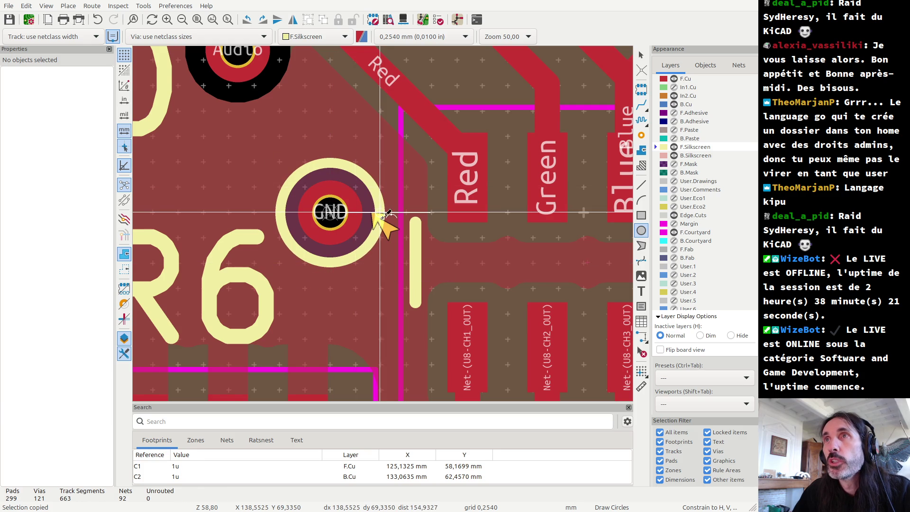
scroll(337, 204, "up", 2)
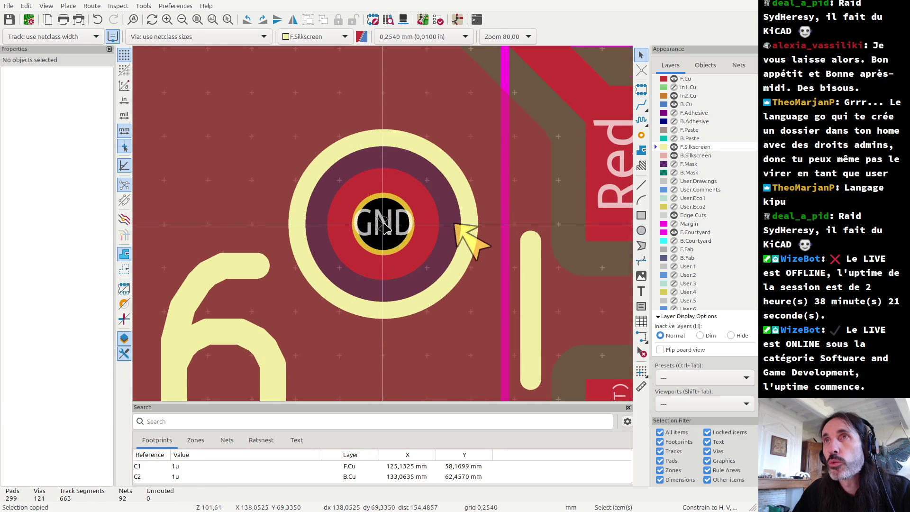
key("Escape")
- Remove TP16's silkscreen circle so its GND pad has no outline
left_click(417, 309)
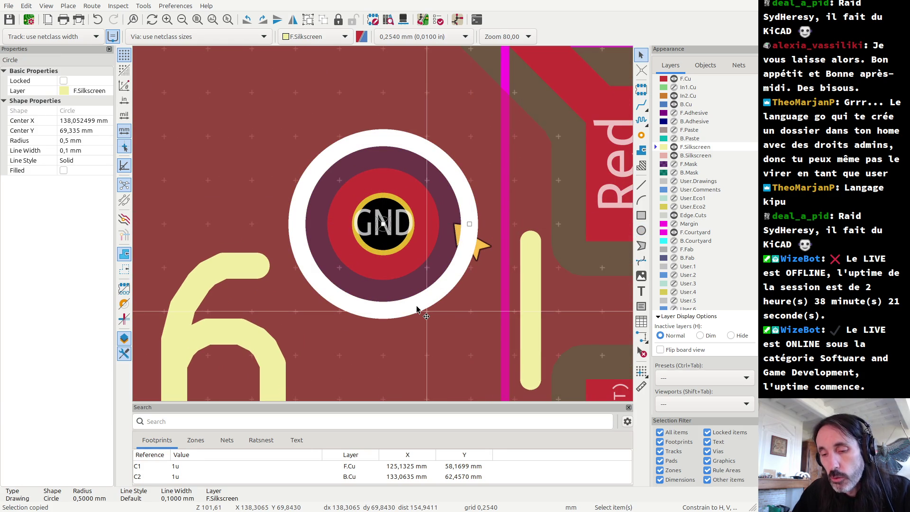
key("Escape")
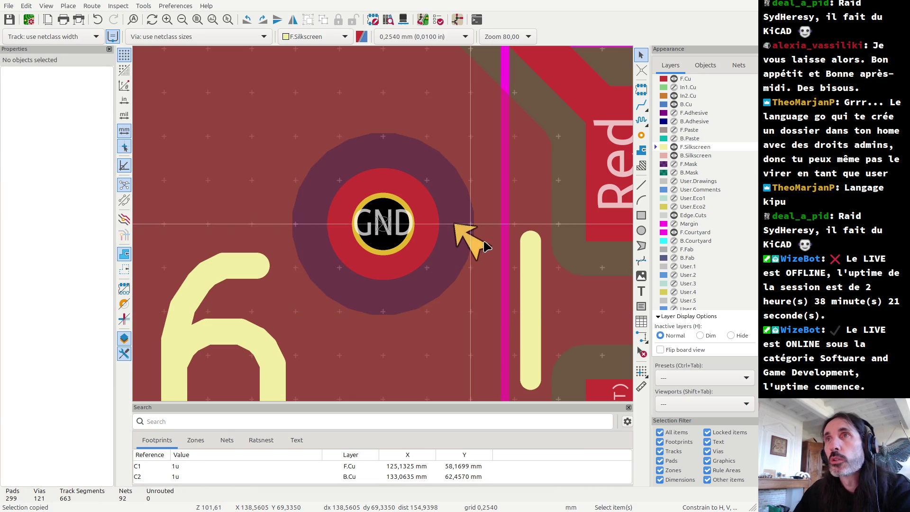
scroll(383, 220, "down", 5)
scroll(383, 220, "down", 4)
- Draw a closed downward-pointing silkscreen line triangle below the R6 GND pad
scroll(374, 199, "down", 4)
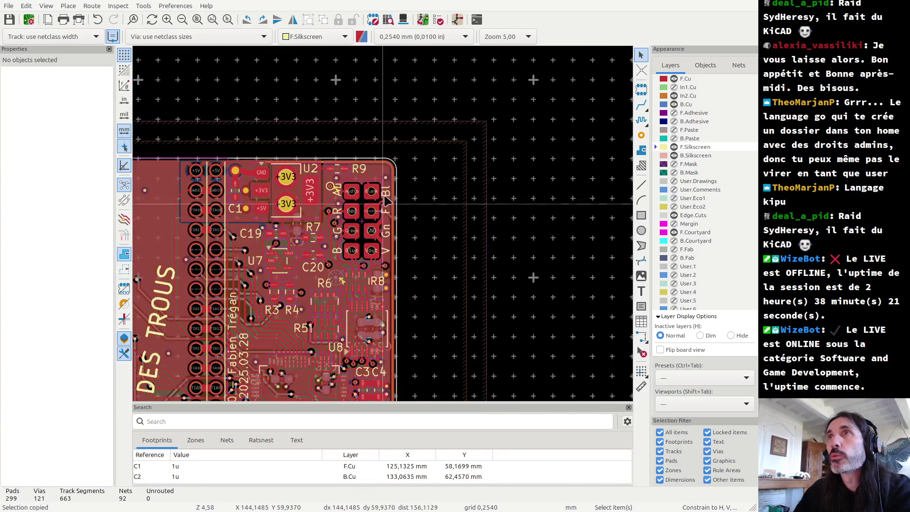
scroll(386, 185, "up", 8)
scroll(386, 185, "down", 4)
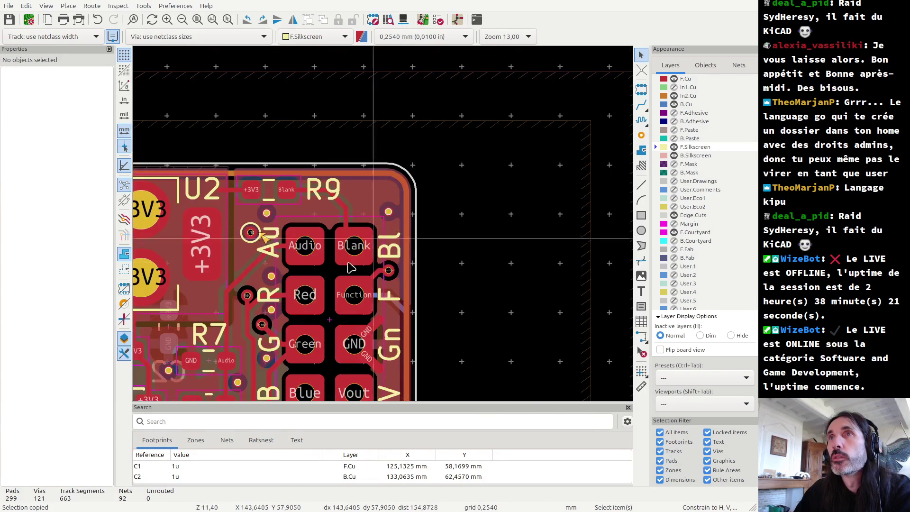
scroll(386, 229, "up", 2)
scroll(386, 229, "up", 1)
scroll(386, 229, "up", 2)
scroll(386, 229, "up", 1)
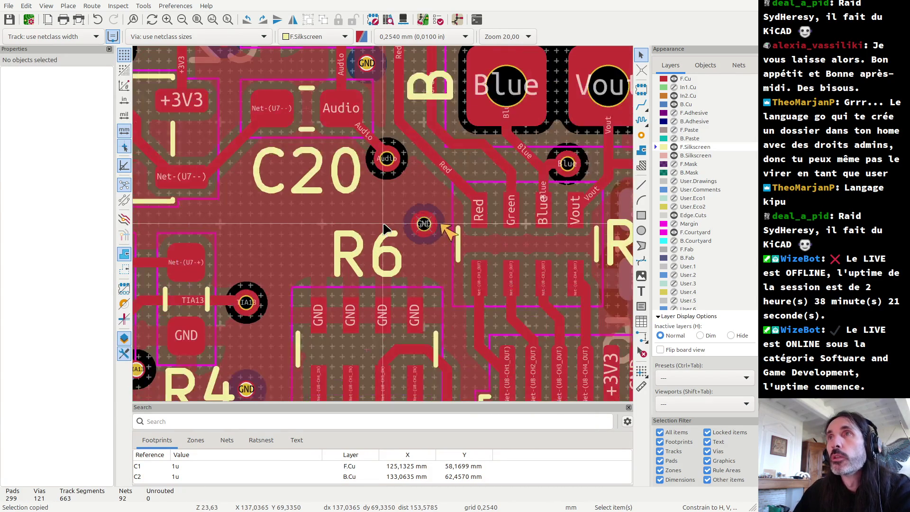
scroll(386, 229, "up", 3)
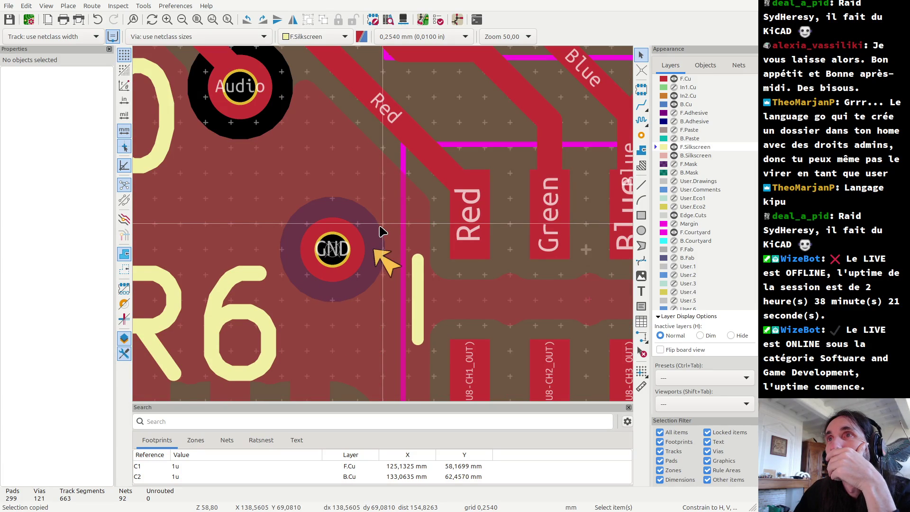
left_click(641, 185)
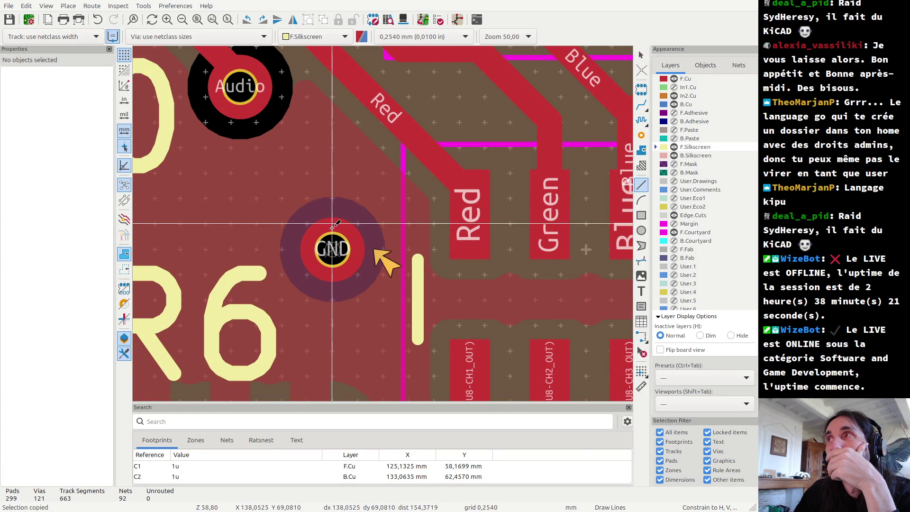
left_click(307, 300)
left_click(357, 300)
left_click(332, 325)
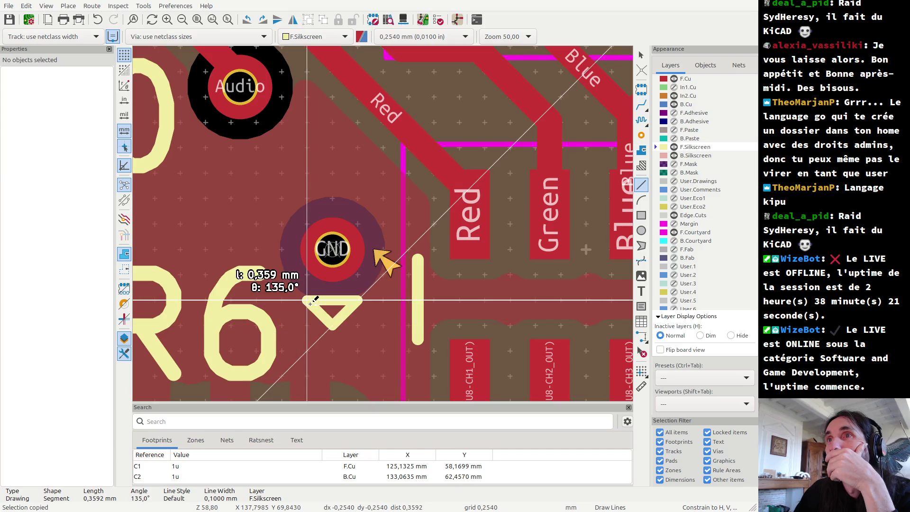
left_click(308, 300)
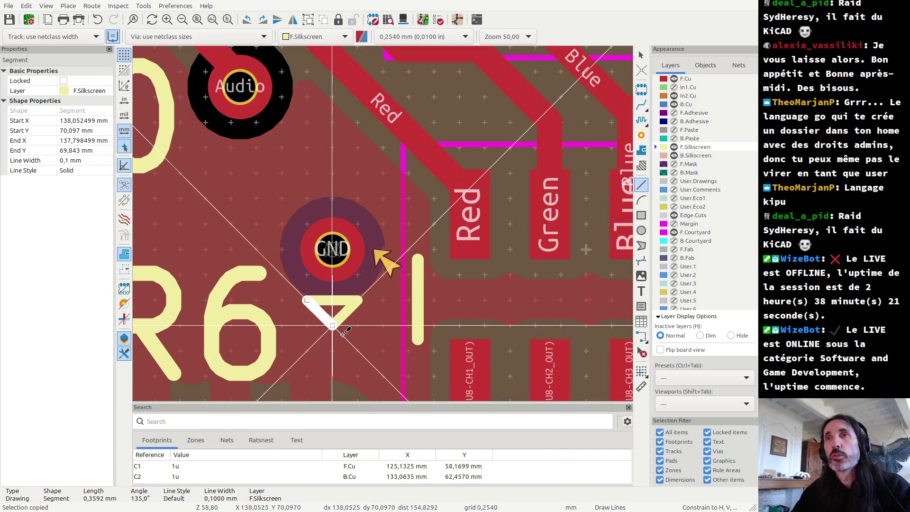
key("Escape")
key("Escape")
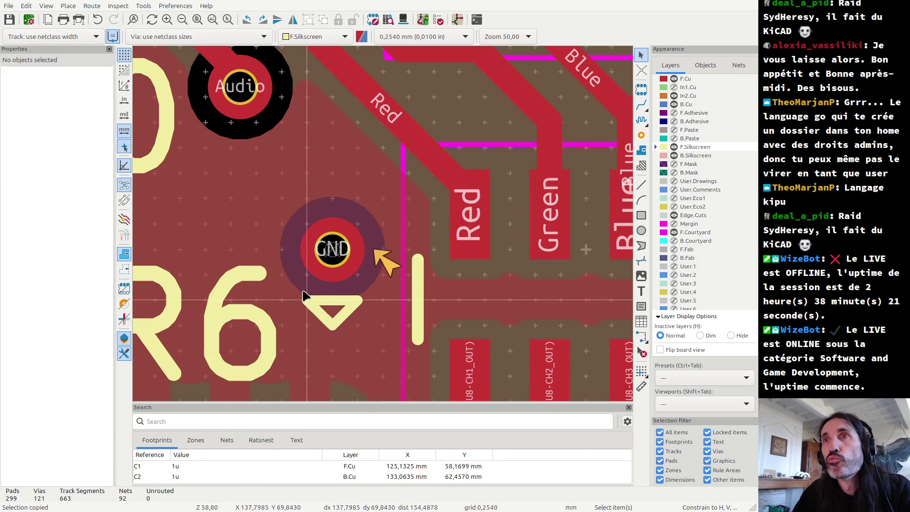
- Replace the ring on the GND via near Au with a pasted copy of the triangle
left_click_drag(293, 284, 379, 338)
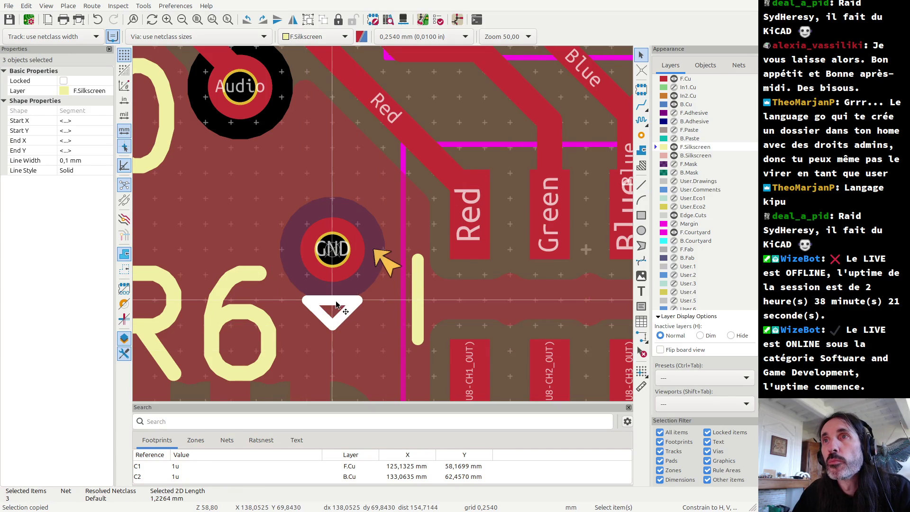
scroll(333, 304, "down", 3)
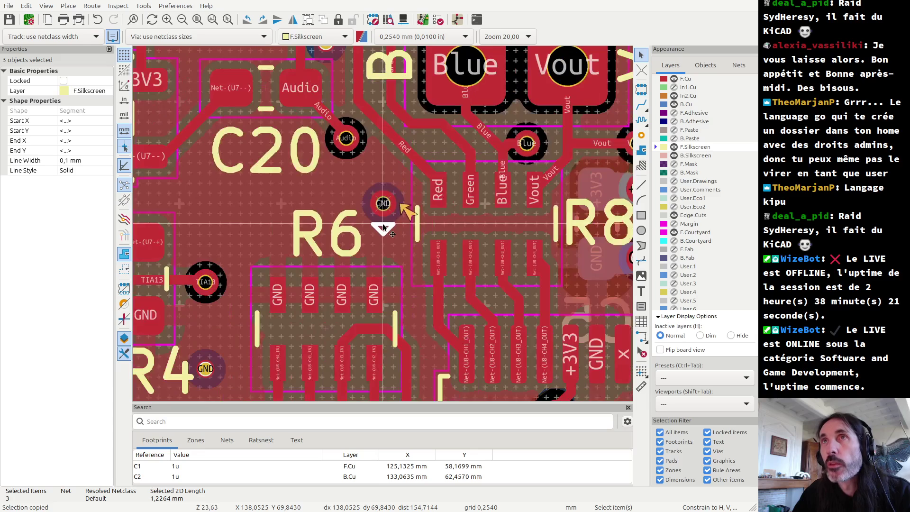
scroll(384, 222, "down", 2)
scroll(384, 222, "down", 2)
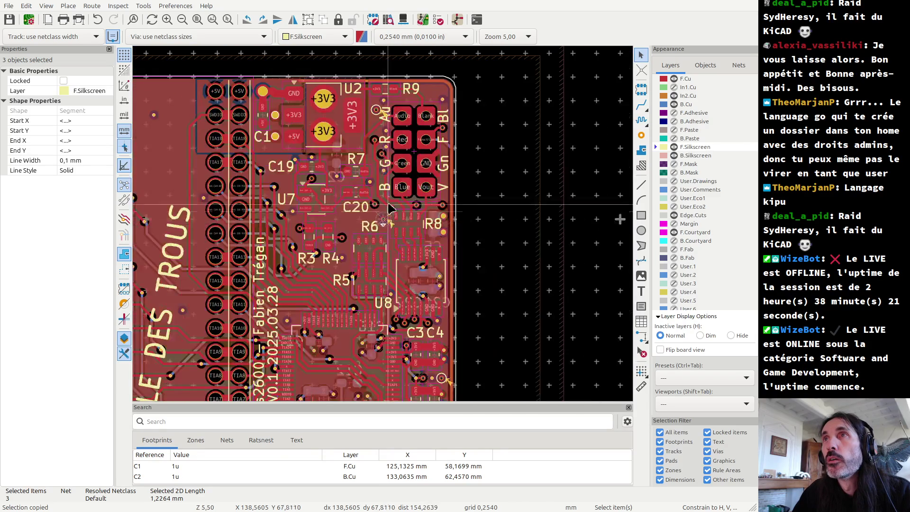
scroll(384, 223, "up", 4)
scroll(385, 229, "up", 3)
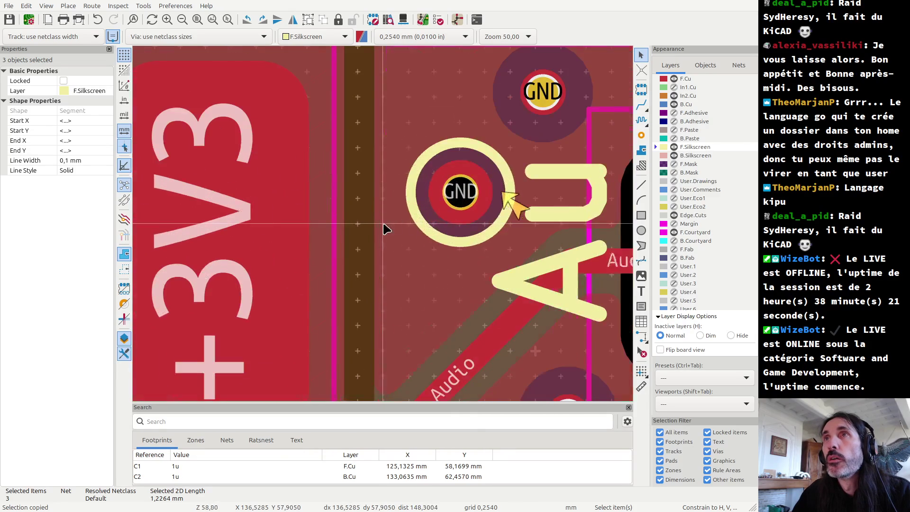
left_click(454, 238)
key("Delete")
key("ctrl+v")
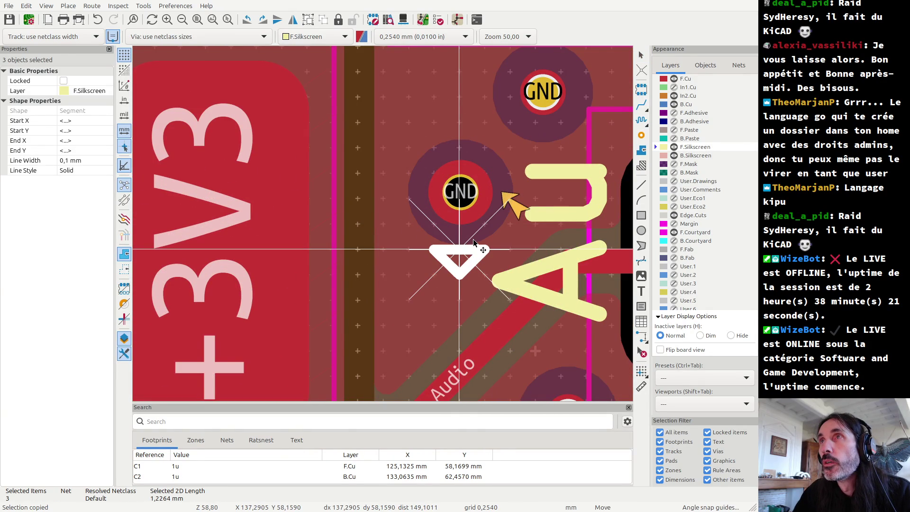
left_click(469, 243)
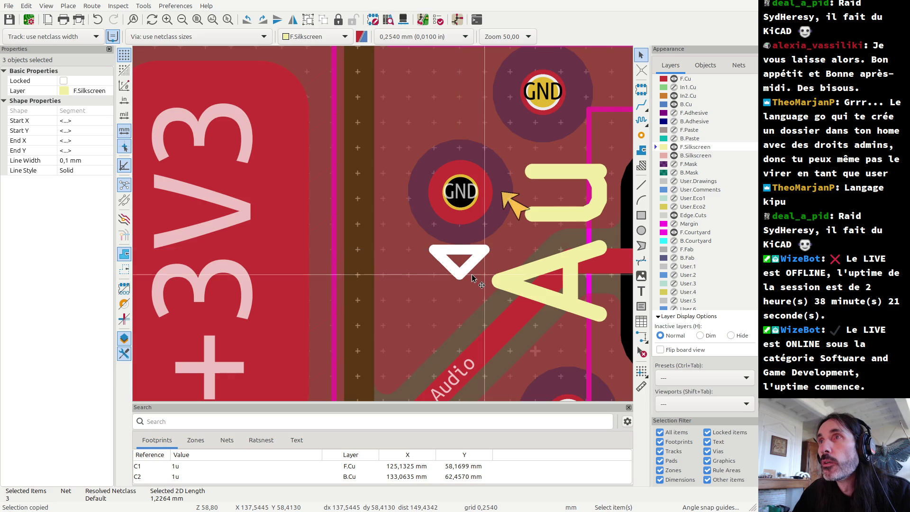
scroll(472, 278, "down", 3)
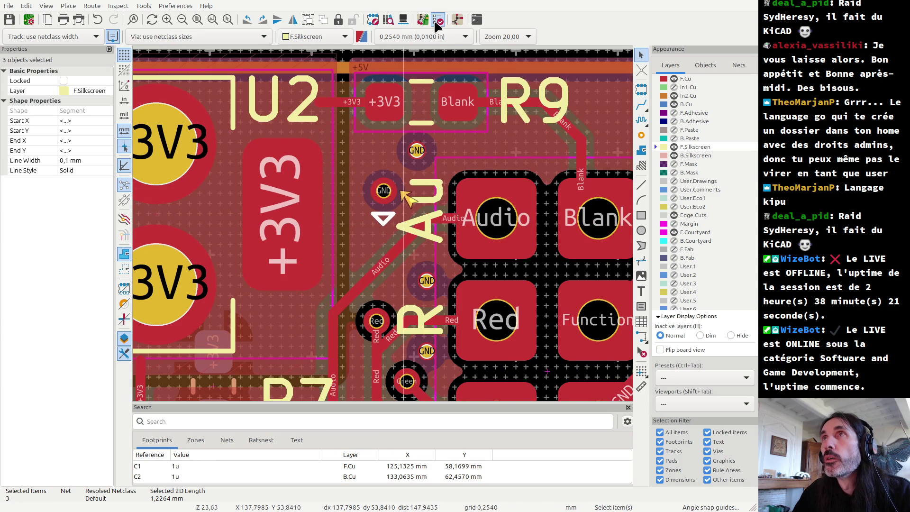
- Run DRC and step through the TP17, TP18 and TP15 silkscreen-overlap warnings
key("Escape")
key("ctrl+shift+d")
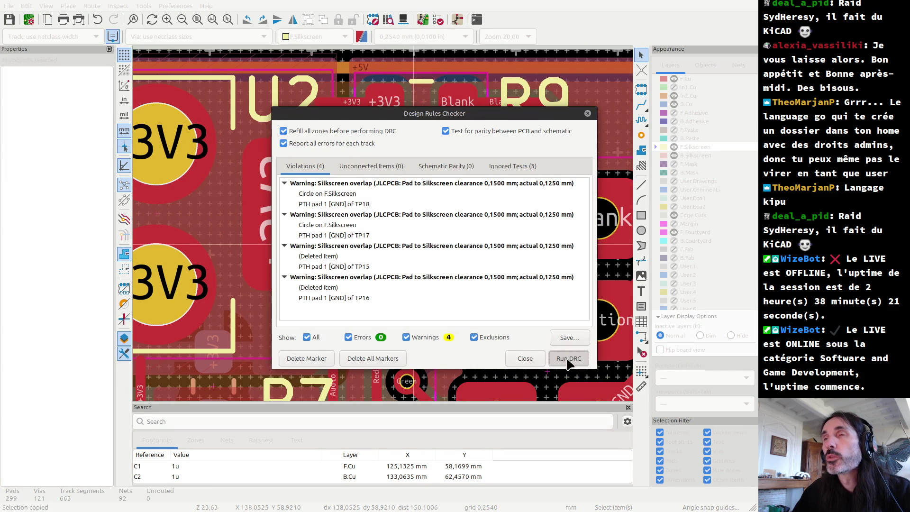
left_click(569, 362)
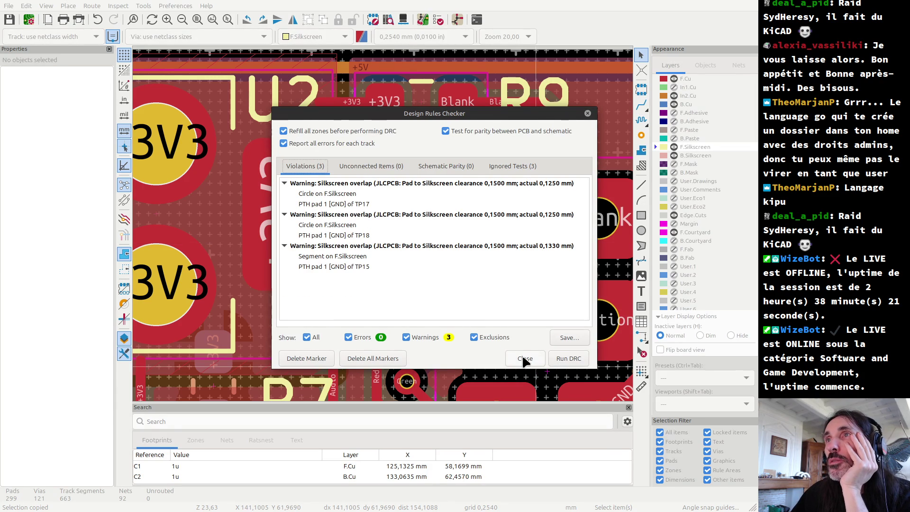
left_click(362, 194)
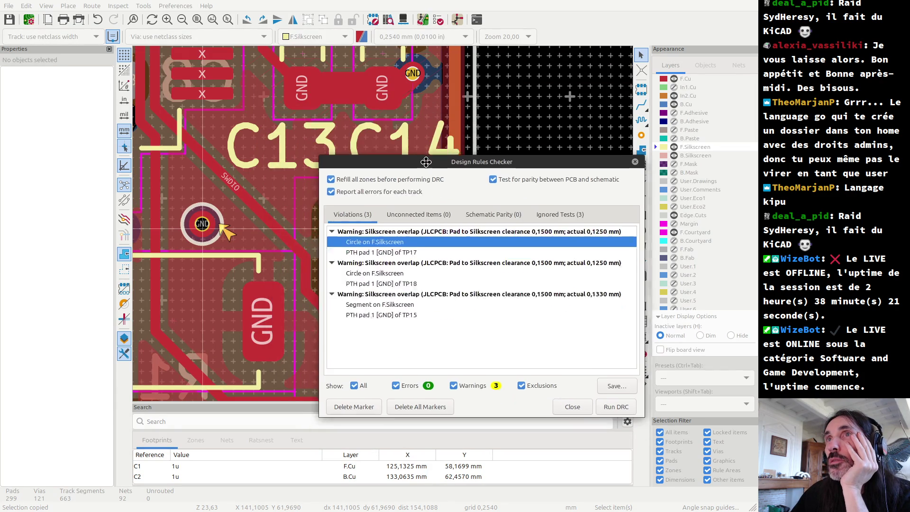
left_click(385, 268)
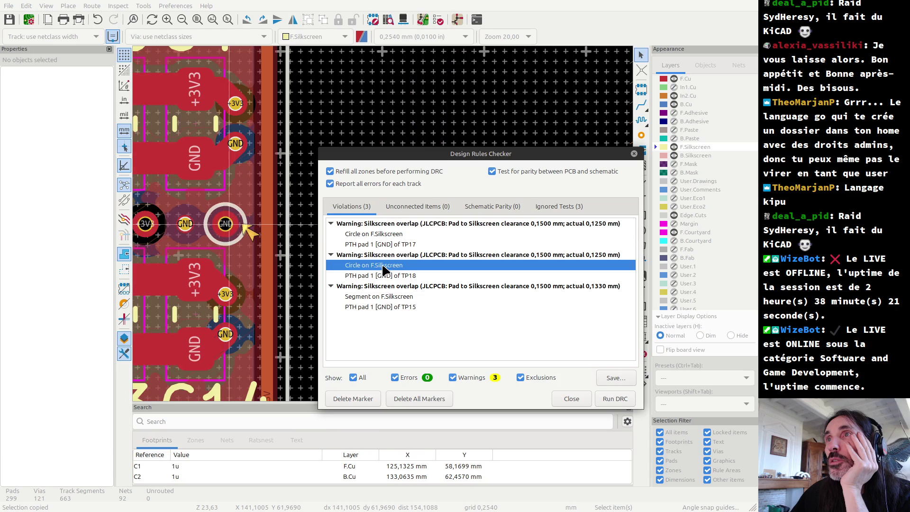
left_click(384, 299)
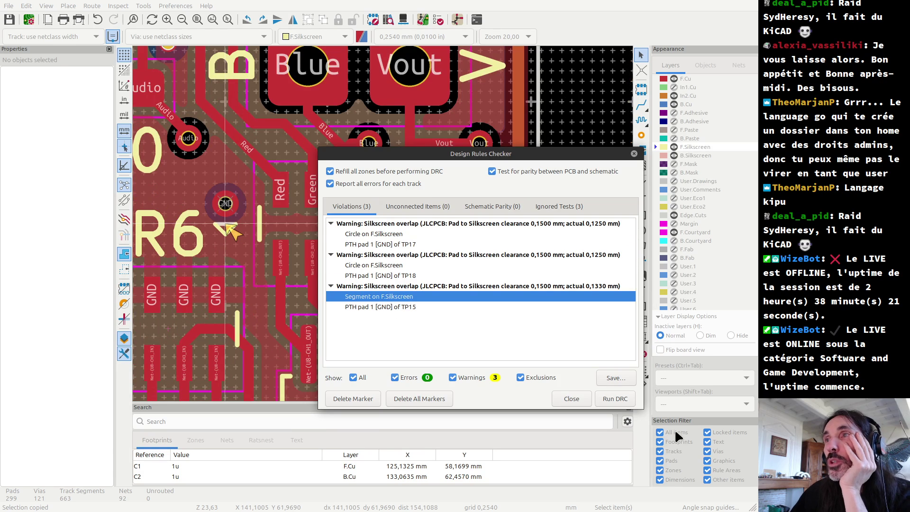
left_click(571, 399)
scroll(375, 190, "up", 3)
- Copy the three-segment triangle under R6's GND pad with its reference point on the marker
scroll(386, 229, "up", 3)
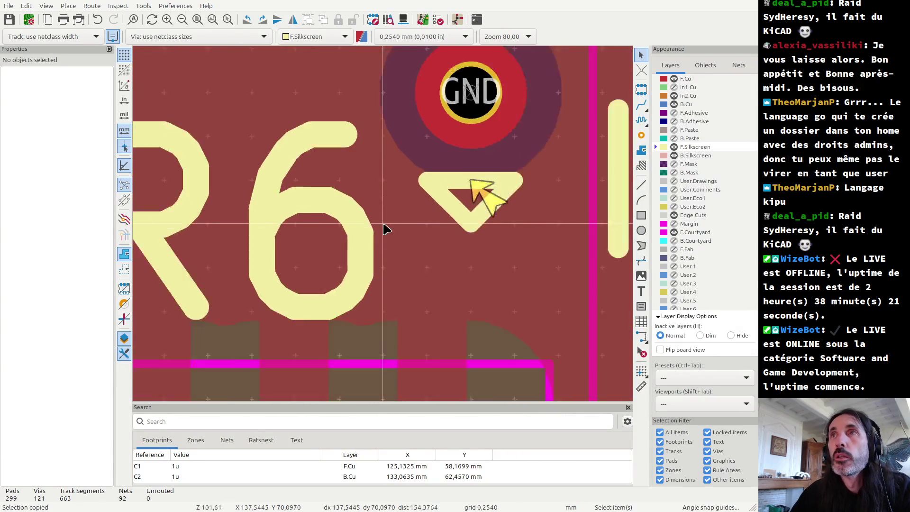
scroll(384, 228, "down", 1)
left_click_drag(395, 179, 450, 208)
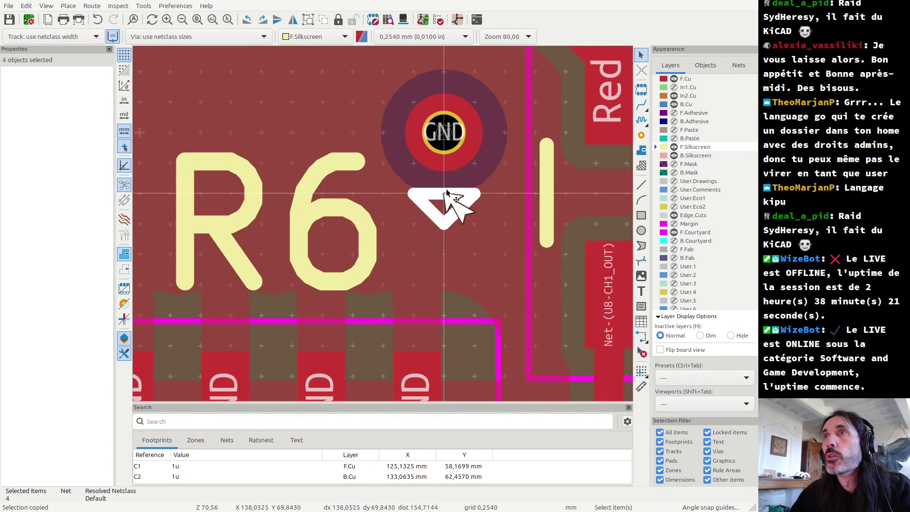
key("m")
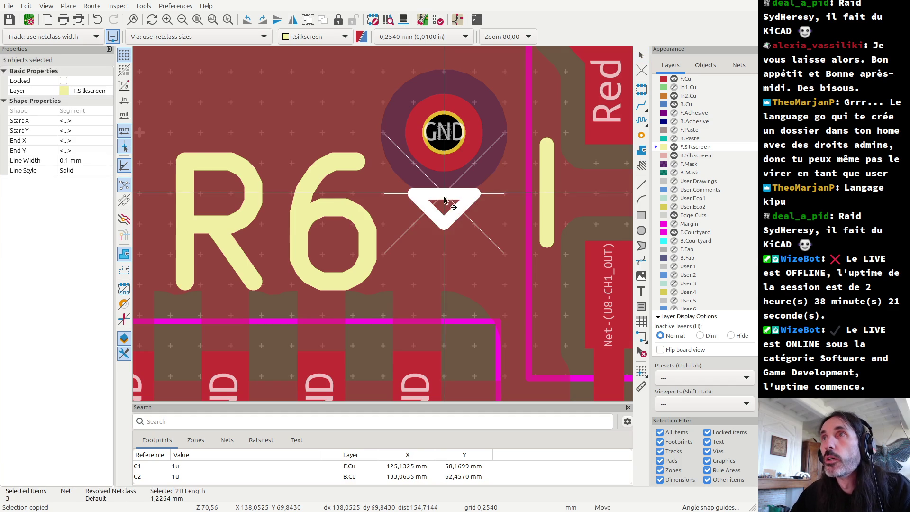
left_click(444, 199)
scroll(383, 226, "down", 5)
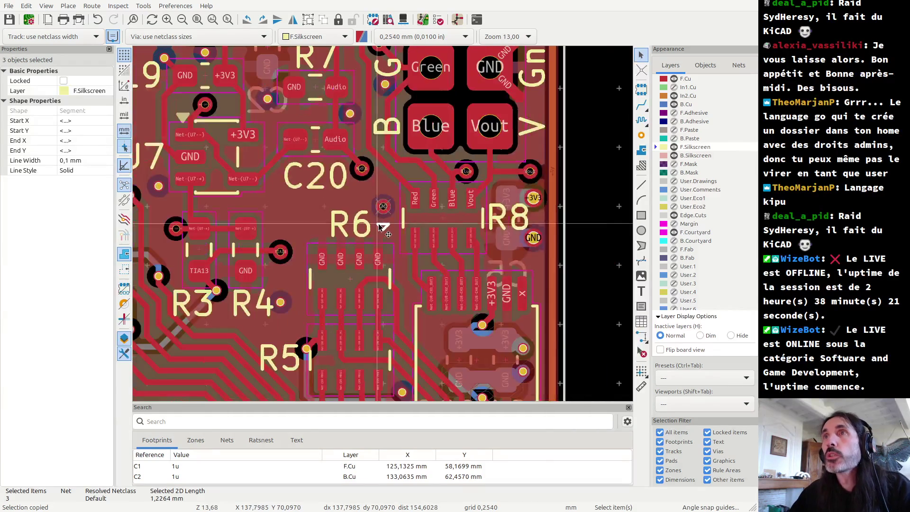
scroll(382, 227, "down", 2)
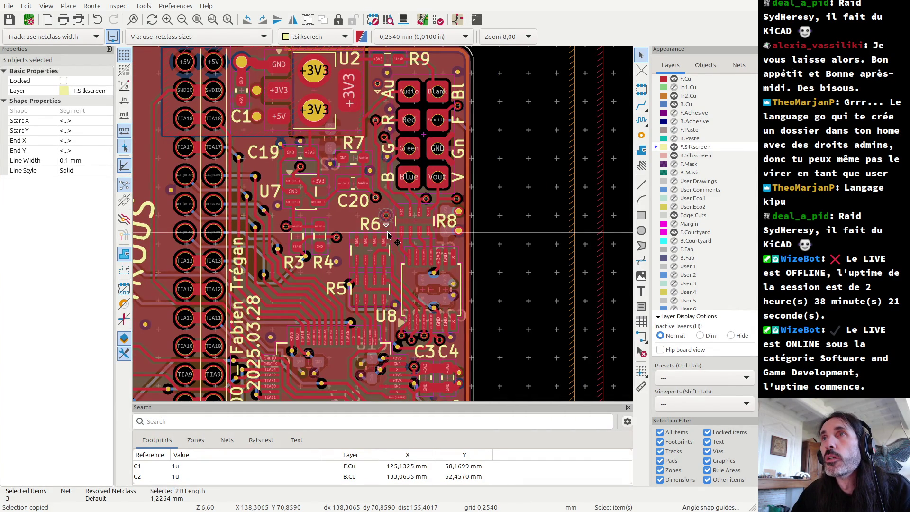
scroll(385, 231, "up", 3)
scroll(381, 218, "up", 3)
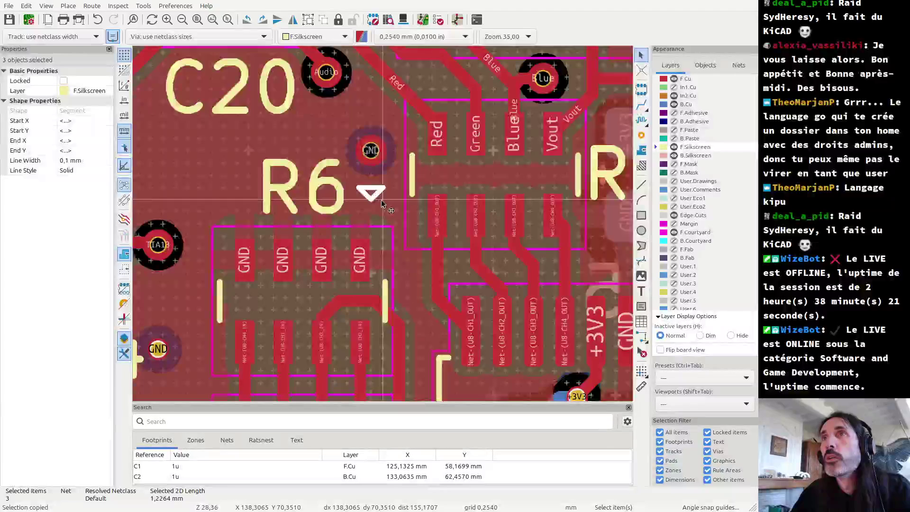
scroll(383, 204, "down", 5)
scroll(382, 199, "down", 3)
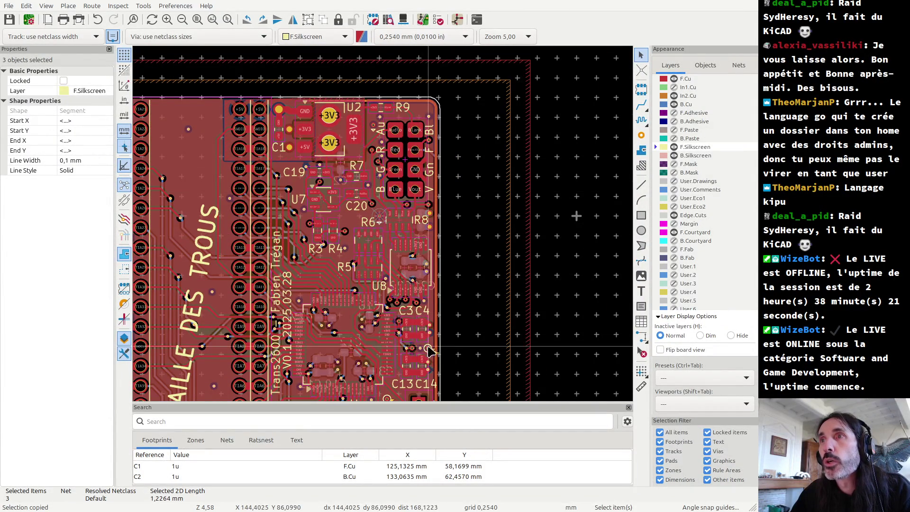
- Swap the ring on the GND test point between C3C4 and C13C14 for the triangle marker
scroll(429, 351, "up", 5)
left_click(397, 237)
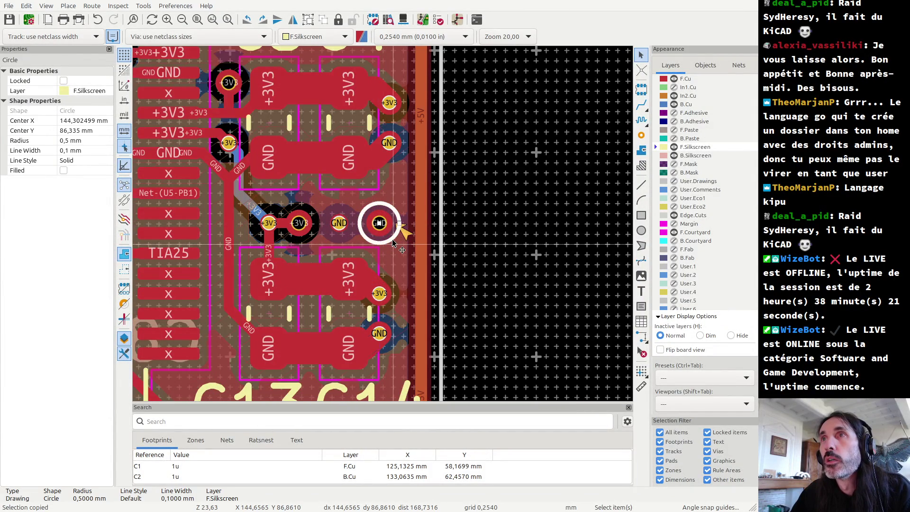
key("Escape")
scroll(392, 242, "up", 3)
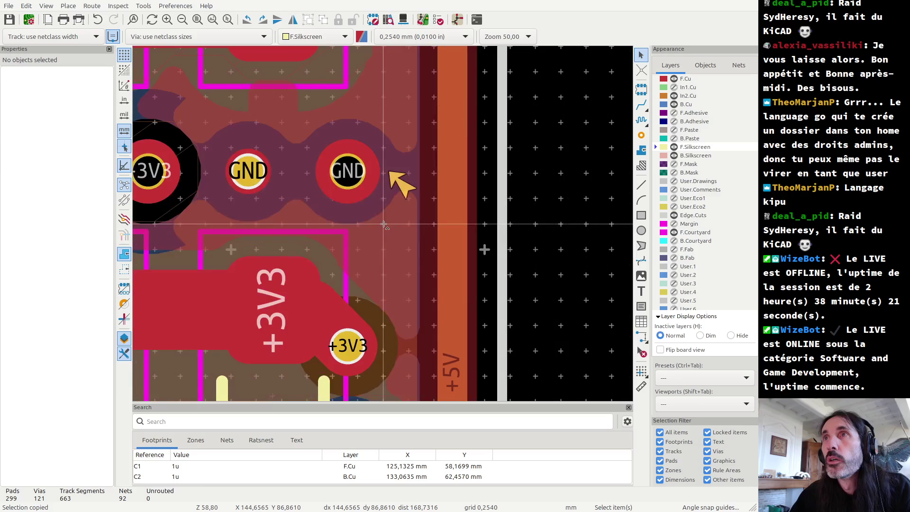
key("ctrl+v")
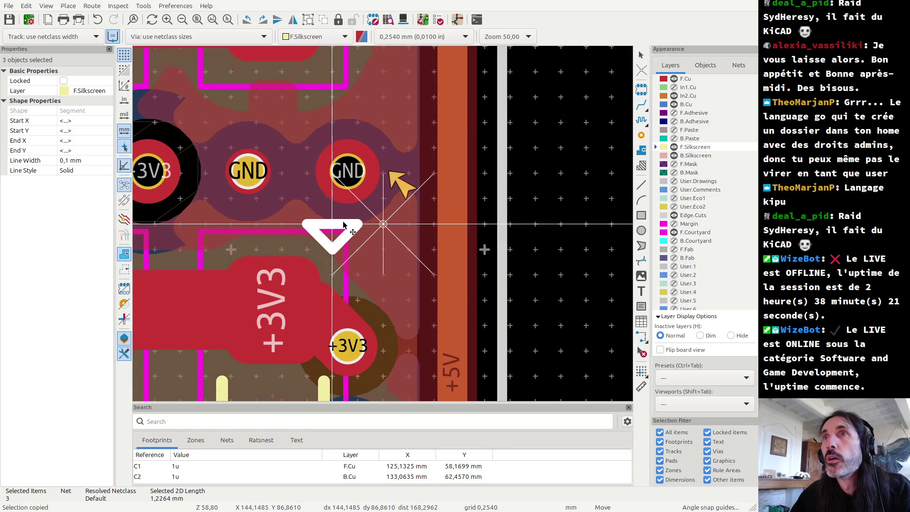
scroll(348, 225, "up", 2)
scroll(347, 226, "up", 1)
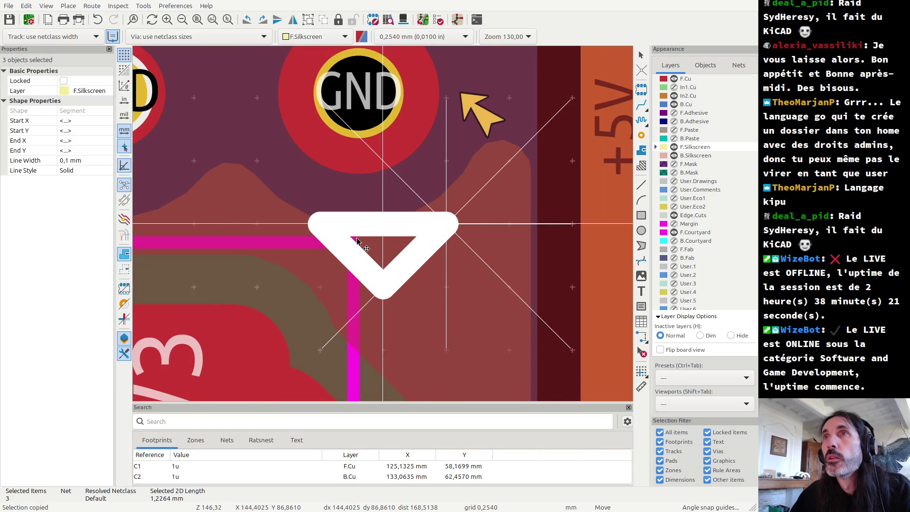
key("Escape")
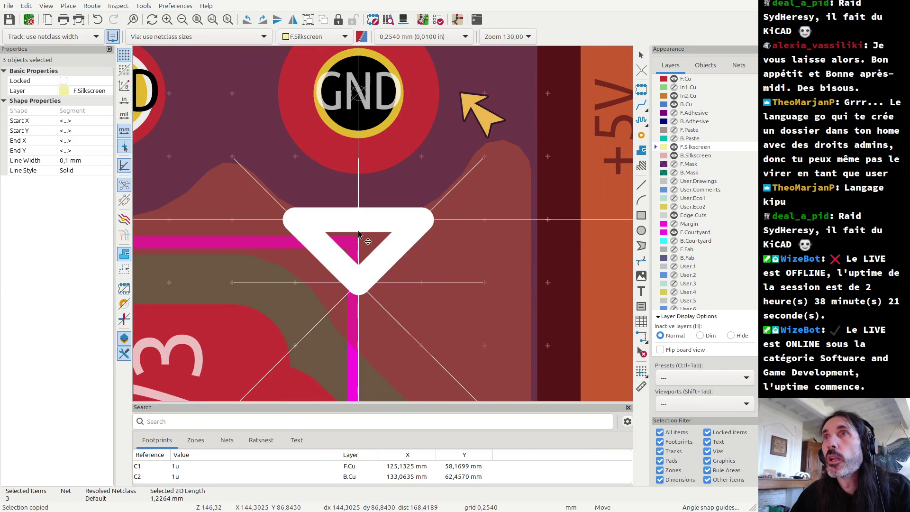
scroll(362, 229, "down", 3)
scroll(383, 228, "down", 2)
- Delete TP17's silkscreen circle and paste the triangle marker below its GND pad
scroll(383, 228, "down", 2)
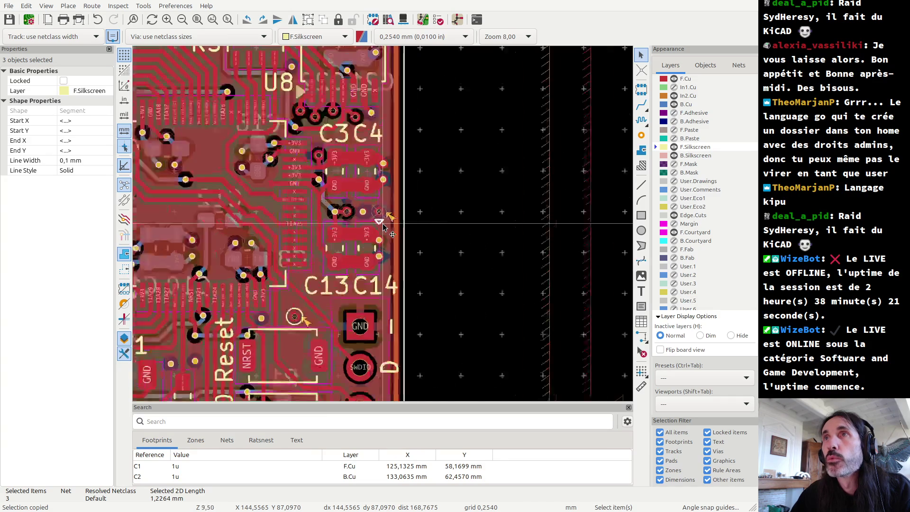
scroll(383, 227, "down", 3)
scroll(384, 229, "up", 2)
scroll(385, 228, "up", 2)
scroll(385, 229, "up", 3)
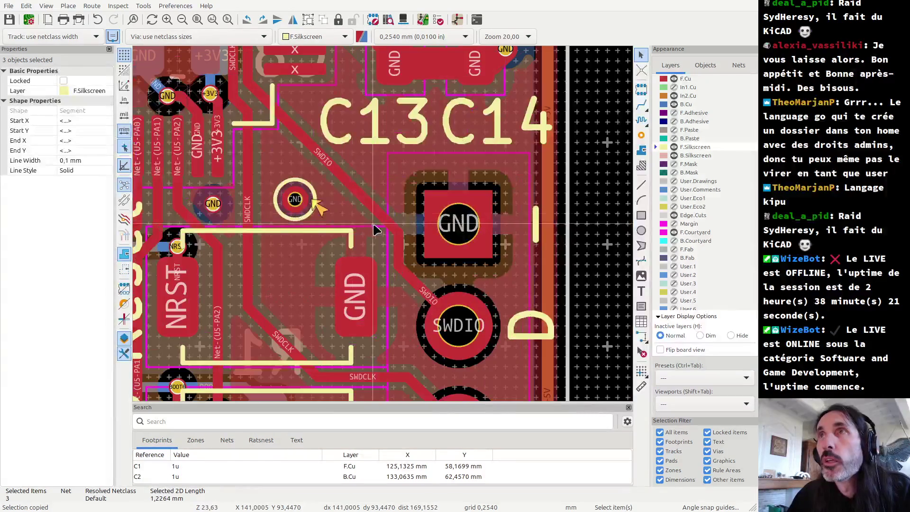
left_click(300, 219)
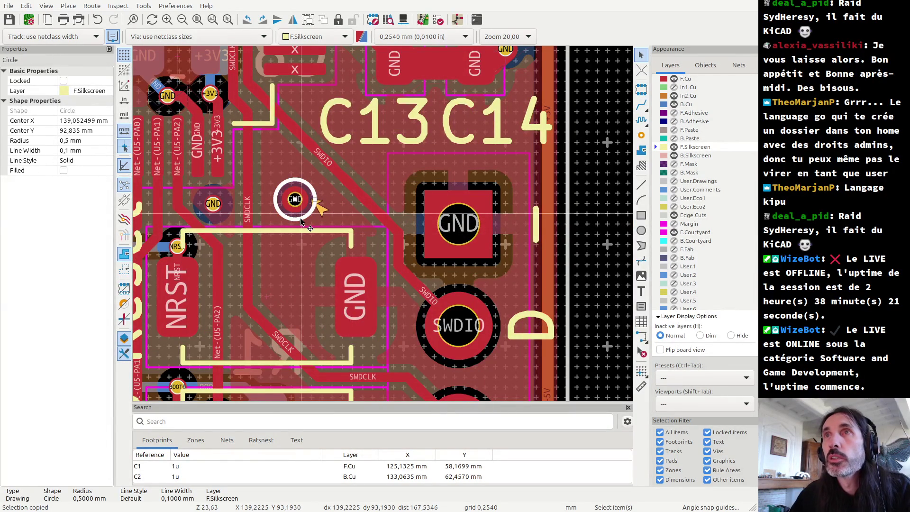
key("Delete")
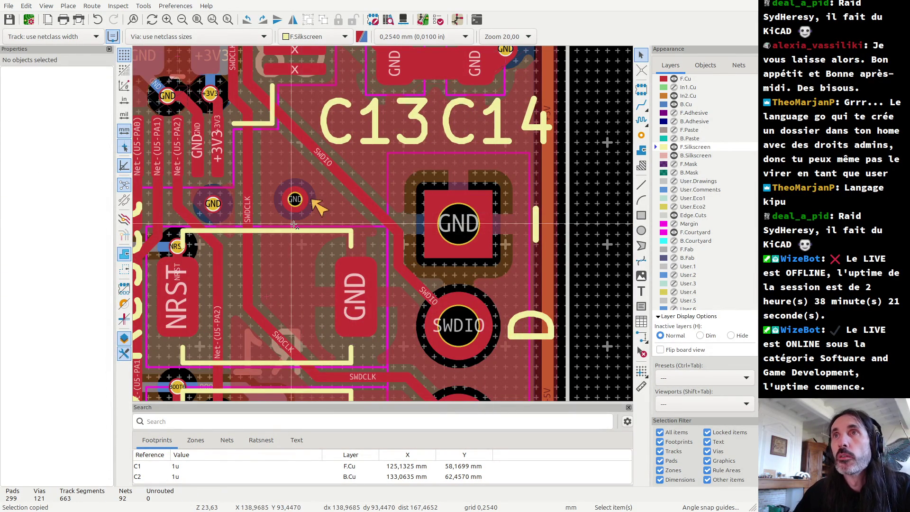
scroll(300, 219, "up", 2)
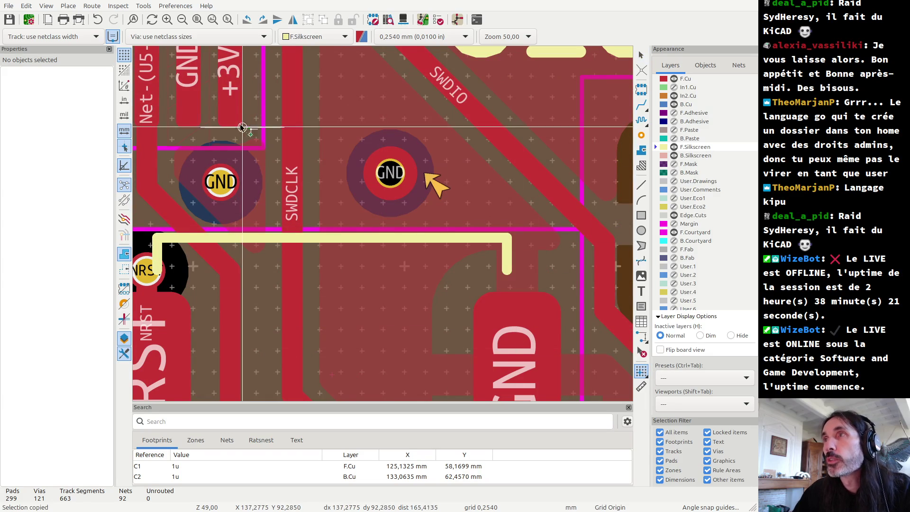
key("ctrl+c")
key("ctrl+v")
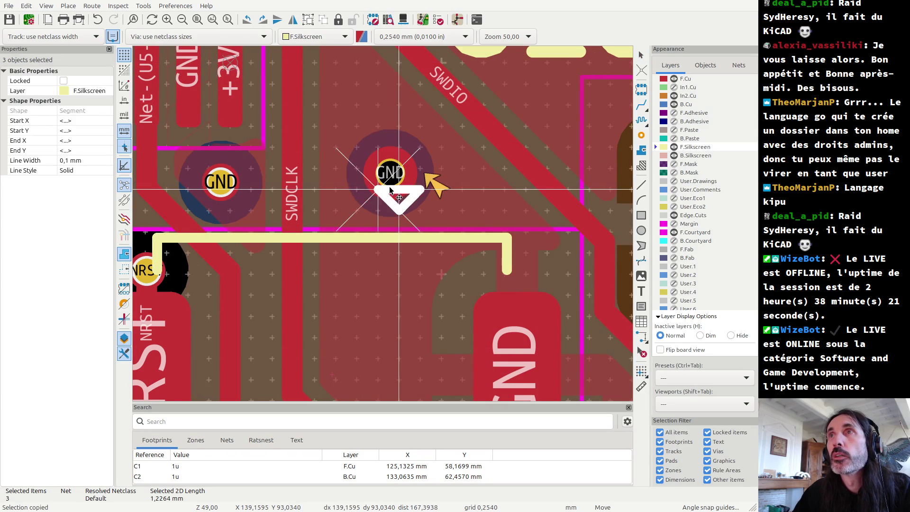
left_click(378, 189)
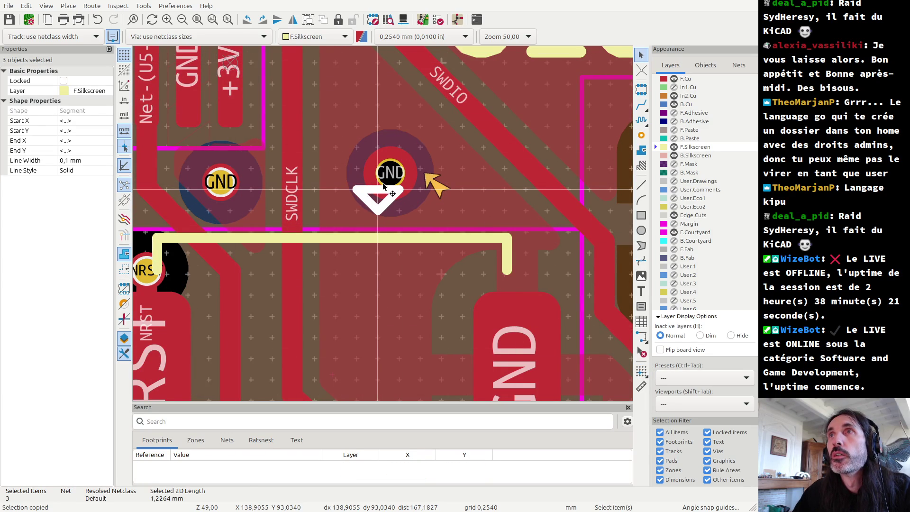
- Move the TP17 footprint upward, clear of the new triangle marker
left_click(387, 174)
left_click_drag(387, 175, 388, 148)
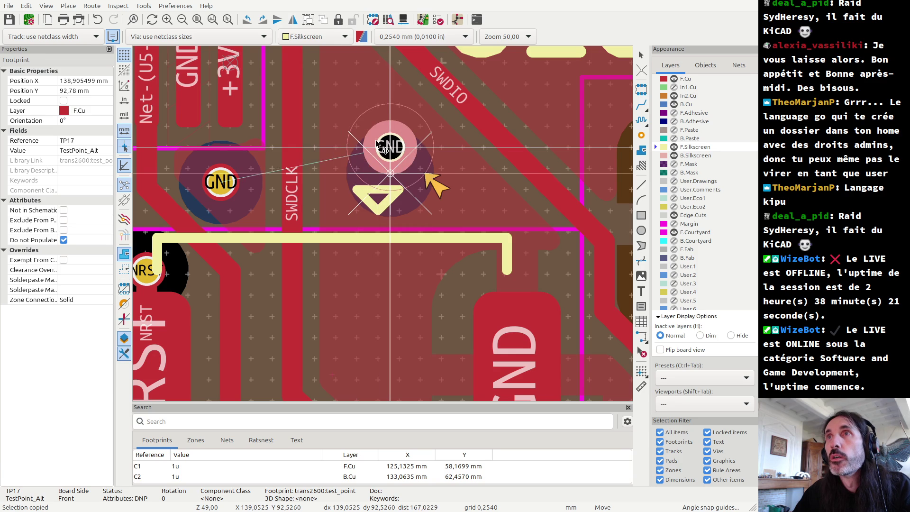
mouse_move(376, 141)
left_mouse_down()
mouse_move(353, 89)
mouse_move(382, 145)
mouse_move(387, 125)
left_mouse_up()
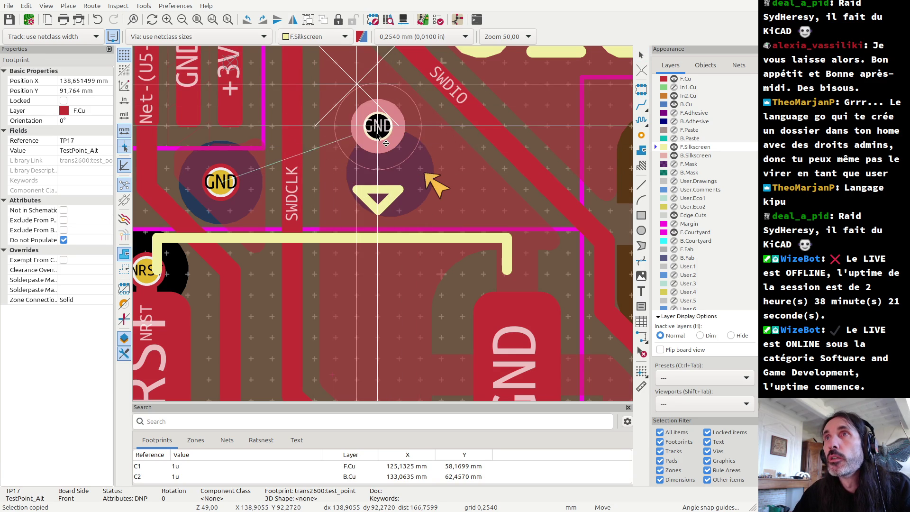
left_click(407, 184)
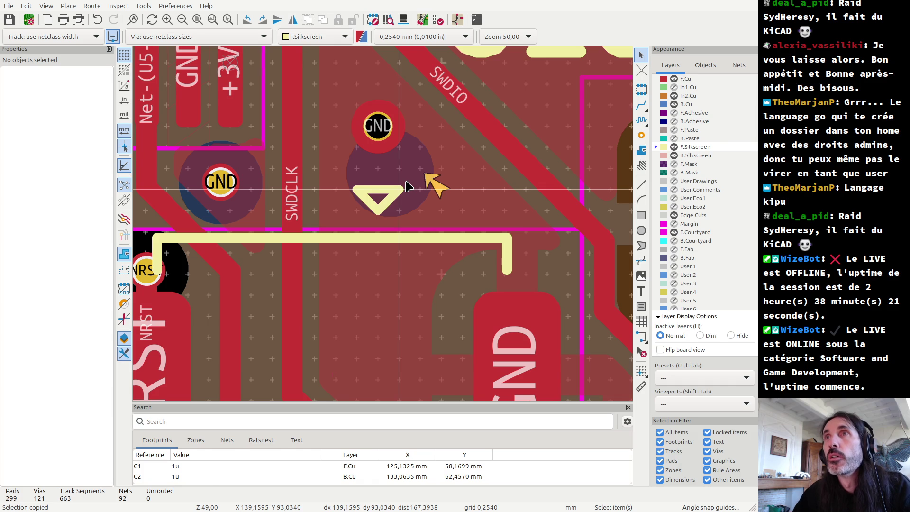
scroll(386, 228, "down", 1)
scroll(384, 228, "down", 4)
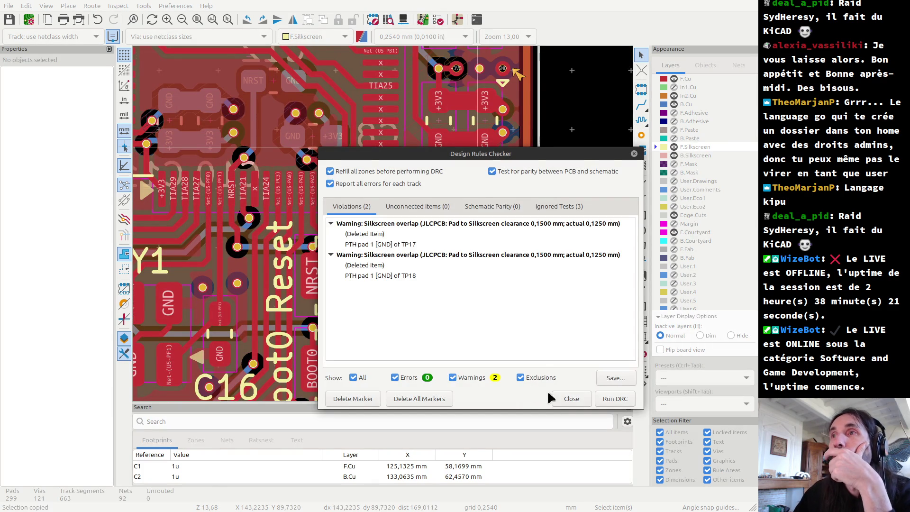
- Rerun DRC and jump to TP18's remaining 'Segment on F.Silkscreen' overlap at 0.1330 mm
left_click(618, 401)
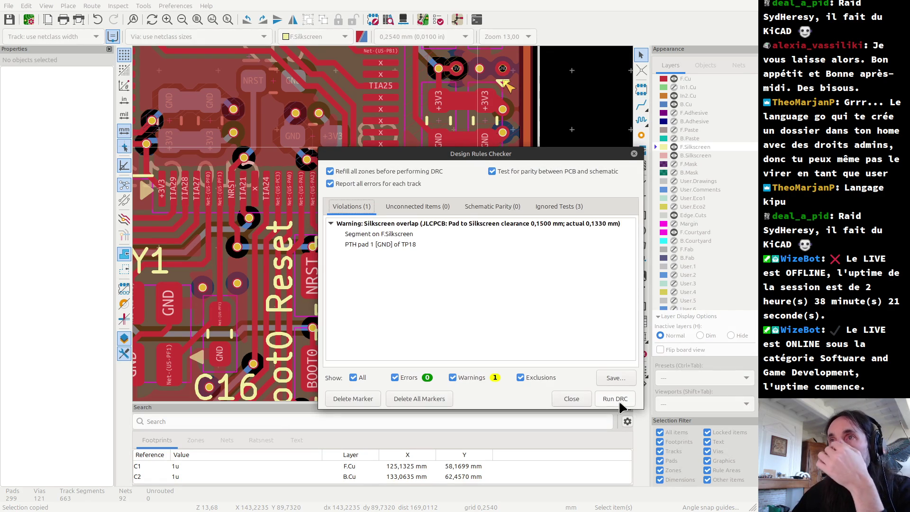
left_click(359, 234)
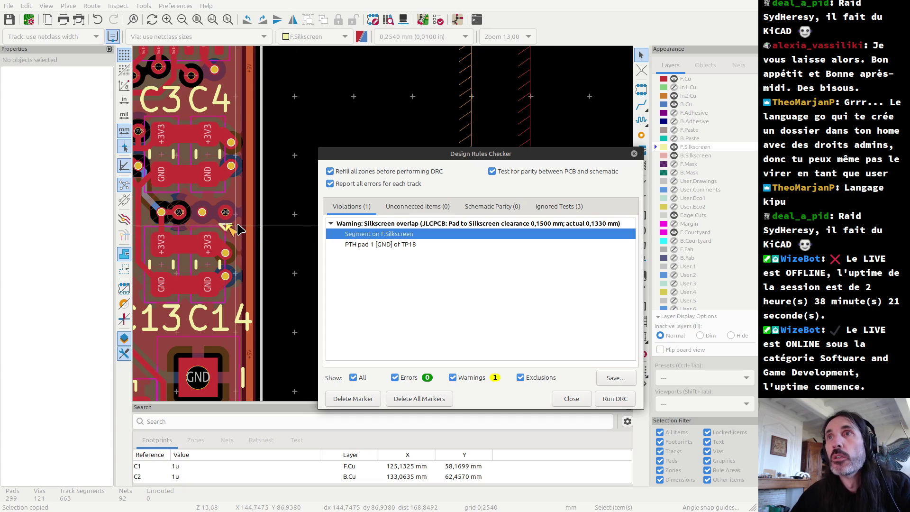
key("Escape")
scroll(227, 232, "up", 5)
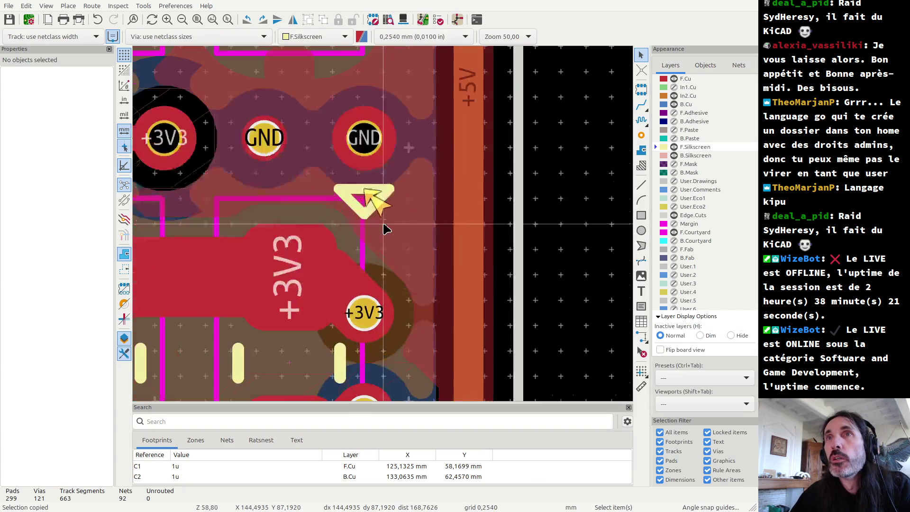
- Place the grid origin on the top edge of TP18's triangle marker
left_click(364, 189)
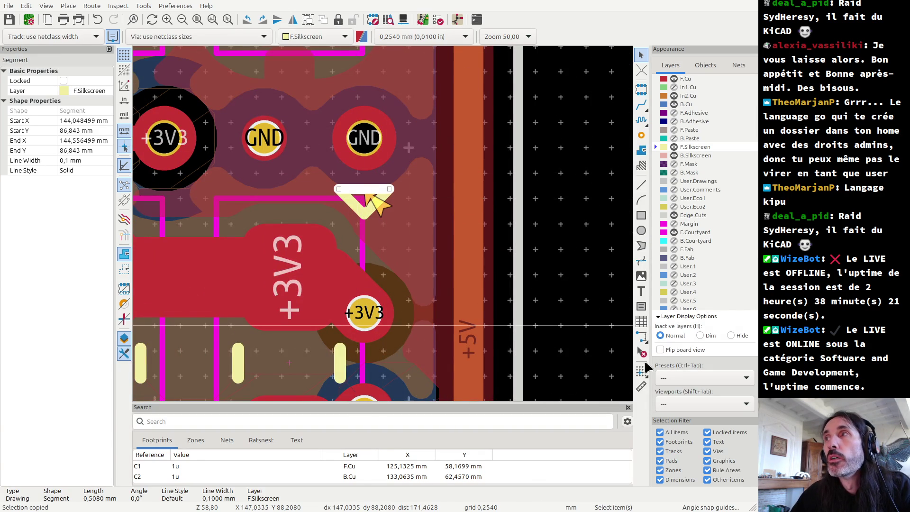
left_click(641, 370)
left_click(362, 190)
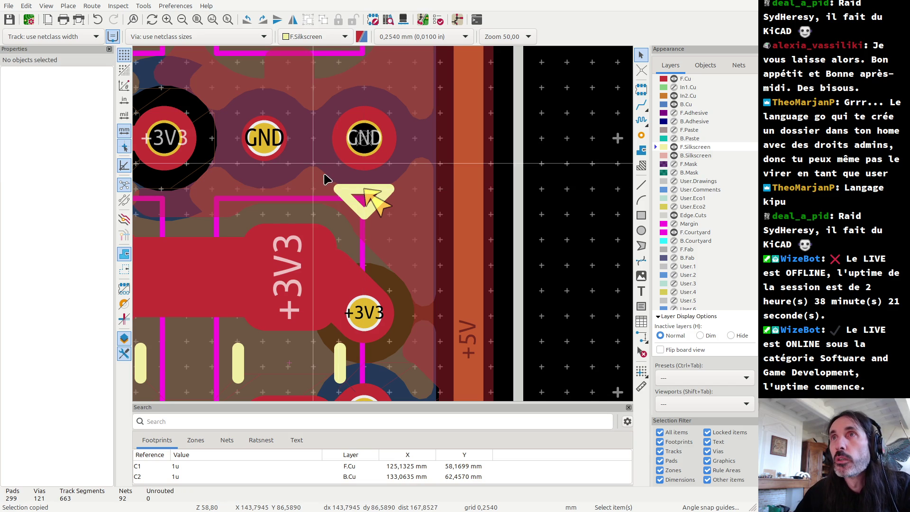
- Drag TP18's whole triangle marker lower, clear of its GND pad
left_click_drag(323, 174, 419, 233)
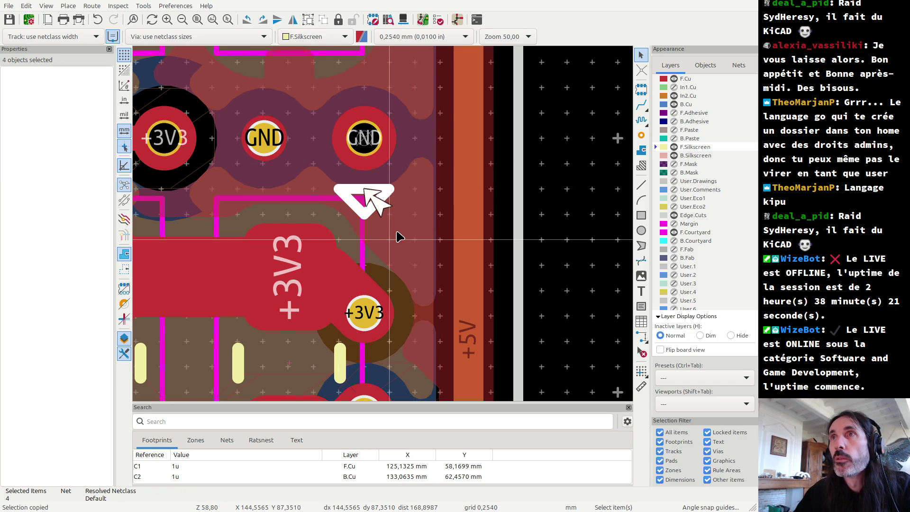
key("Delete")
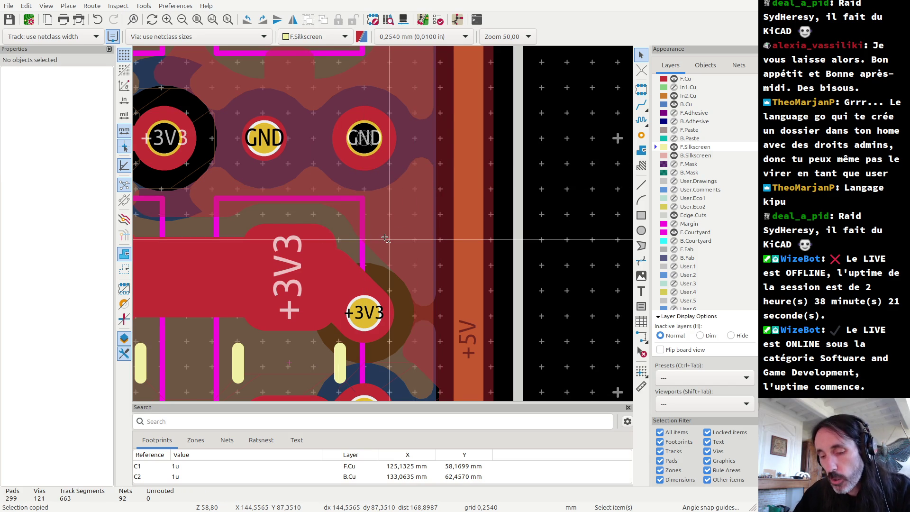
key("ctrl+z")
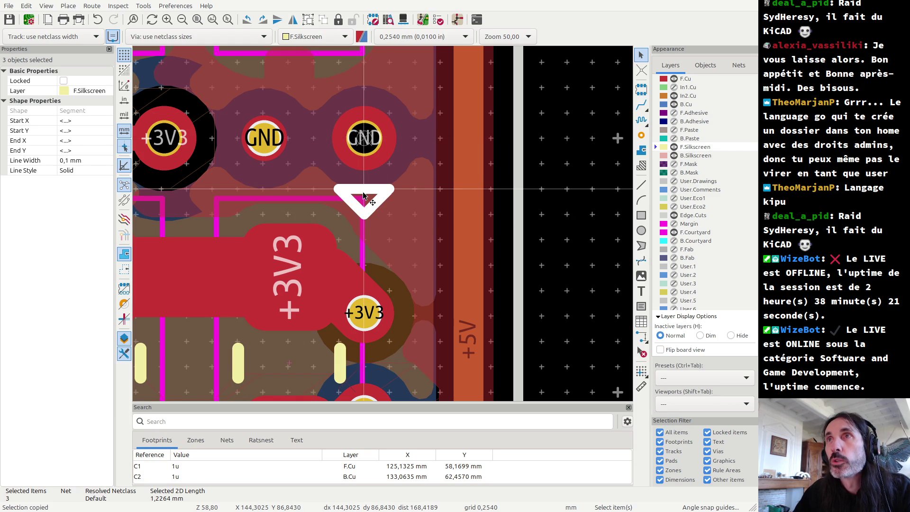
left_click_drag(363, 195, 369, 239)
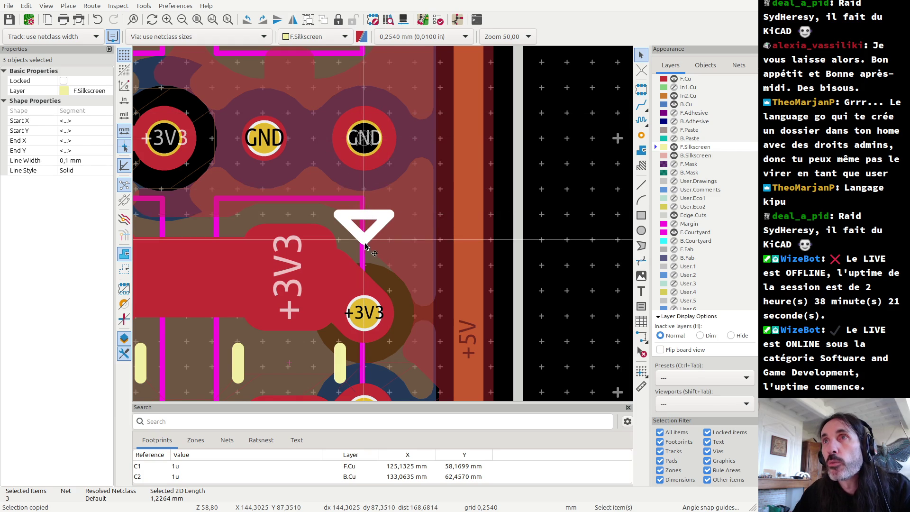
left_click(439, 19)
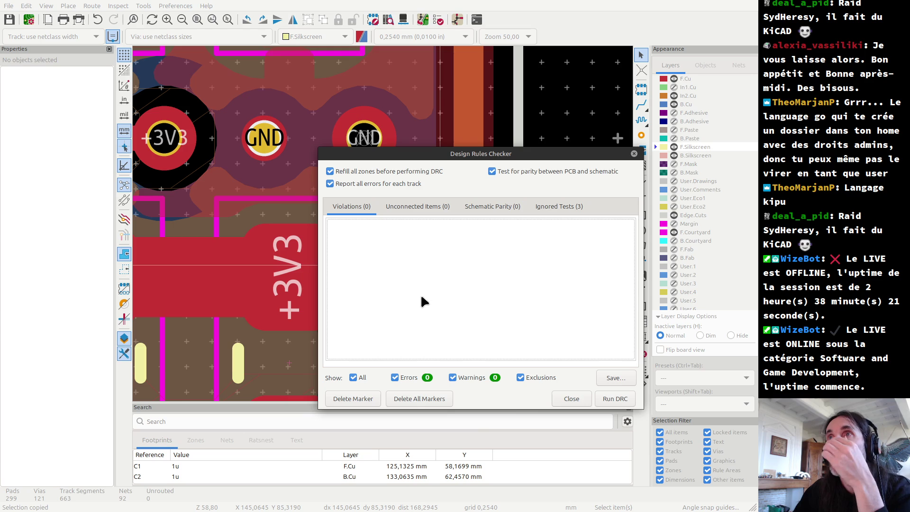
- Run DRC, note the two warnings of TP18's triangle crowding C14's +3V3 pad, and close
left_click(613, 397)
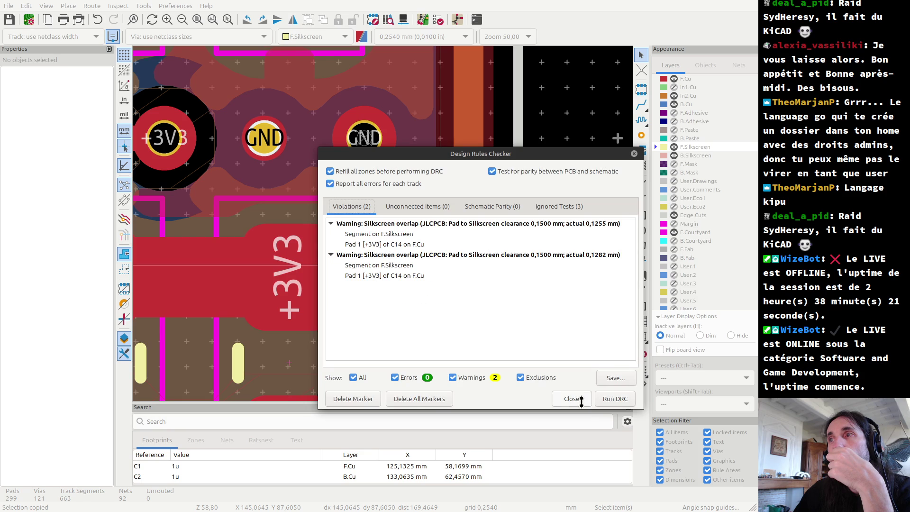
left_click(570, 398)
- Delete TP18's triangle marker stroke by stroke, cancelling an accidental paste of C14
scroll(360, 234, "up", 2)
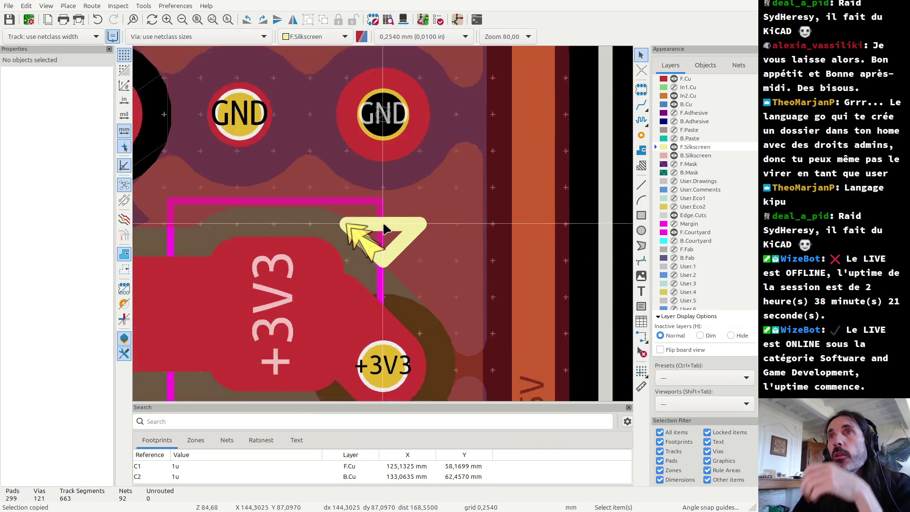
scroll(384, 231, "up", 3)
left_click(384, 230)
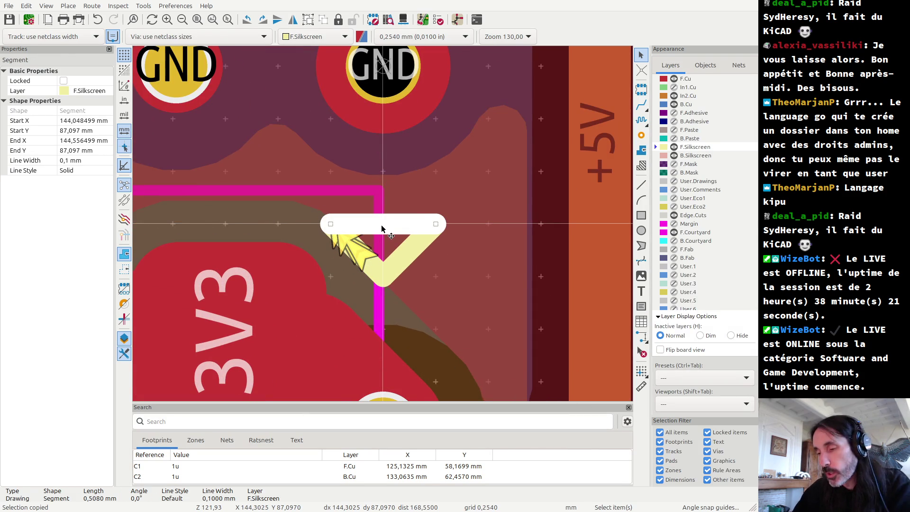
key("Escape")
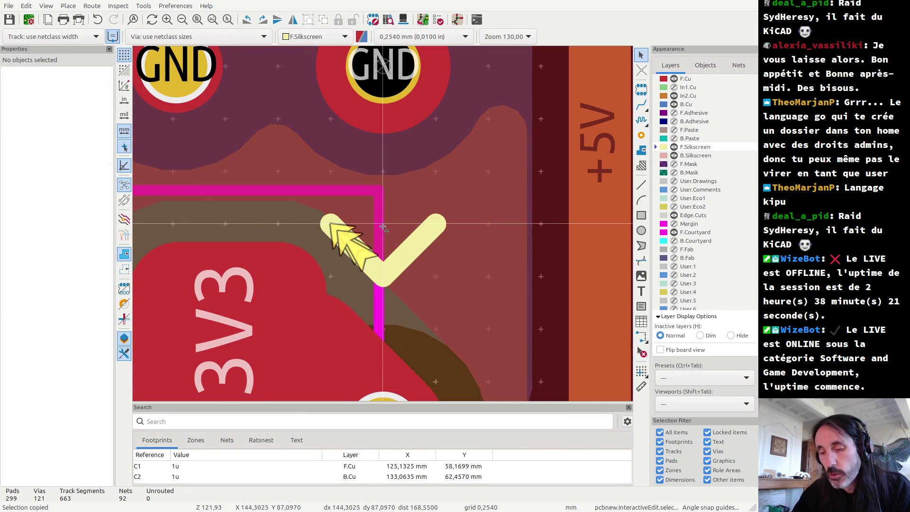
left_click(399, 254)
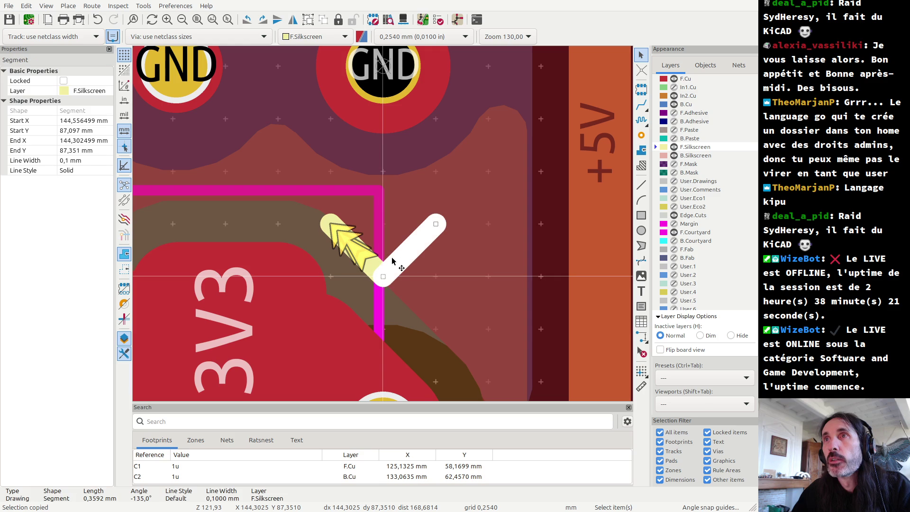
key("Delete")
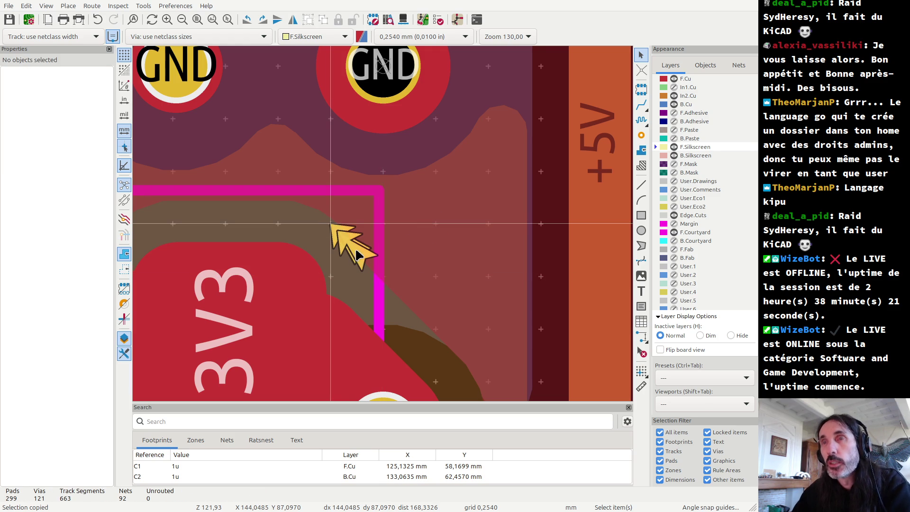
key("ctrl+v")
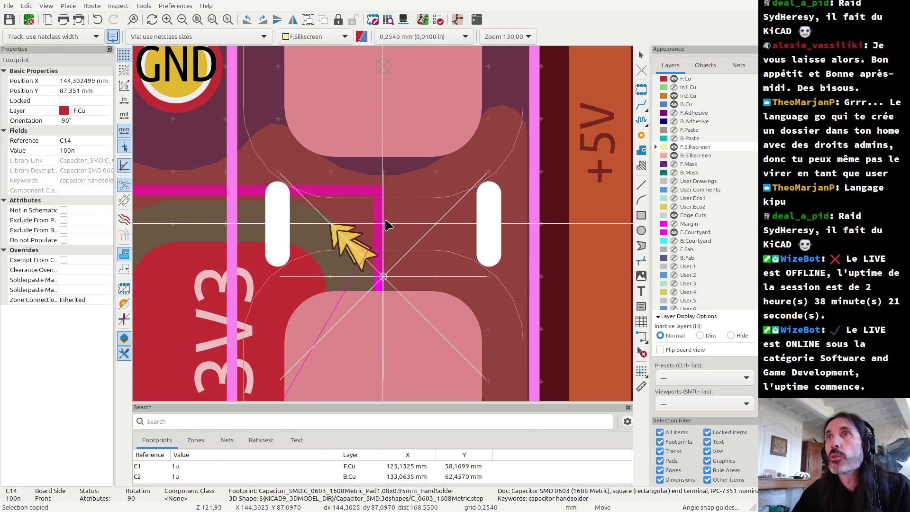
key("Escape")
scroll(385, 226, "down", 3)
scroll(385, 226, "down", 3)
scroll(384, 227, "down", 2)
- Select the Audio pad's silkscreen marker, narrow it to just the two V arms, and copy them
scroll(384, 228, "down", 2)
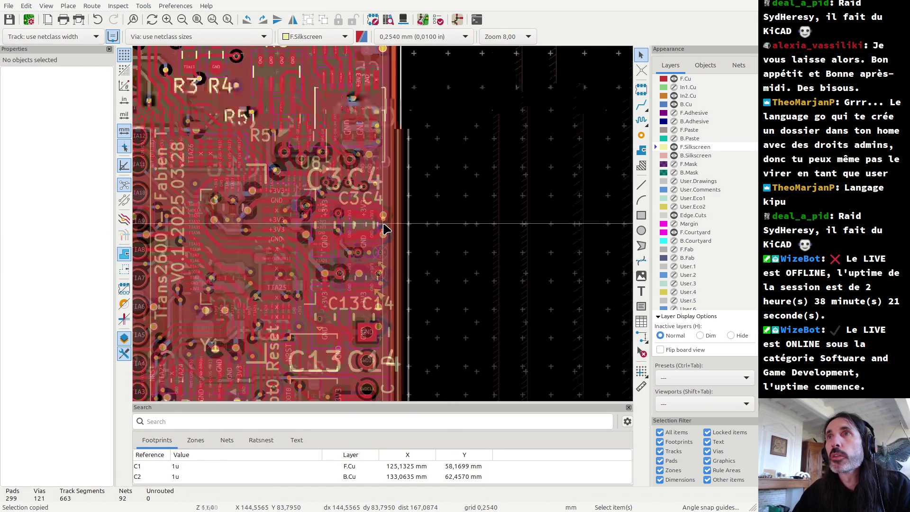
scroll(385, 228, "down", 2)
scroll(384, 228, "down", 2)
scroll(383, 229, "up", 3)
scroll(379, 229, "up", 3)
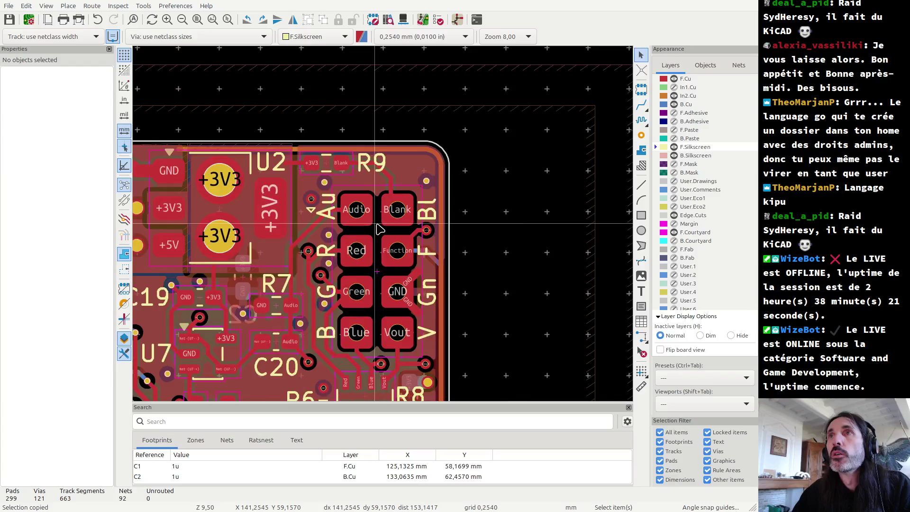
scroll(379, 230, "up", 1)
scroll(382, 226, "up", 5)
scroll(360, 190, "up", 2)
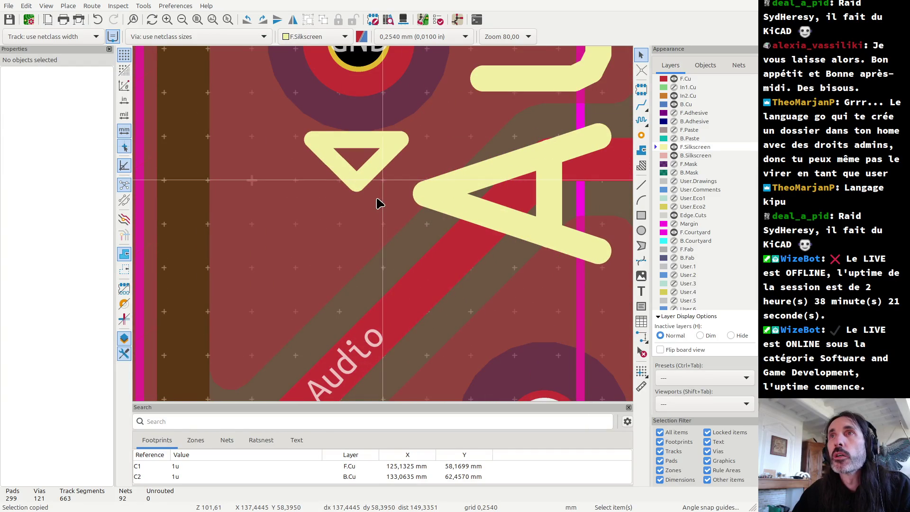
left_click(357, 187)
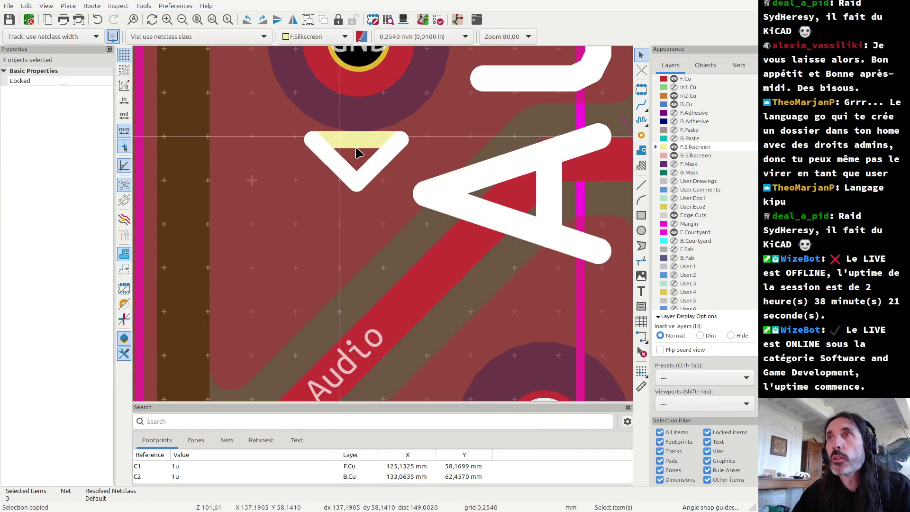
left_click(368, 170)
left_click(348, 151, "shift")
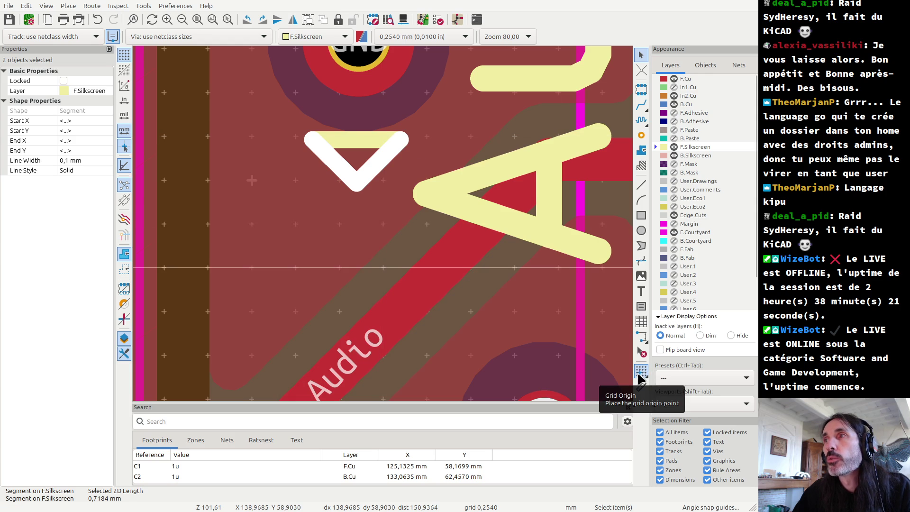
key("ctrl+c")
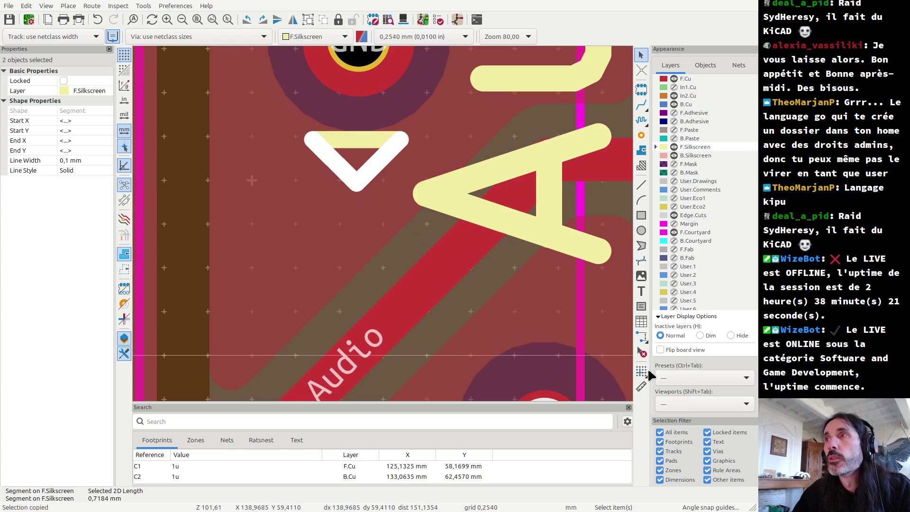
- Set the grid origin at the V's tip and paste a copy of the V
left_click(642, 370)
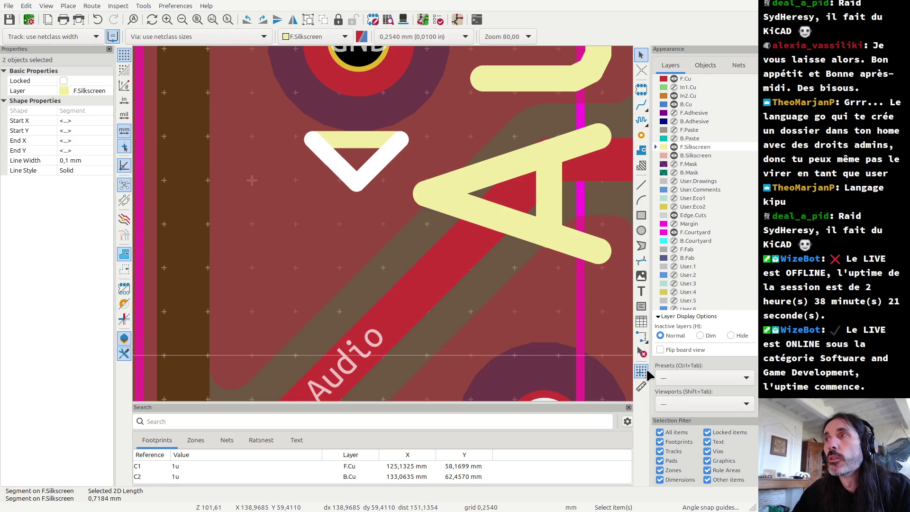
left_click(358, 185)
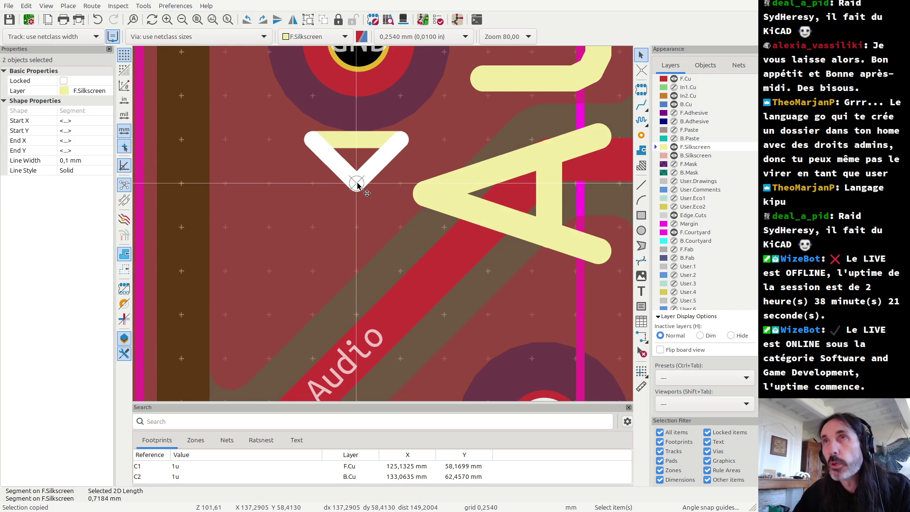
key("ctrl+v")
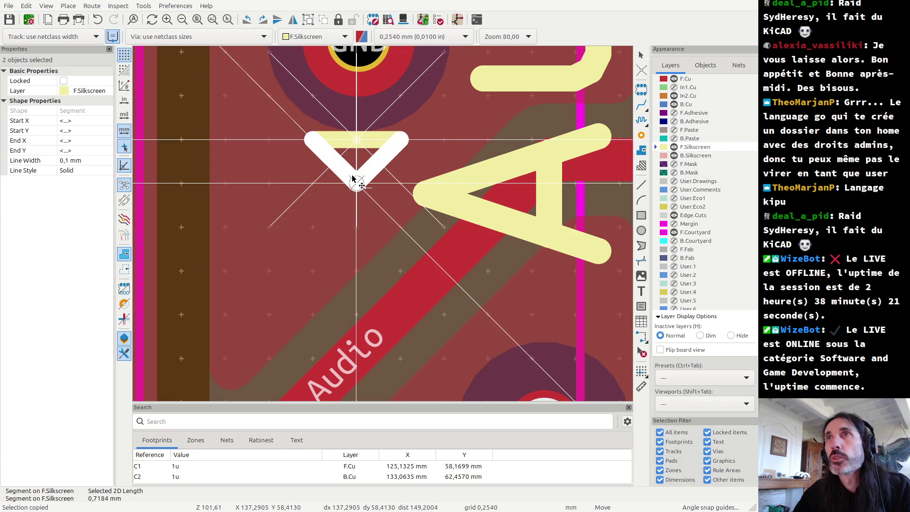
- Look over the board and cancel the pending pasted V
scroll(378, 211, "down", 3)
scroll(382, 212, "down", 3)
scroll(386, 211, "down", 3)
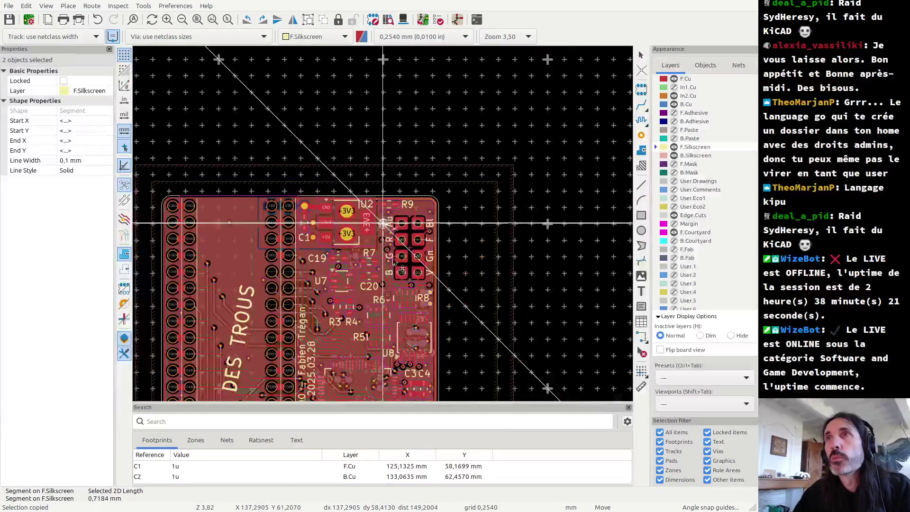
scroll(431, 339, "down", 2)
scroll(436, 342, "up", 2)
scroll(436, 342, "up", 1)
scroll(389, 247, "down", 3)
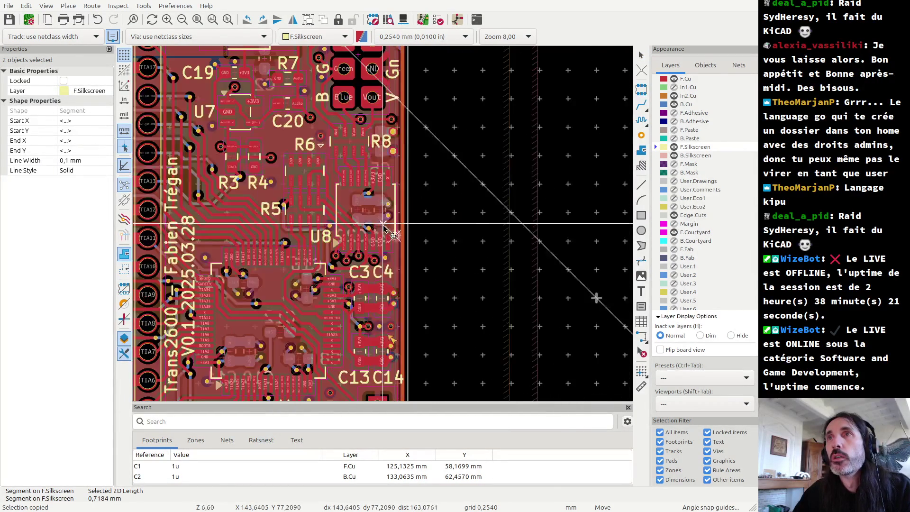
scroll(389, 247, "down", 2)
scroll(385, 245, "up", 5)
scroll(385, 222, "up", 3)
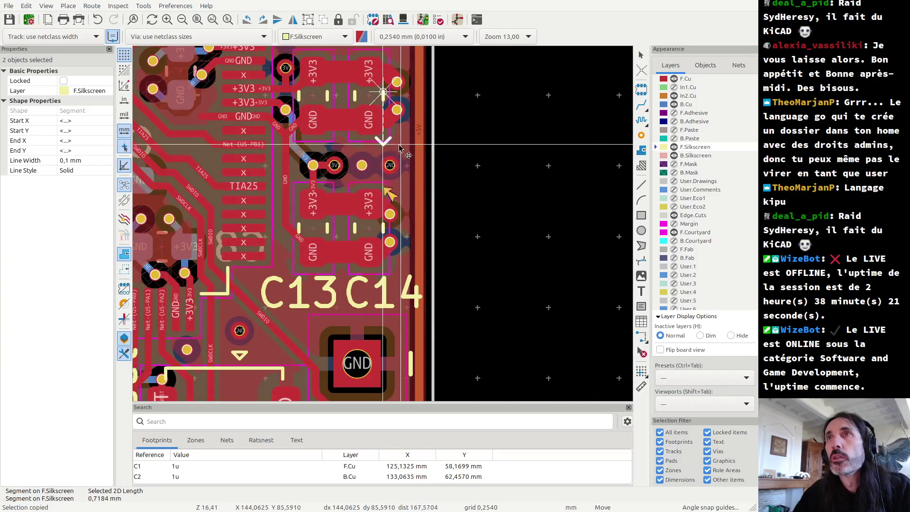
scroll(384, 227, "up", 2)
scroll(450, 308, "down", 1)
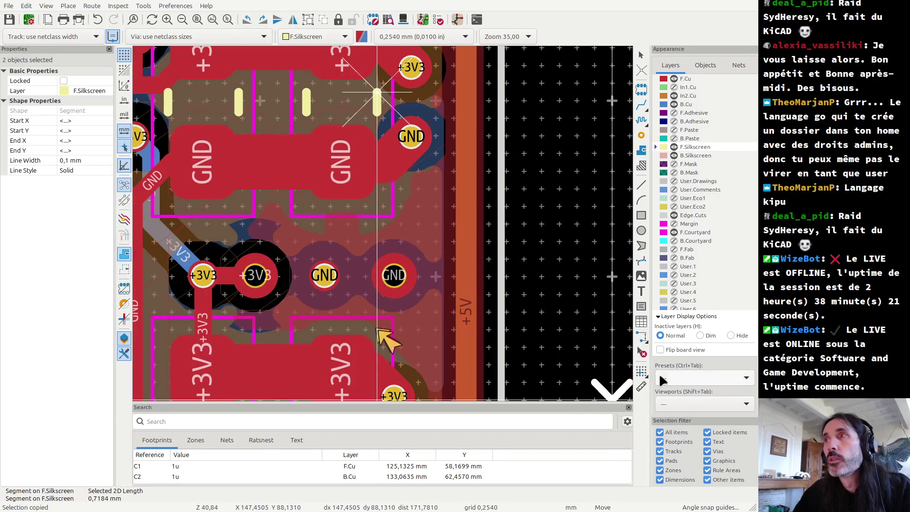
key("Escape")
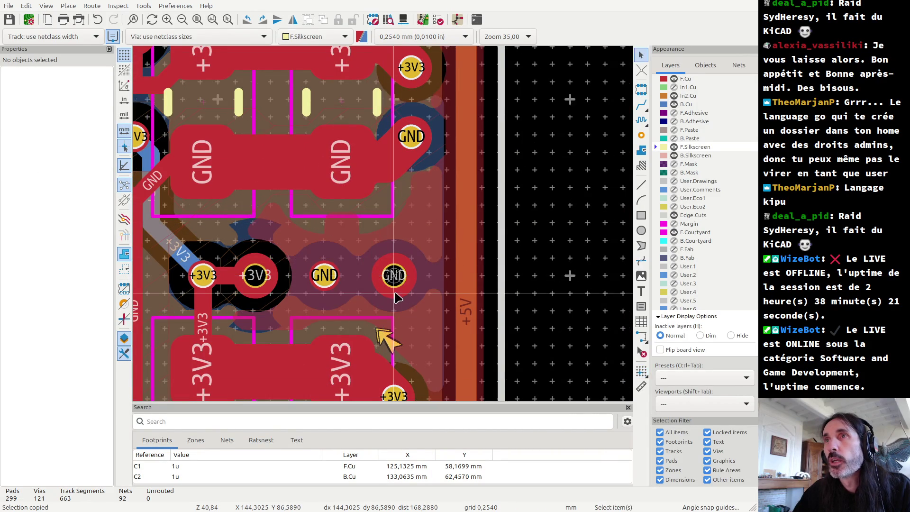
- Paste a fresh V copy below the GND pad, then bring up the design rules checker
scroll(394, 292, "up", 2)
key("ctrl+v")
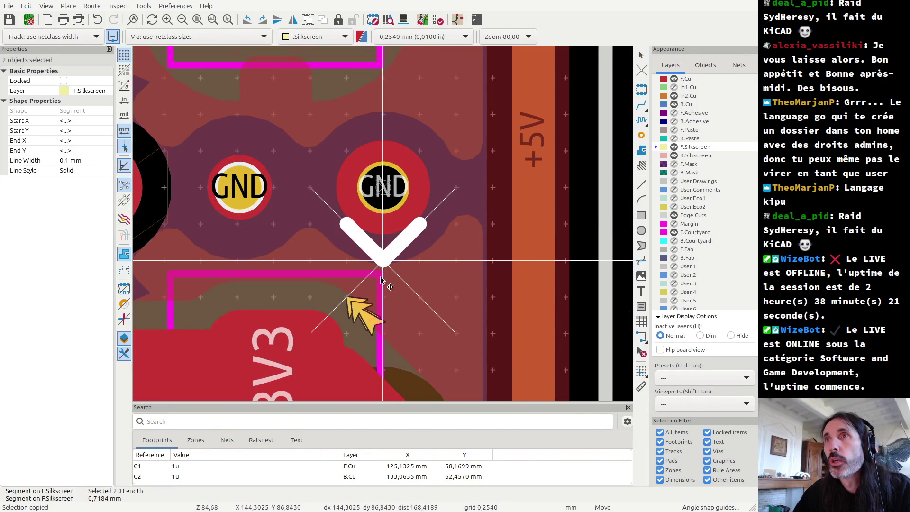
left_click(380, 317)
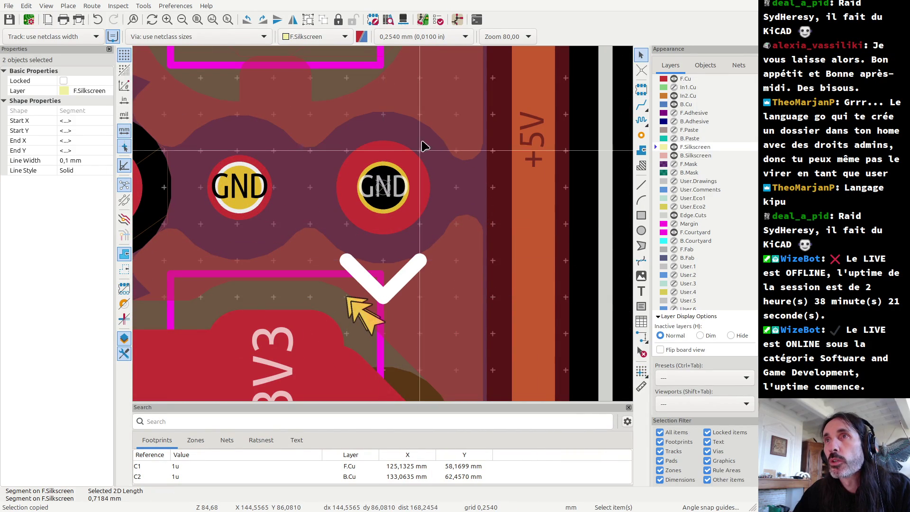
left_click(437, 19)
- Rerun DRC, confirm 0 errors and 0 warnings, close it, and select the new V's right arm
left_click(604, 398)
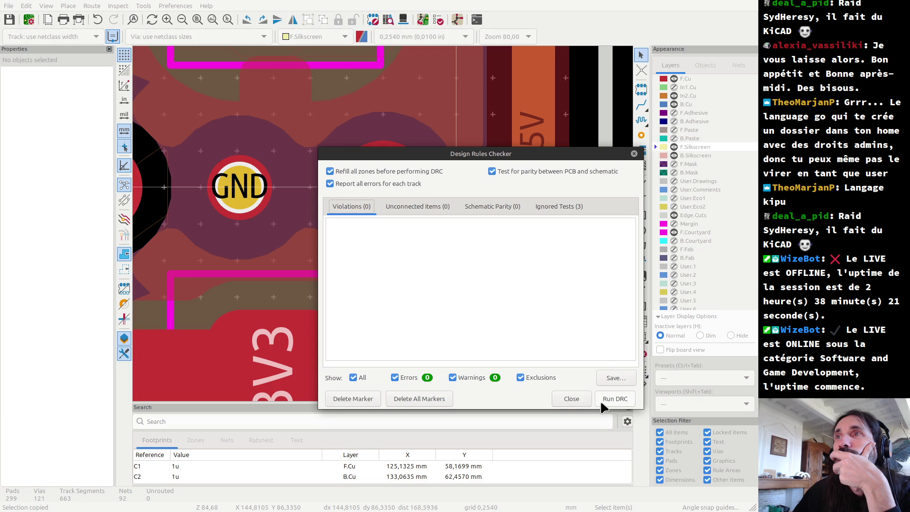
left_click(571, 399)
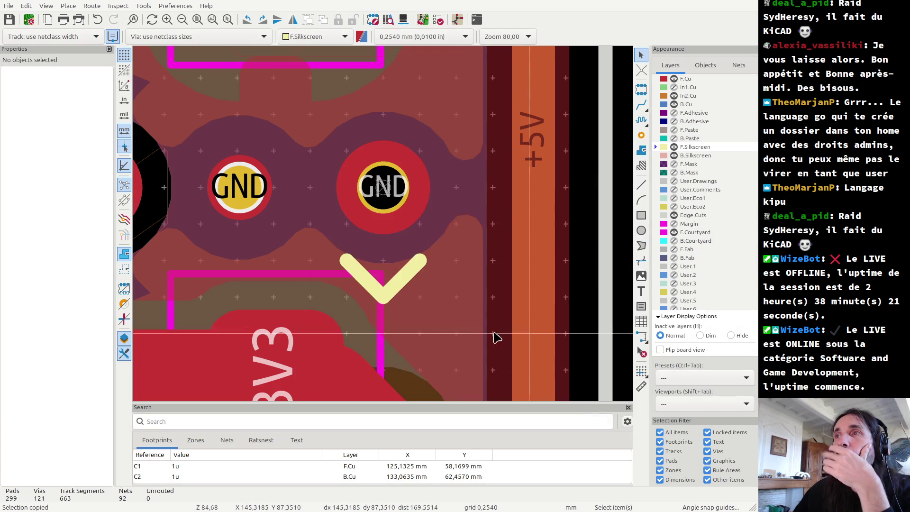
left_click(402, 283)
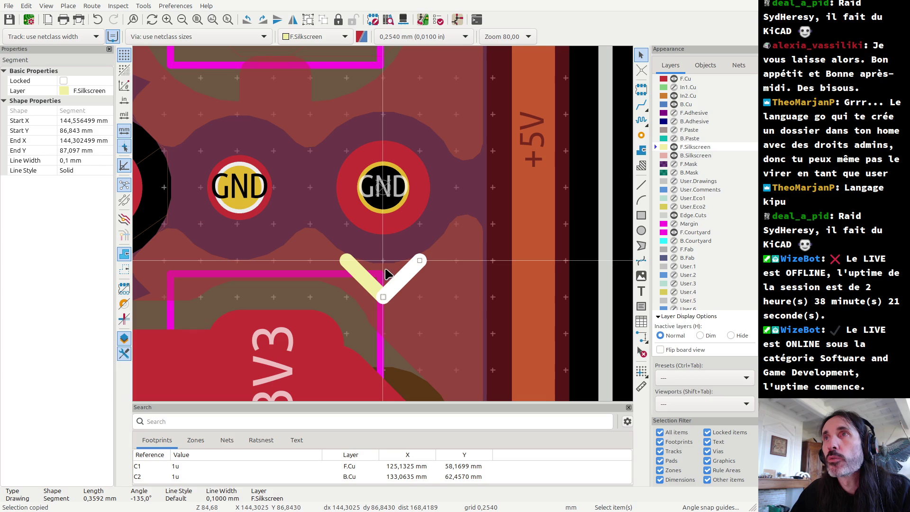
- Delete the triangle silkscreen marker near the SWDCLK GND pad
left_click(372, 282, "shift")
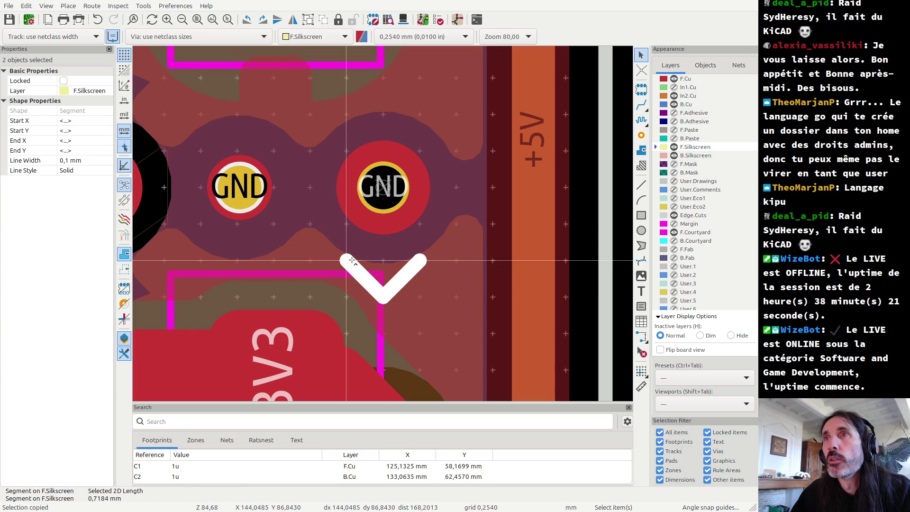
scroll(374, 284, "down", 3)
scroll(384, 228, "down", 2)
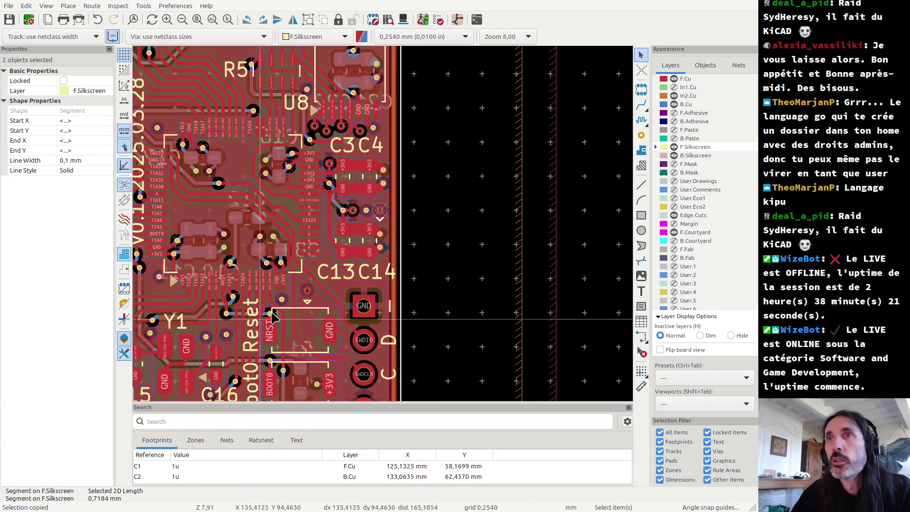
scroll(385, 227, "up", 3)
scroll(559, 180, "up", 2)
scroll(559, 180, "up", 3)
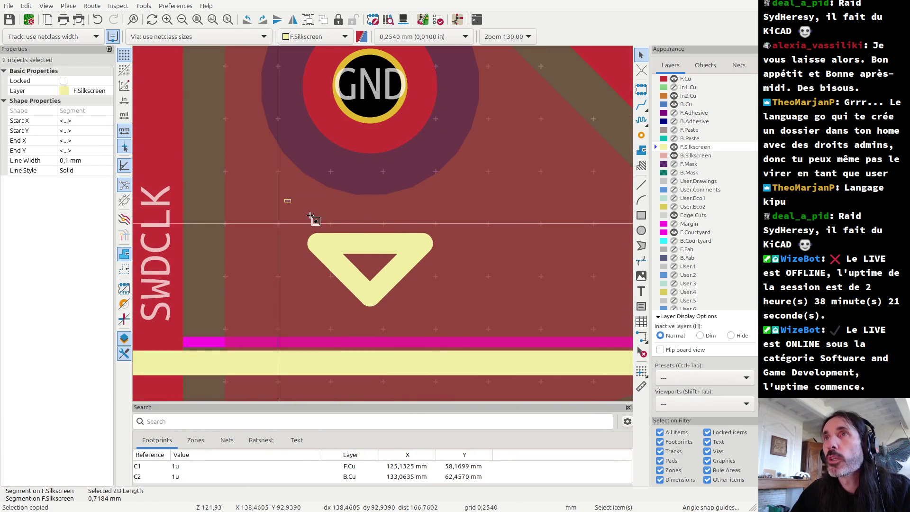
left_click_drag(286, 200, 440, 327)
key("Delete")
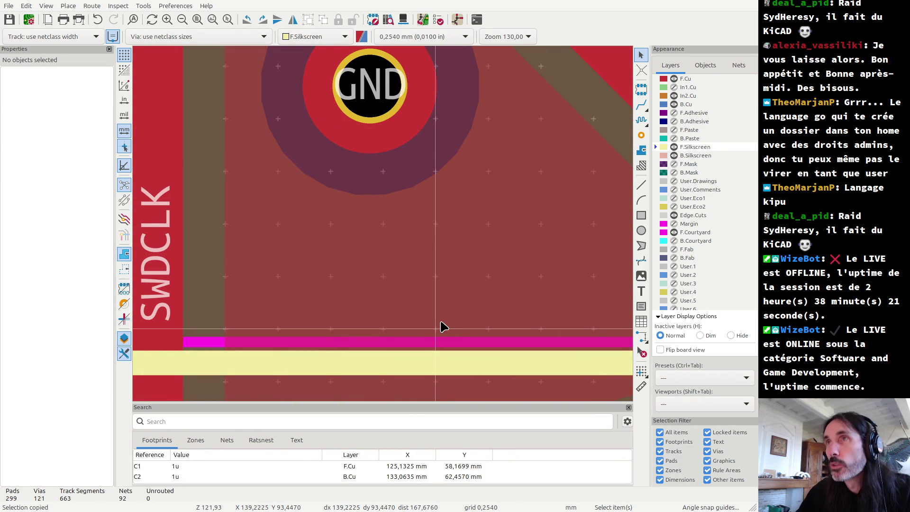
- Set the grid origin at the SWDCLK GND pad centre and place the V marker below it
left_click(641, 371)
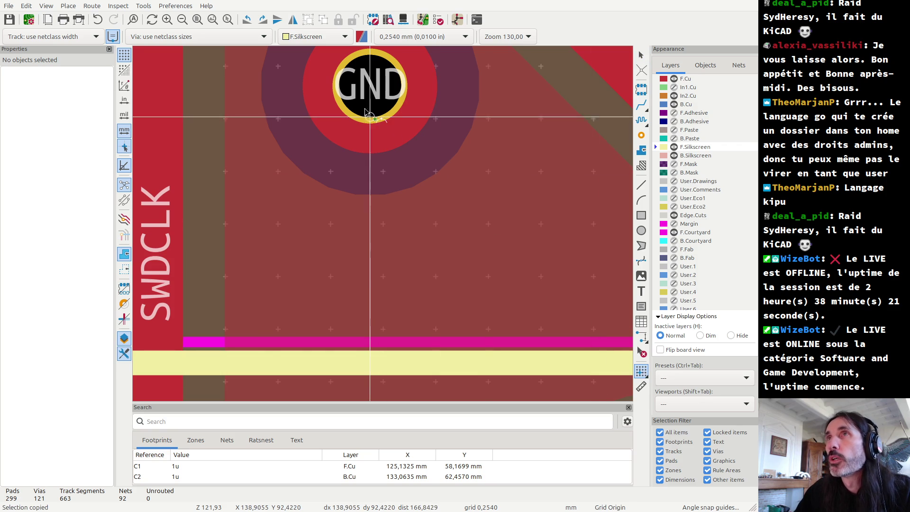
left_click(370, 86)
key("ctrl+v")
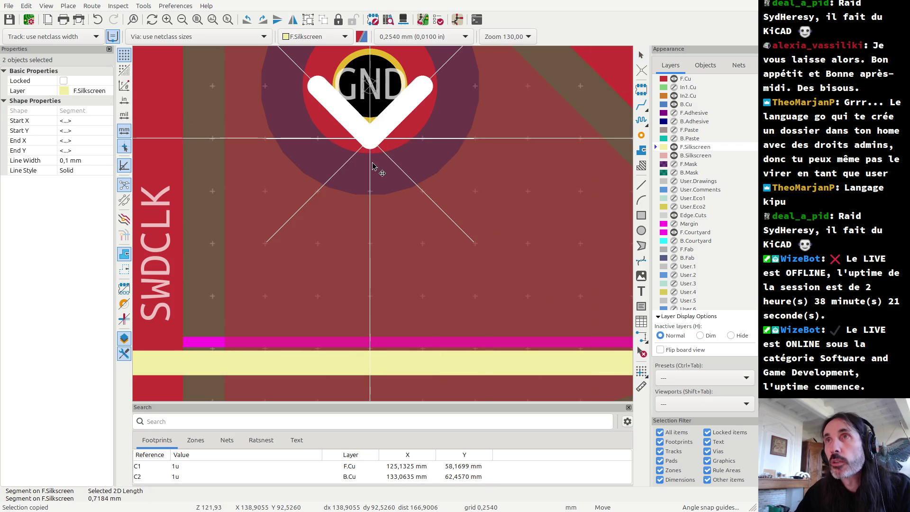
left_click(368, 243)
- Delete the triangle marker beside the next GND via and paste a V marker for it
scroll(374, 237, "down", 10)
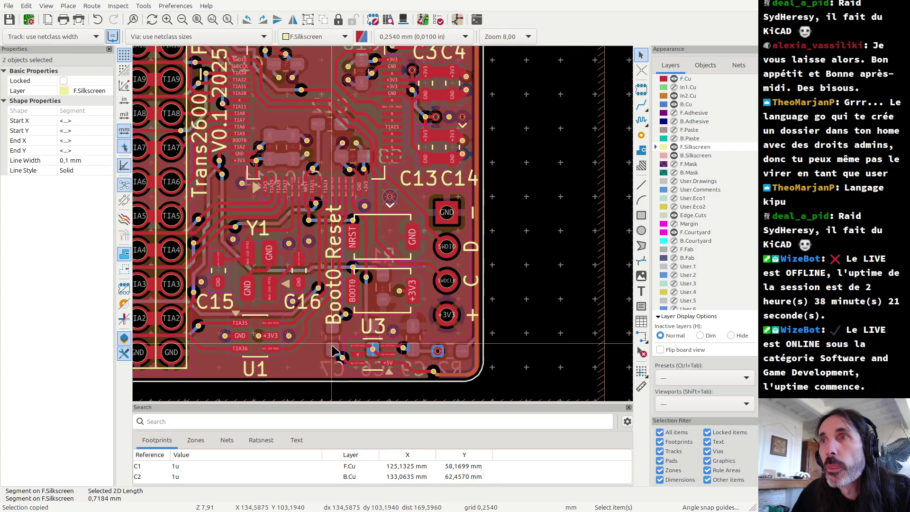
scroll(385, 230, "down", 2)
scroll(385, 229, "down", 2)
scroll(386, 190, "down", 2)
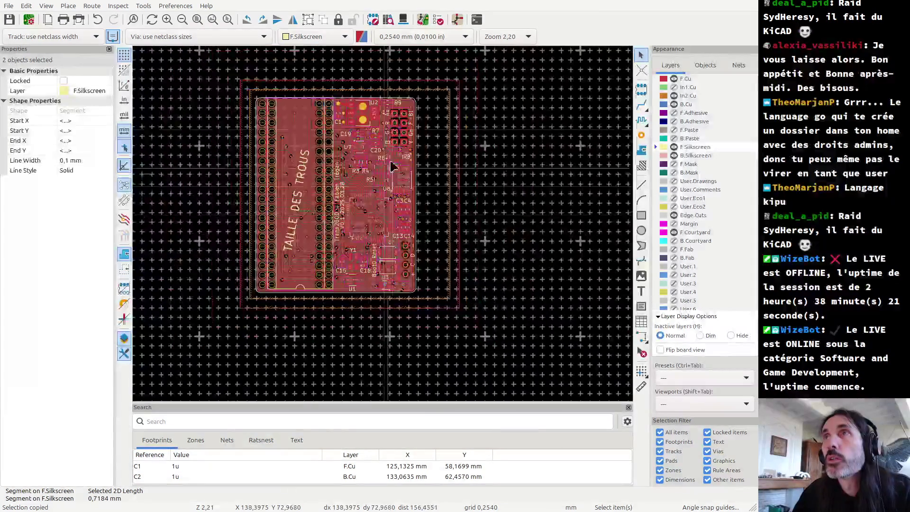
scroll(388, 265, "up", 6)
scroll(389, 280, "up", 2)
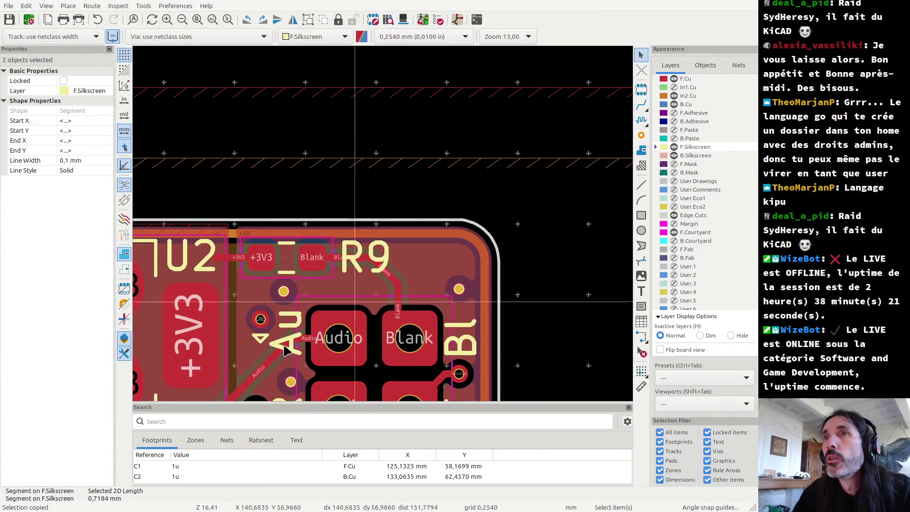
scroll(388, 270, "up", 2)
scroll(386, 252, "up", 2)
left_click_drag(417, 256, 453, 287)
key("Delete")
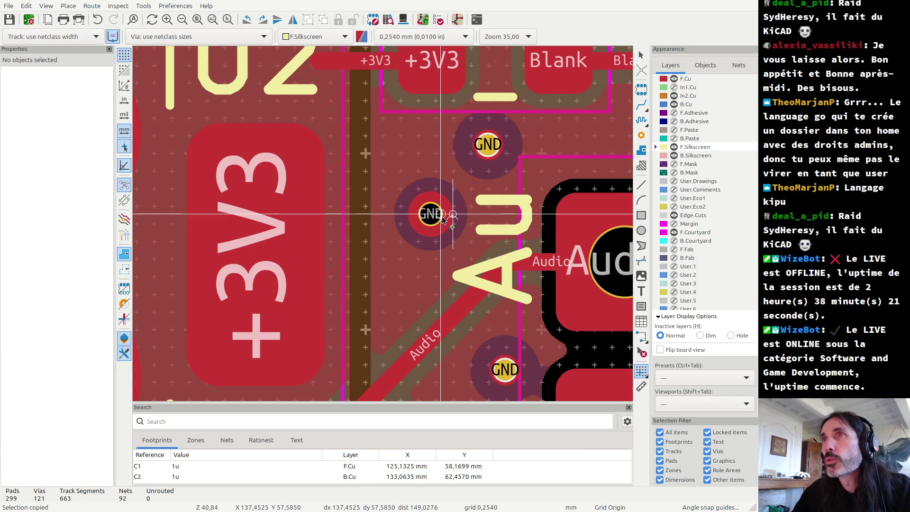
key("ctrl+c")
scroll(435, 251, "up", 3)
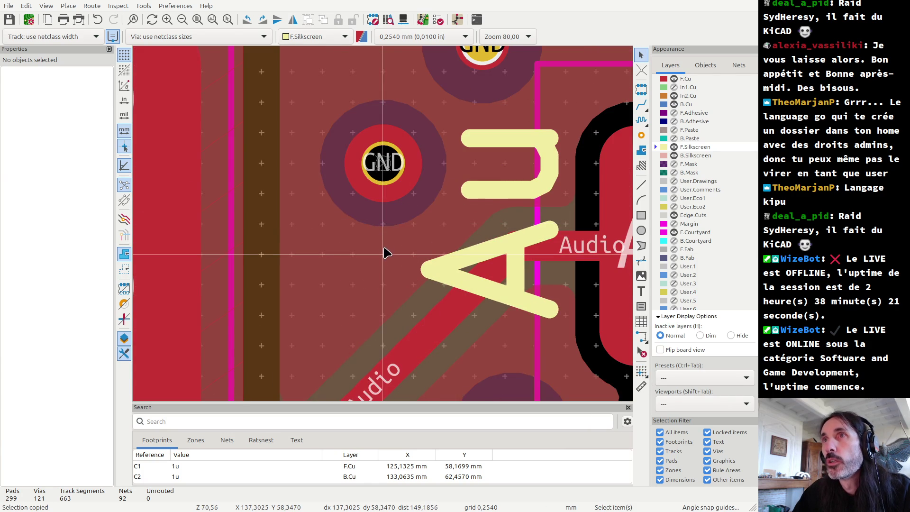
key("ctrl+v")
- Place a V marker just below the GND via near R6
scroll(383, 237, "down", 6)
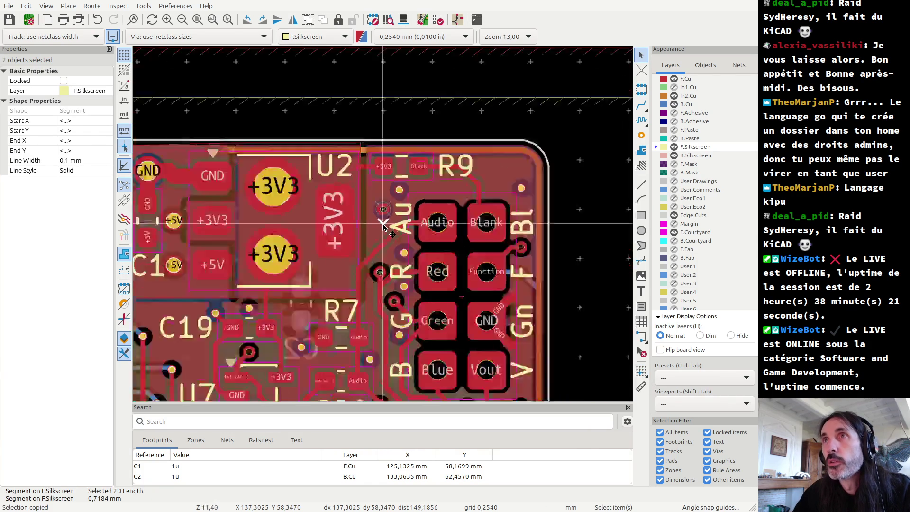
scroll(382, 237, "down", 3)
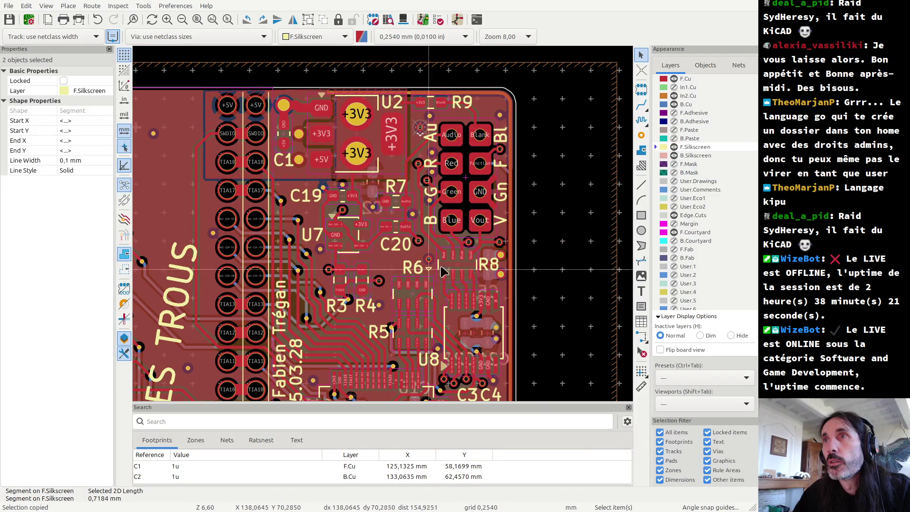
scroll(428, 261, "up", 3)
scroll(385, 229, "up", 3)
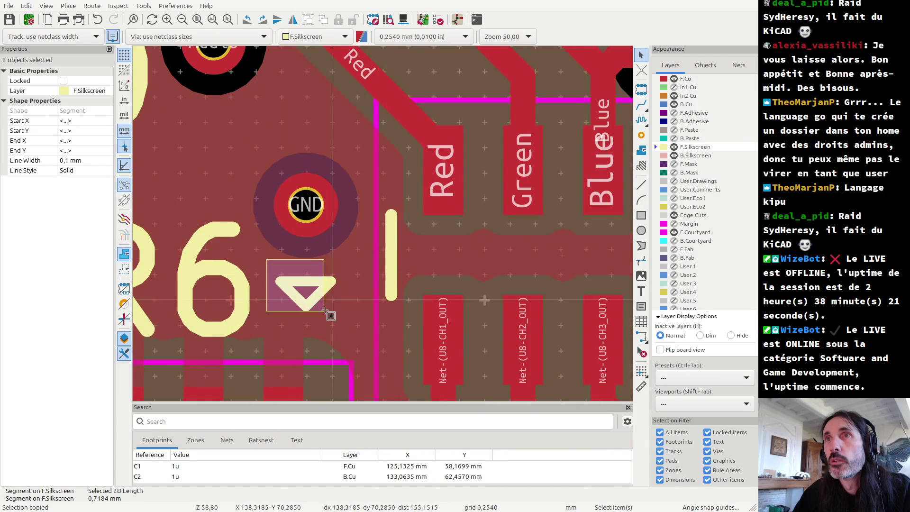
left_click(341, 334)
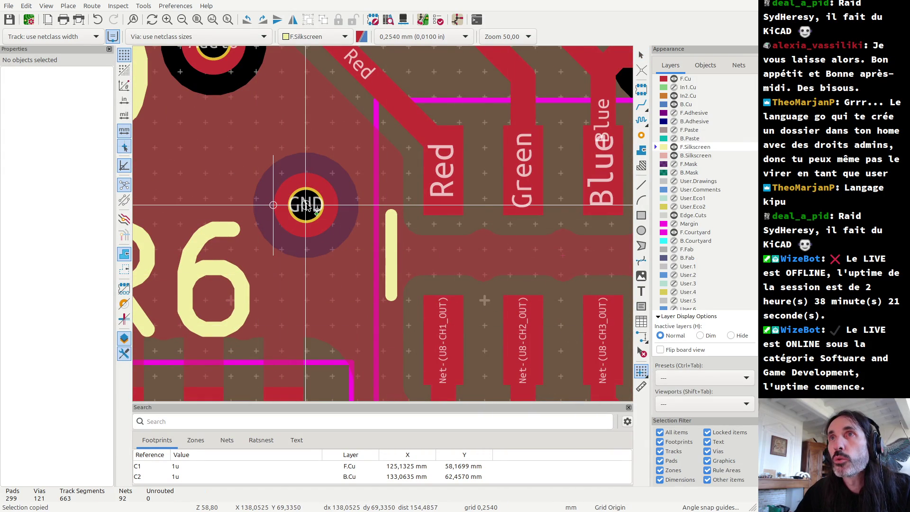
key("ctrl+c")
key("ctrl+v")
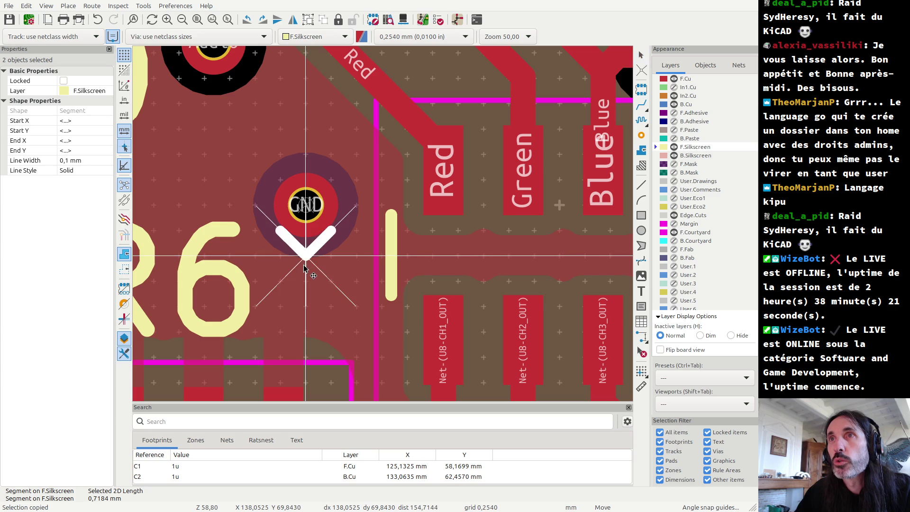
left_click(305, 279)
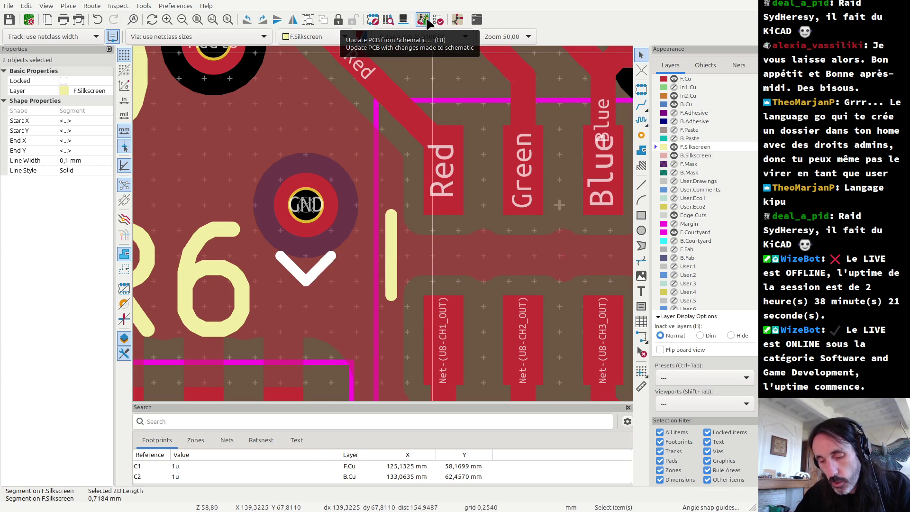
- Inspect the whole board in the 3D Viewer, zoomed out and tilted, then return to the PCB layout
left_click(403, 19)
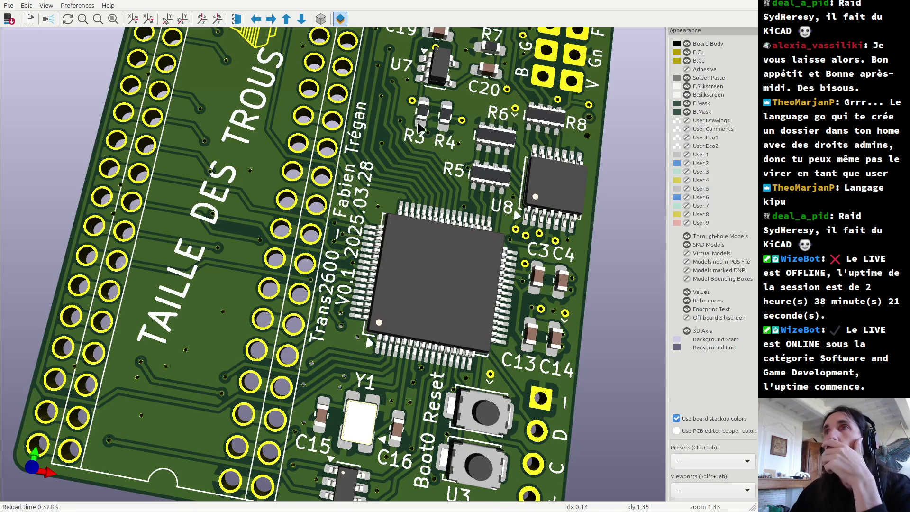
scroll(418, 125, "down", 5)
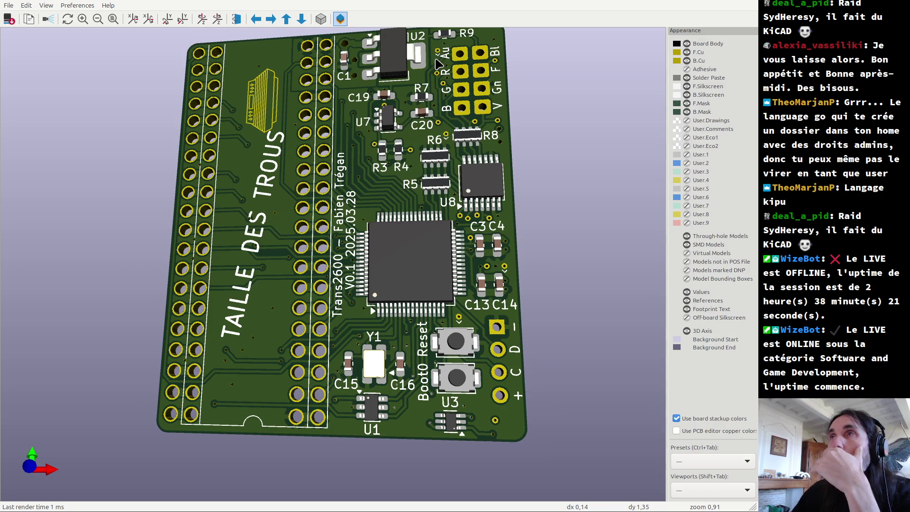
left_click_drag(434, 102, 435, 116)
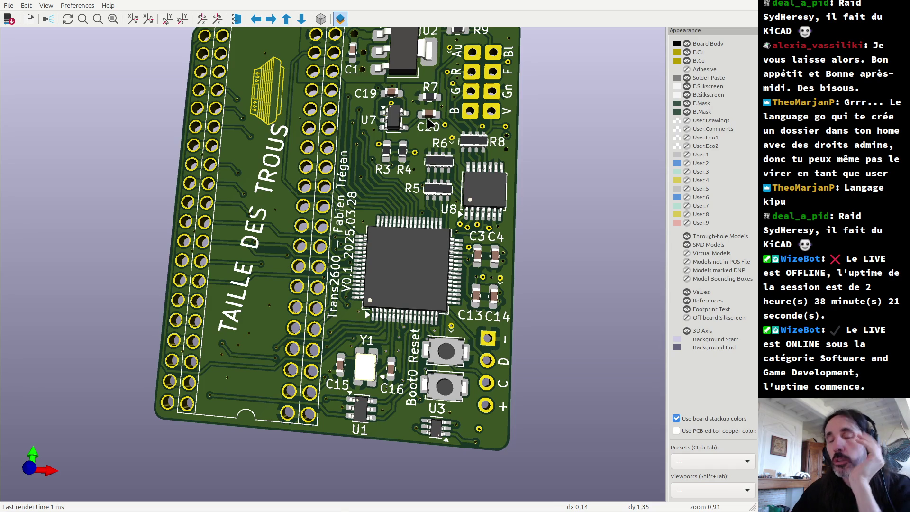
key("alt+Tab")
- Run the design rules check, confirm zero violations, and close the checker
scroll(376, 192, "down", 4)
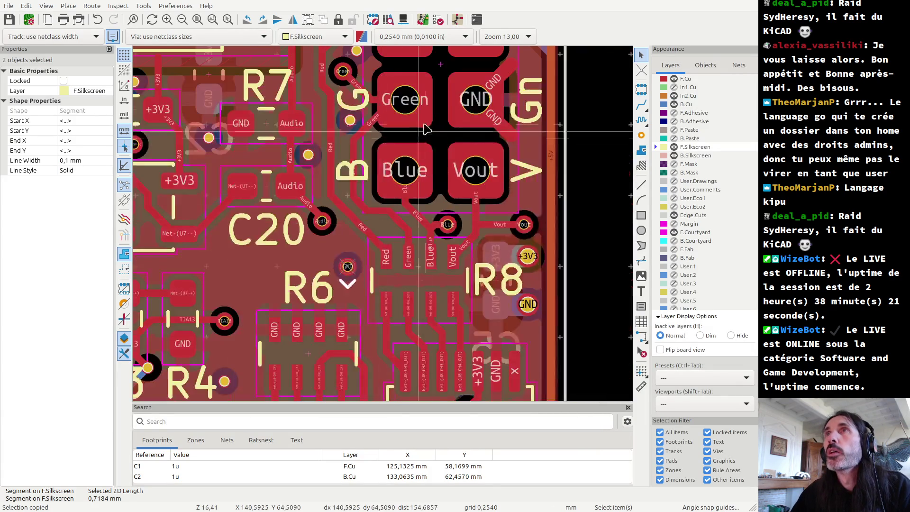
left_click(436, 22)
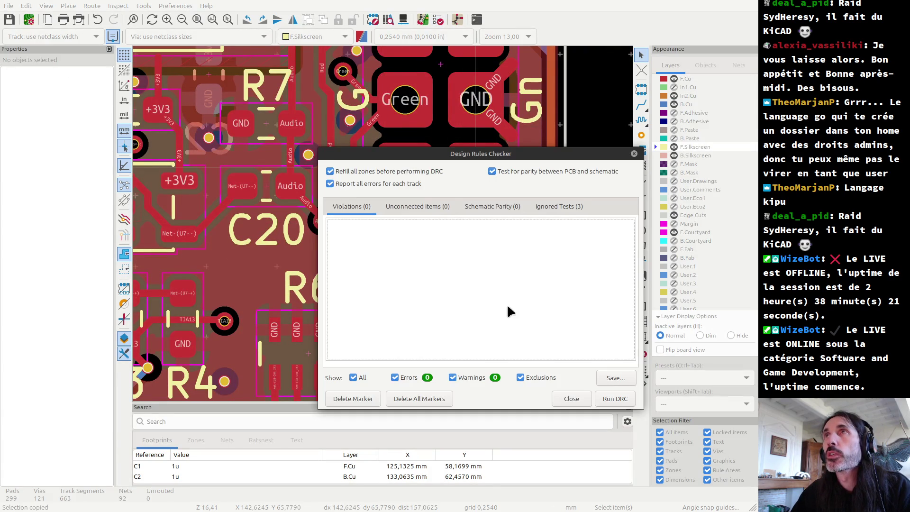
left_click(605, 398)
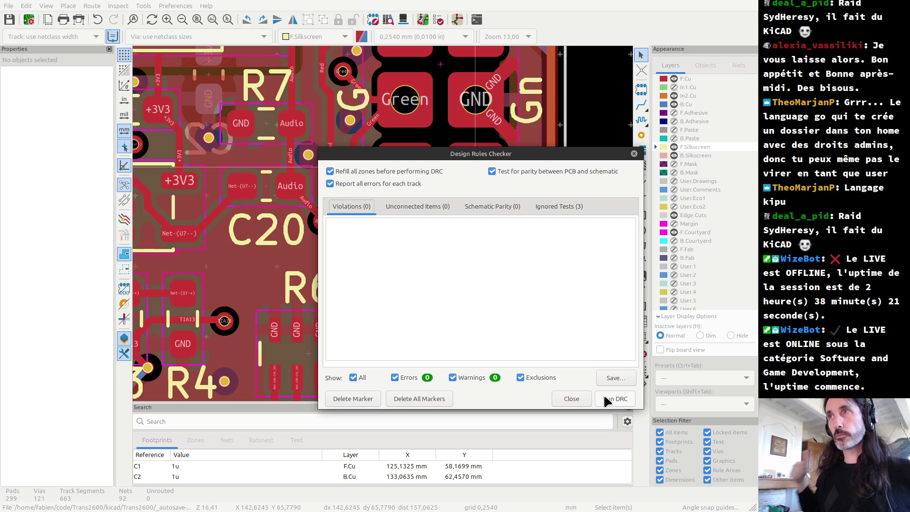
left_click(576, 399)
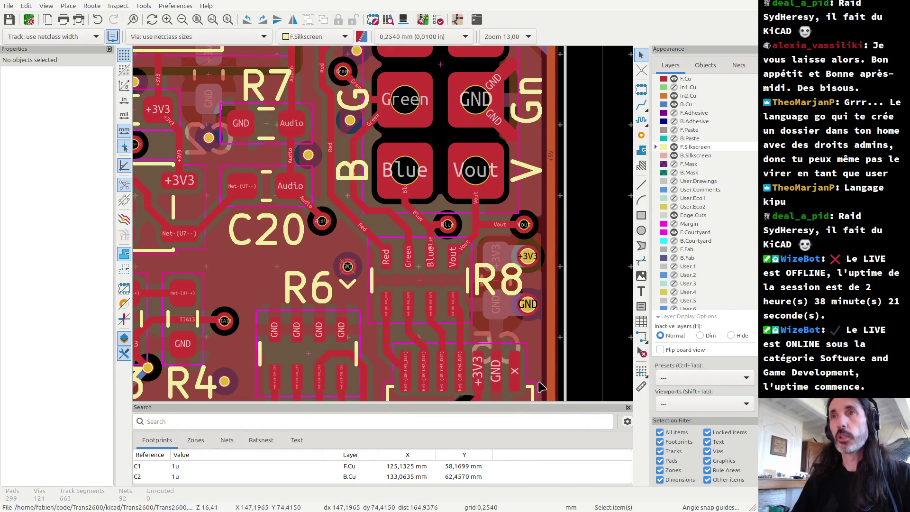
- Switch from KiCad to the Terminal window
key("alt+Tab")
key("alt+Tab")
key("alt+Tab")
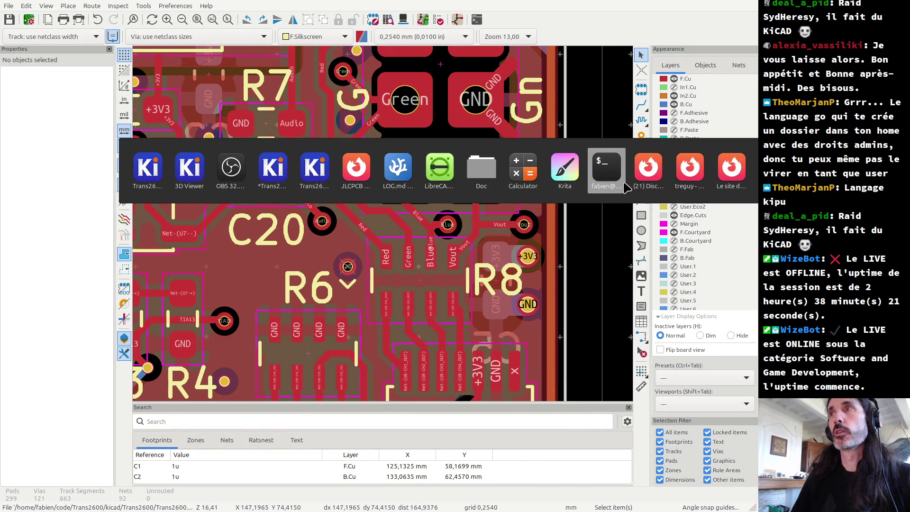
key("alt+Tab")
key("alt+Tab")
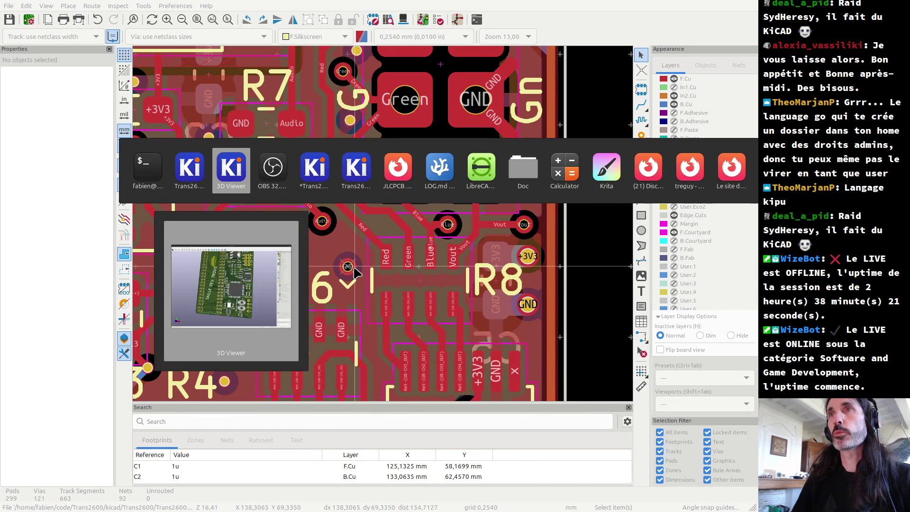
key("alt+shift+Tab")
key("alt+shift+Tab")
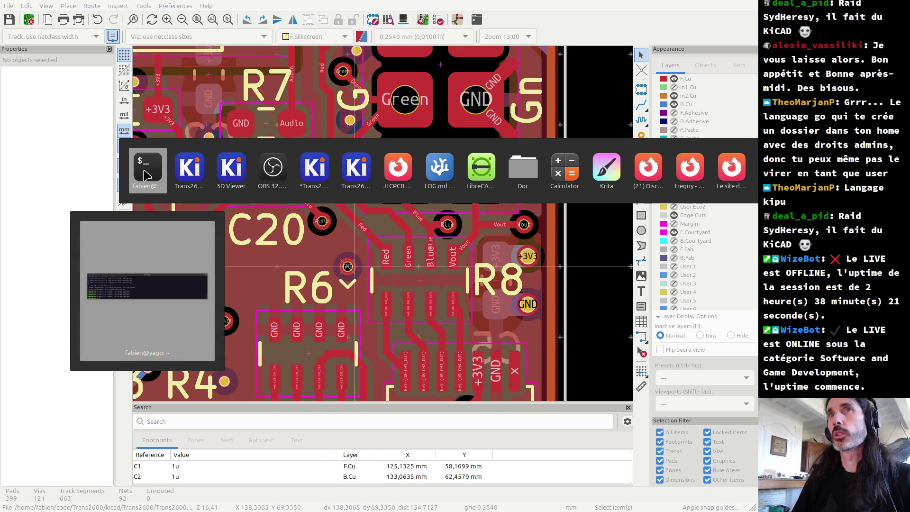
key("Escape")
key("alt+Tab")
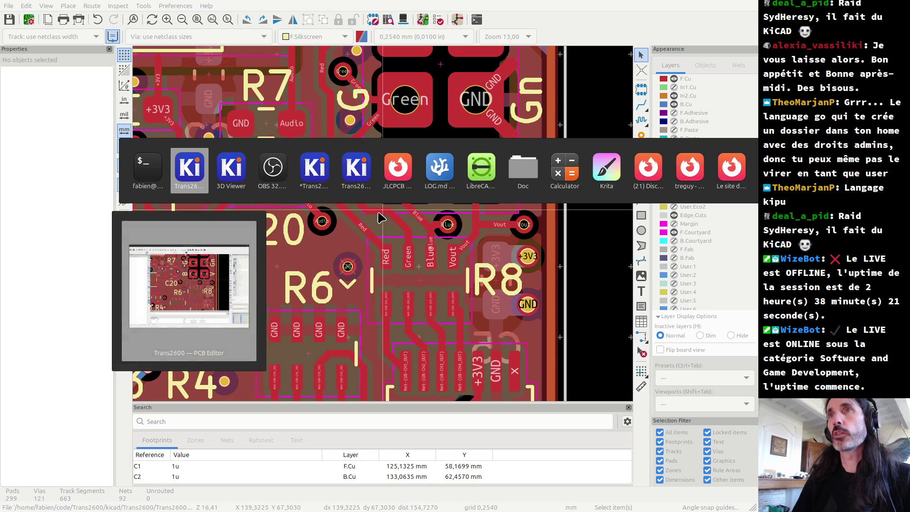
key("Tab")
key("Tab")
key("Tab")
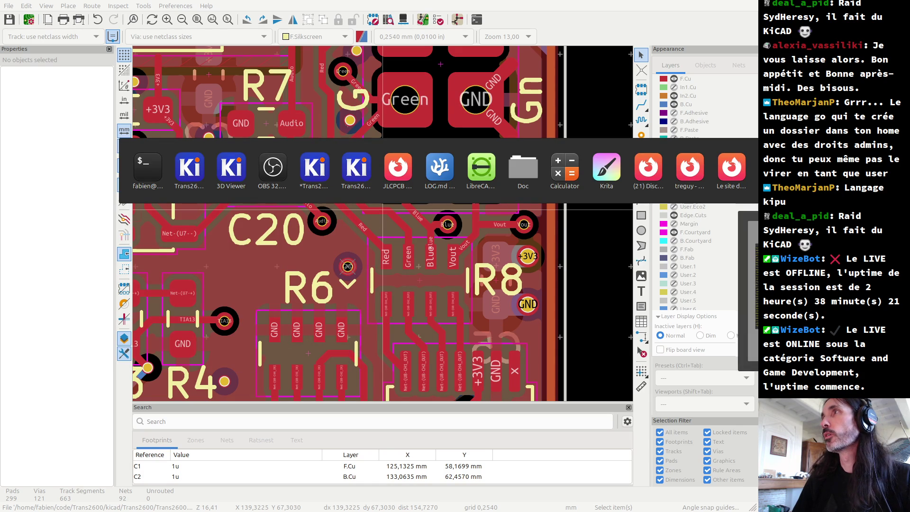
key("Return")
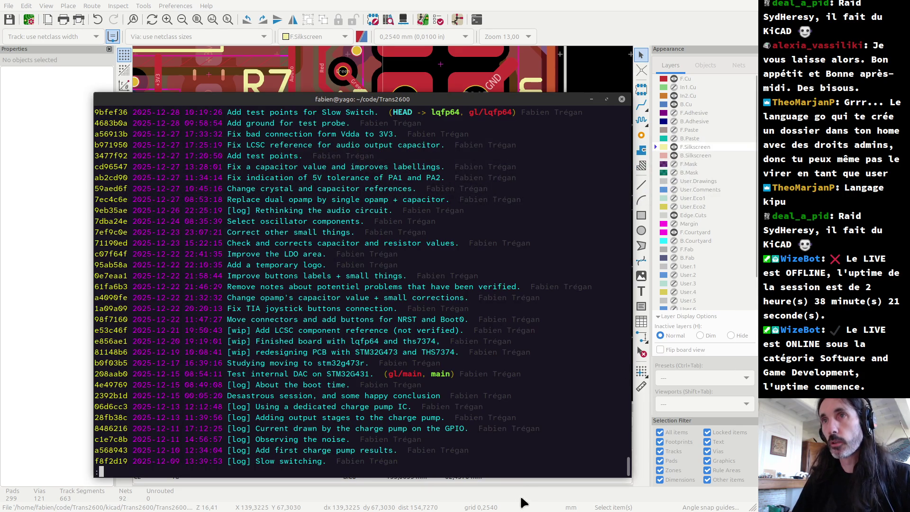
- Review the commit history with git lg, then list uncommitted changes with git status
type("qgit lg")
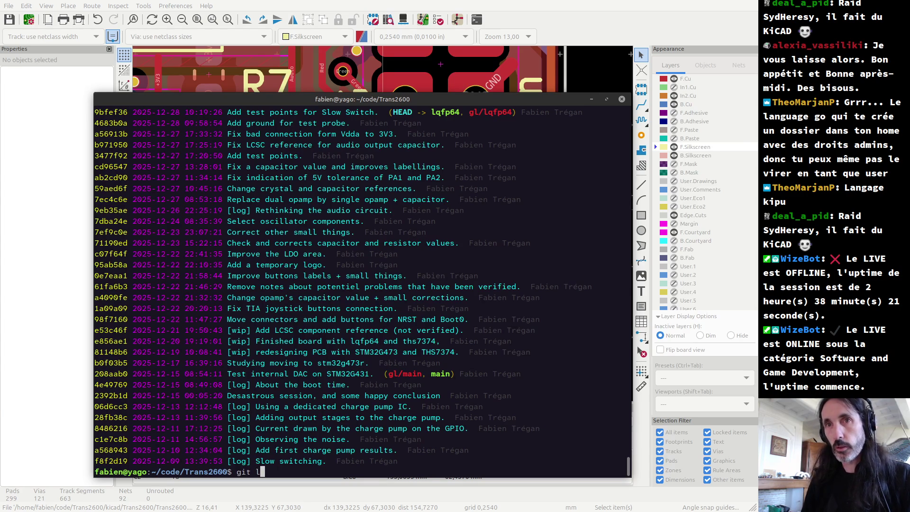
key("Return")
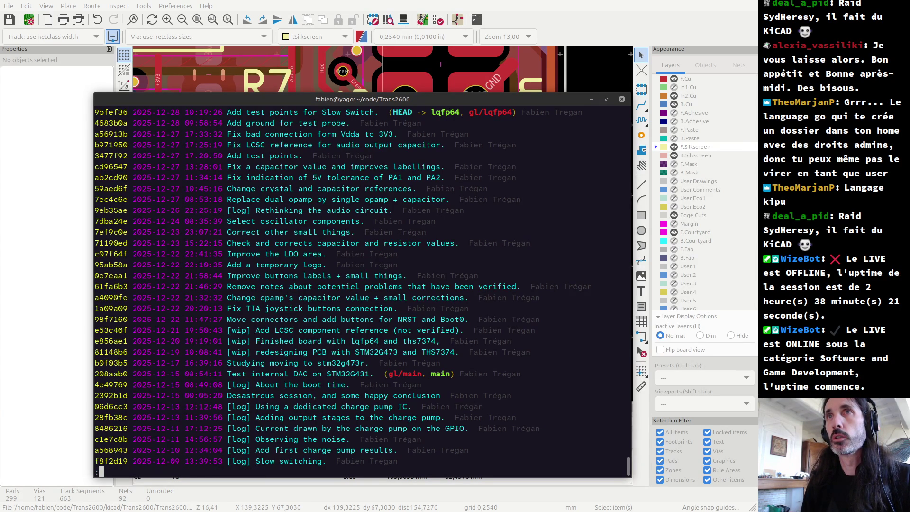
key("q")
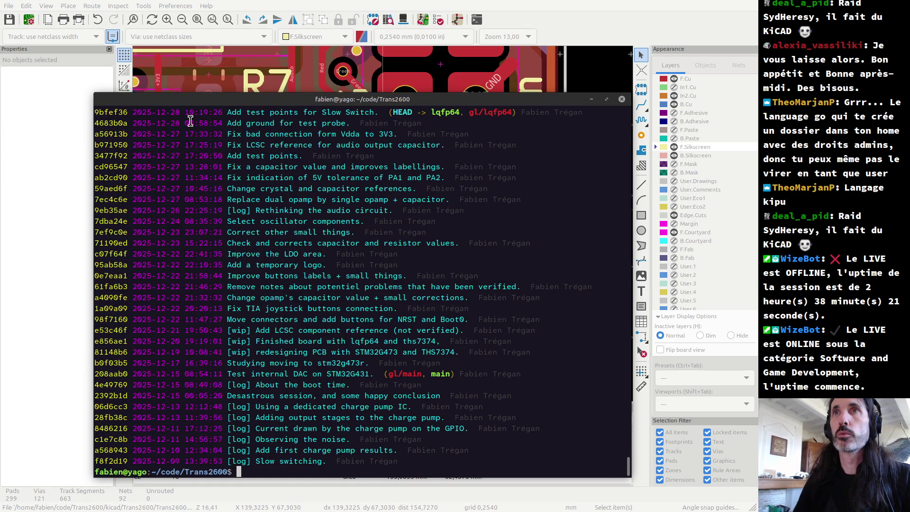
left_click_drag(245, 123, 349, 124)
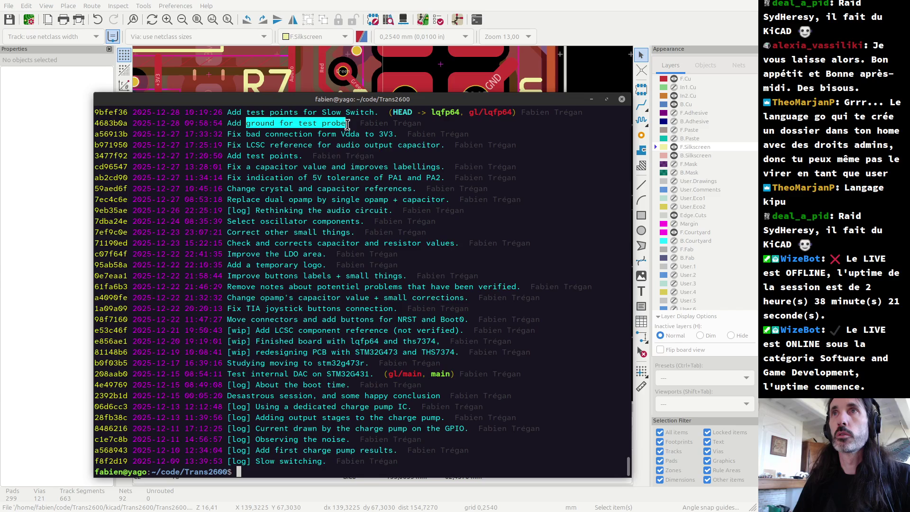
left_click(333, 123)
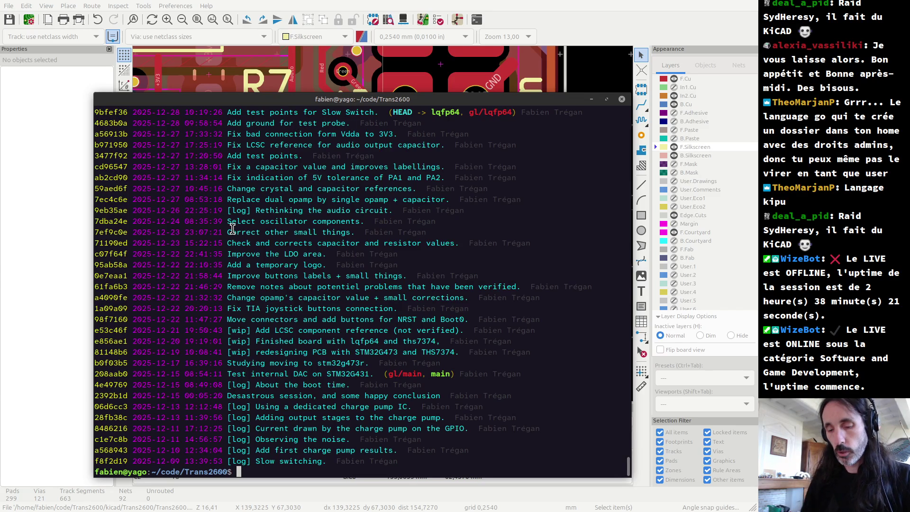
type("git ")
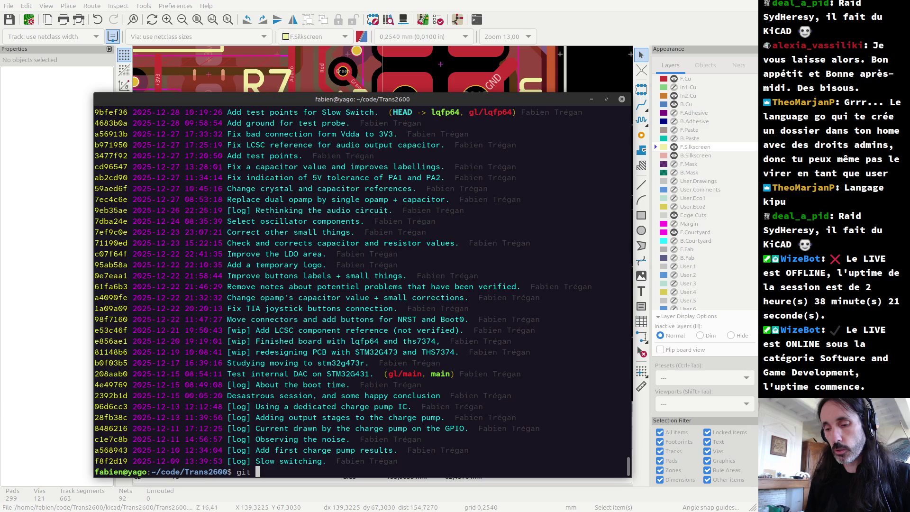
type("s")
key("Return")
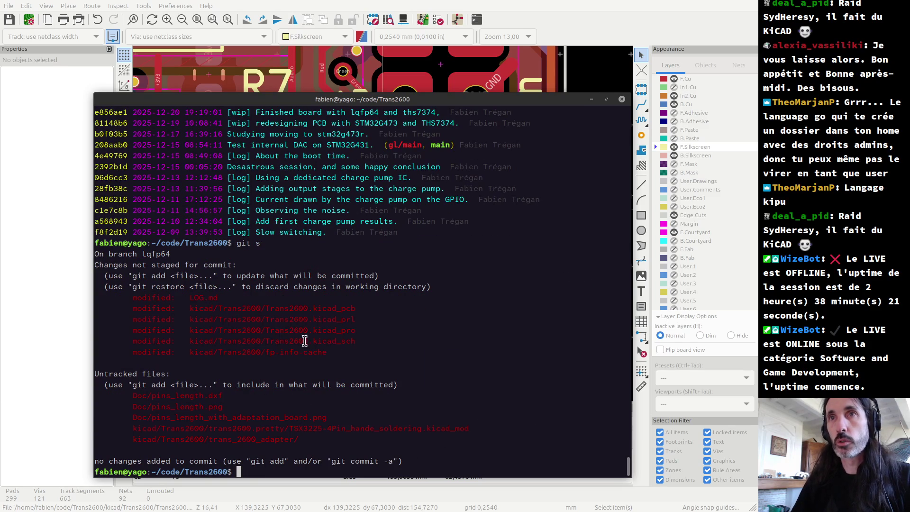
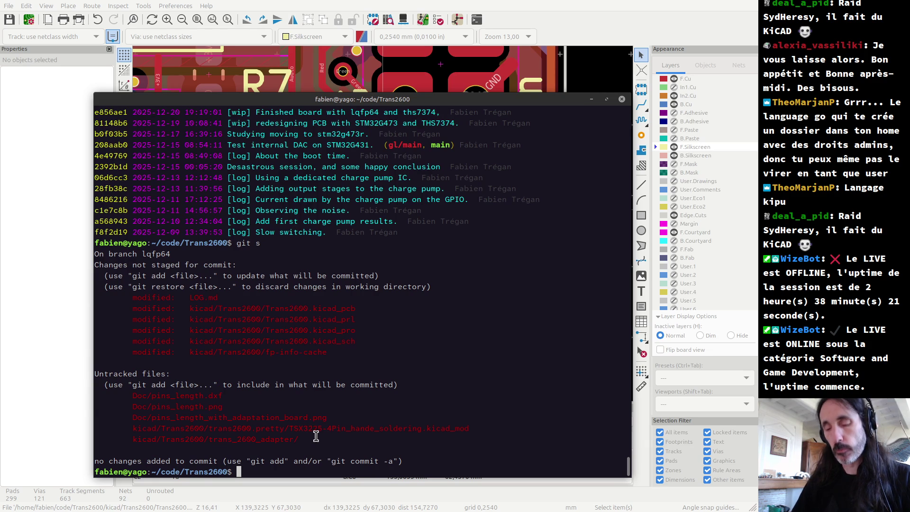
- Start interactive staging with git add -p, skip the LOG.md hunk, then quit
type("git add -p")
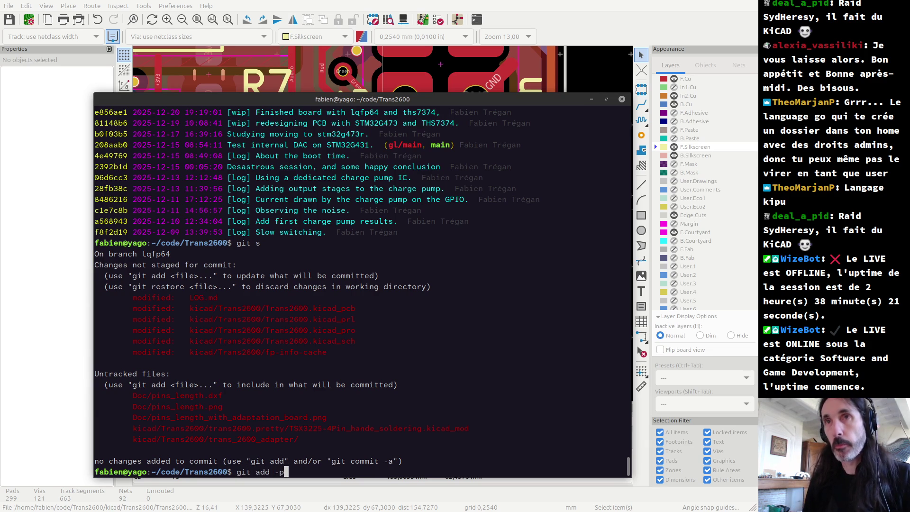
key("Return")
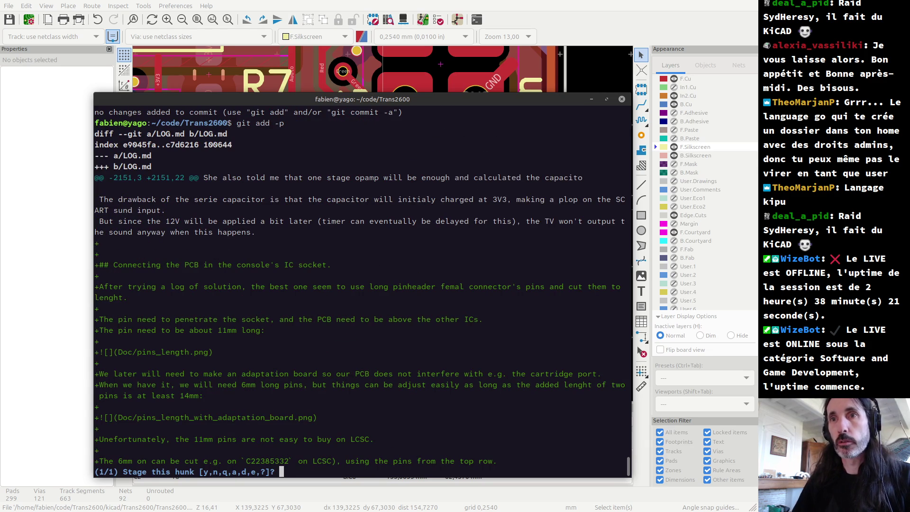
type("n")
key("Return")
type("g")
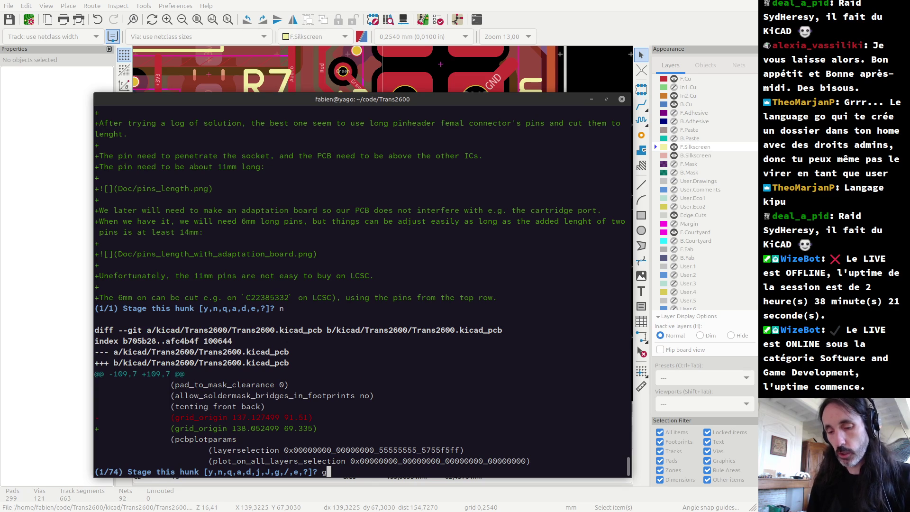
type("it add -u")
key("Return")
type("q")
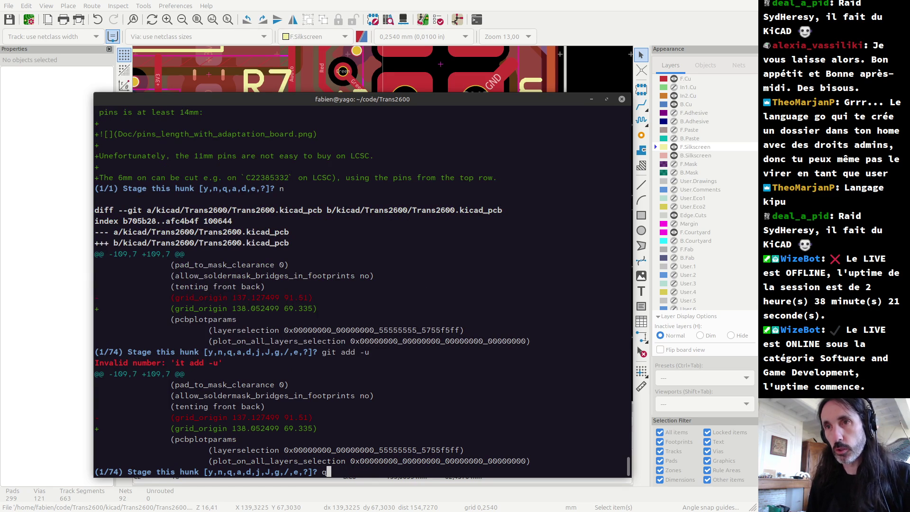
key("Return")
- Stage all modified tracked files with git add -u, then review the log and status
type("git add")
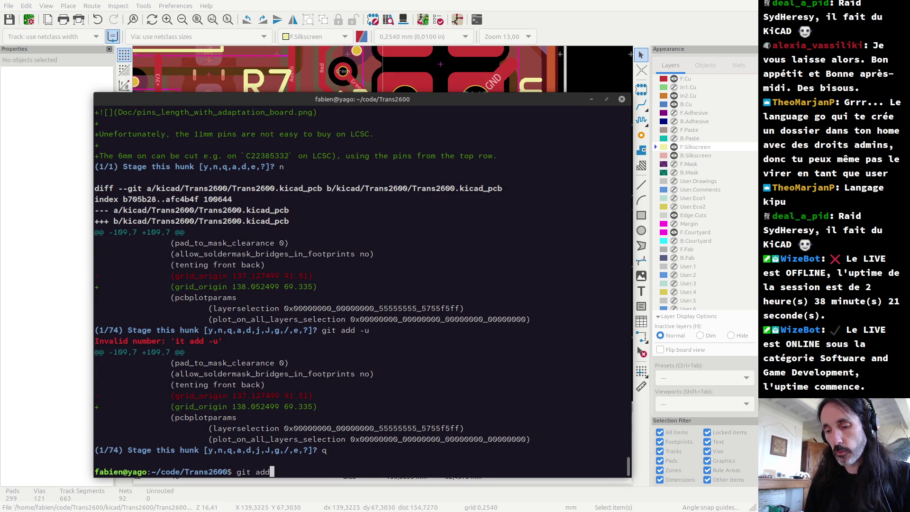
type(" -u")
key("Return")
type("g")
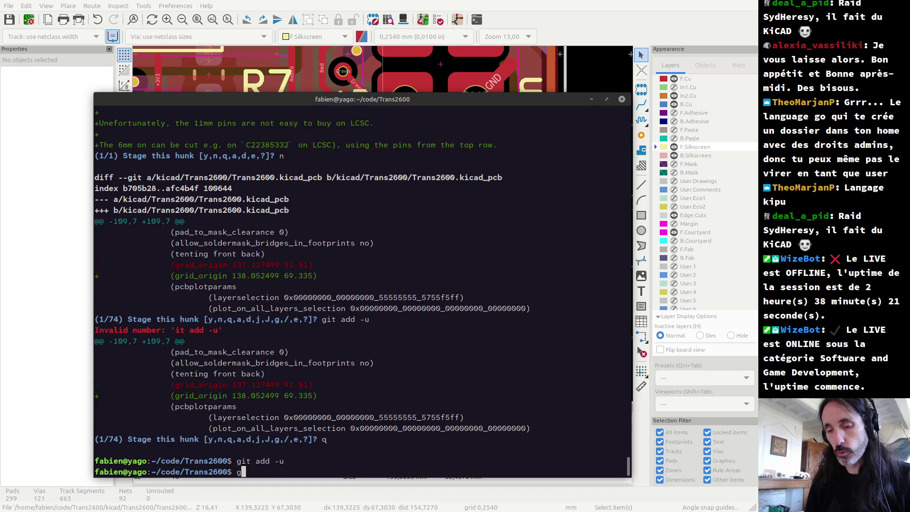
type("it lg")
key("Return")
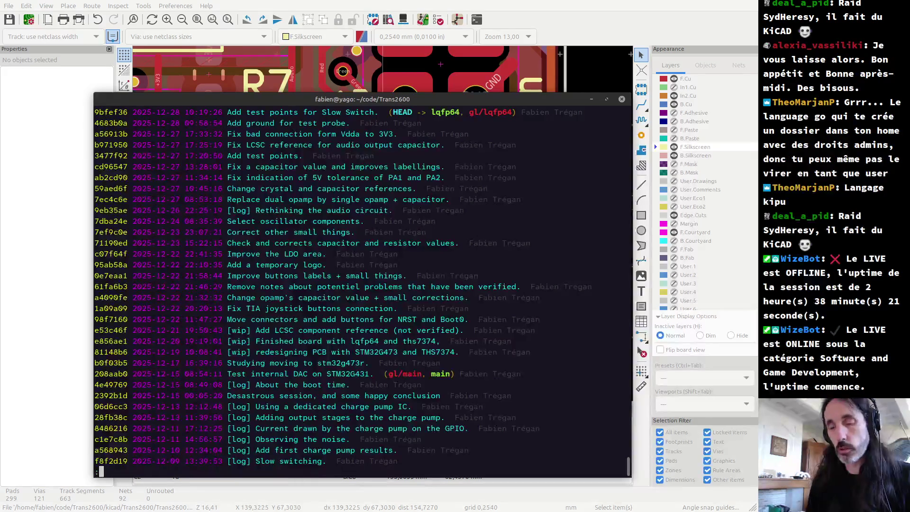
type("qgit s")
key("Return")
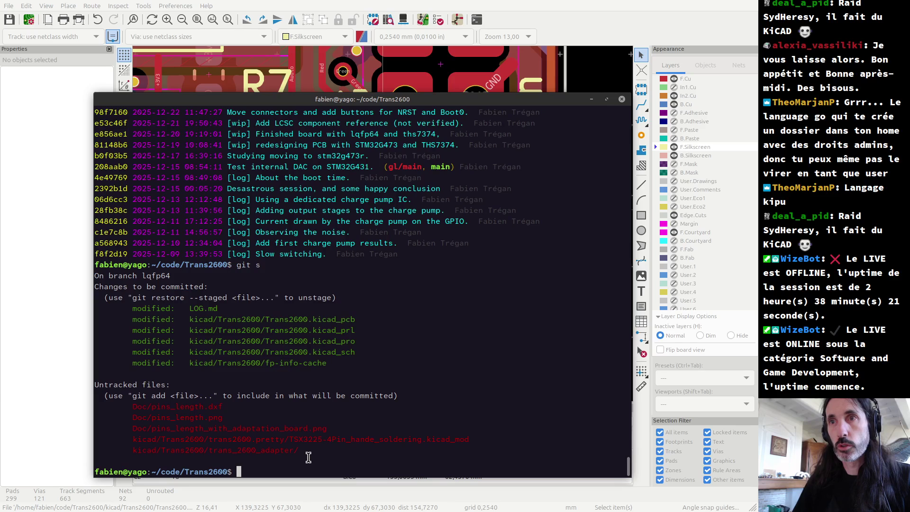
- Build the command git restore --staged LOG.md, taking the name from the status output
type("git ")
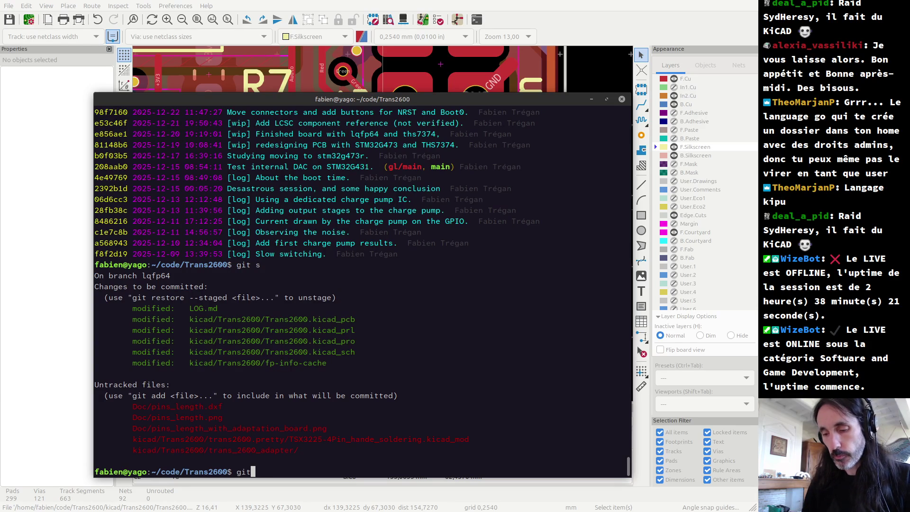
type("add")
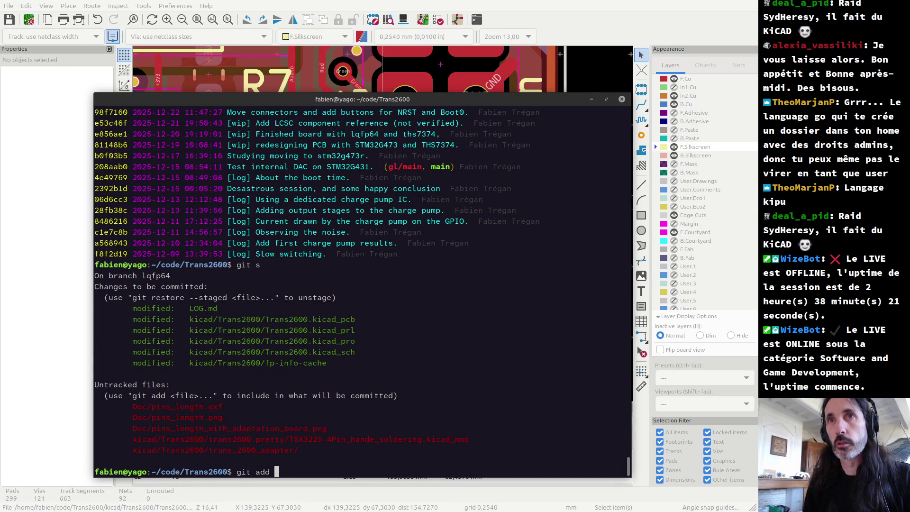
key("BackSpace")
key("BackSpace")
key("BackSpace")
key("BackSpace")
type("restore --")
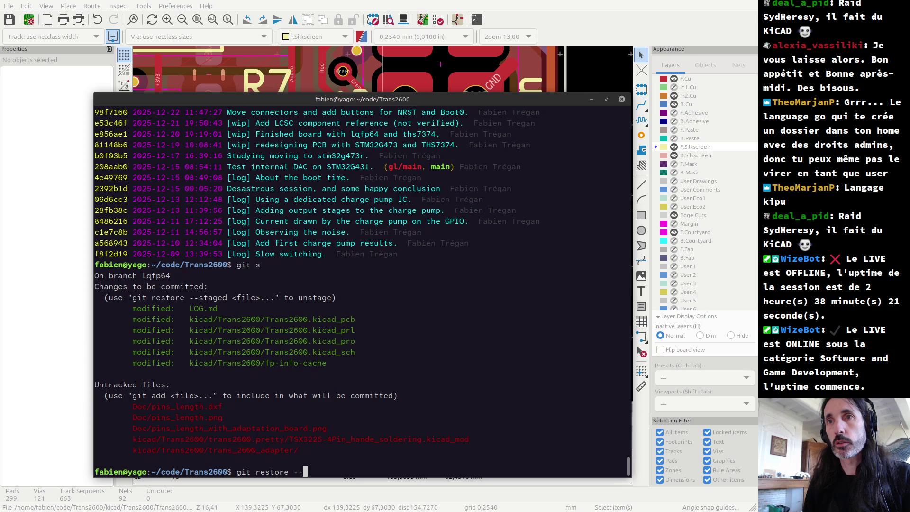
type("staged")
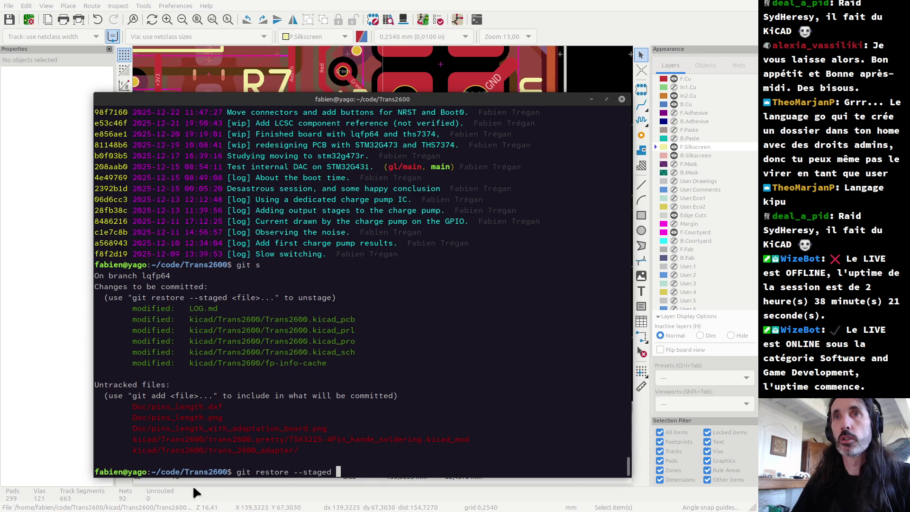
double_click(194, 308)
middle_click(194, 308)
- Unstage LOG.md and stage the new TSX3225-4Pin_hande_soldering footprint file
key("Return")
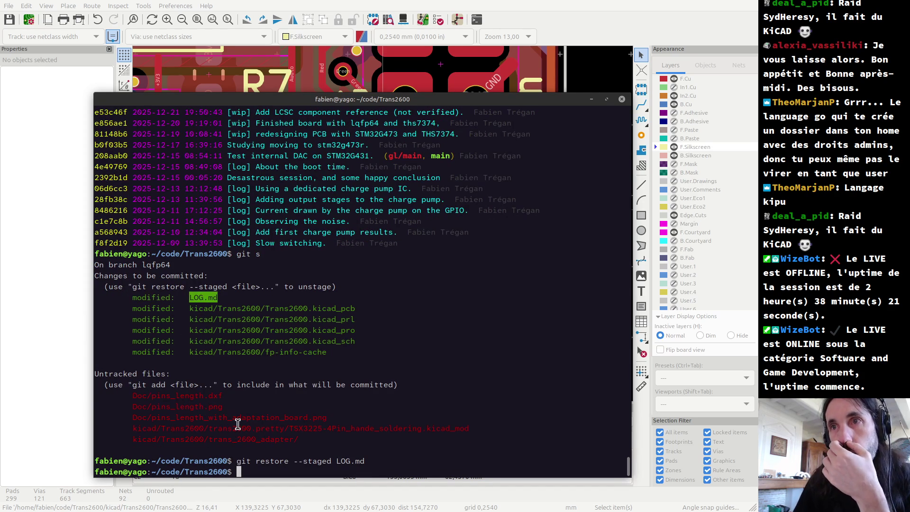
type("git add")
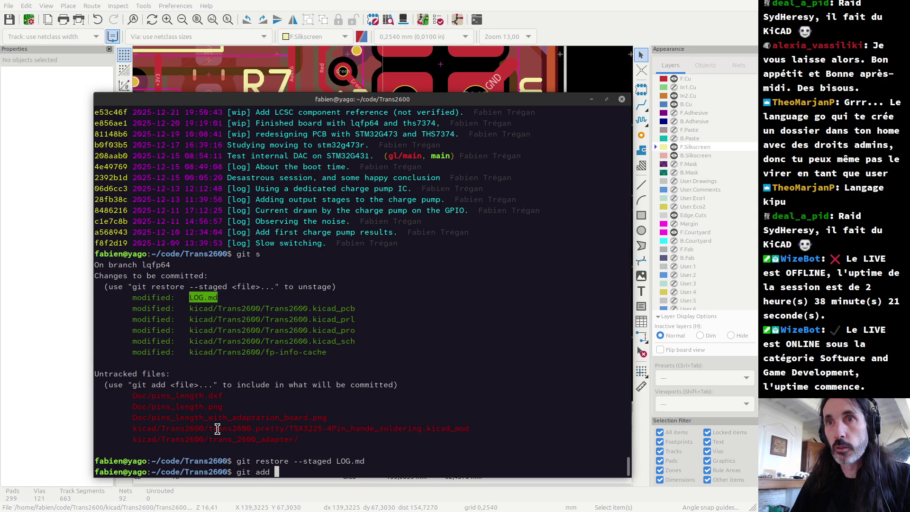
double_click(135, 428)
middle_click(136, 427)
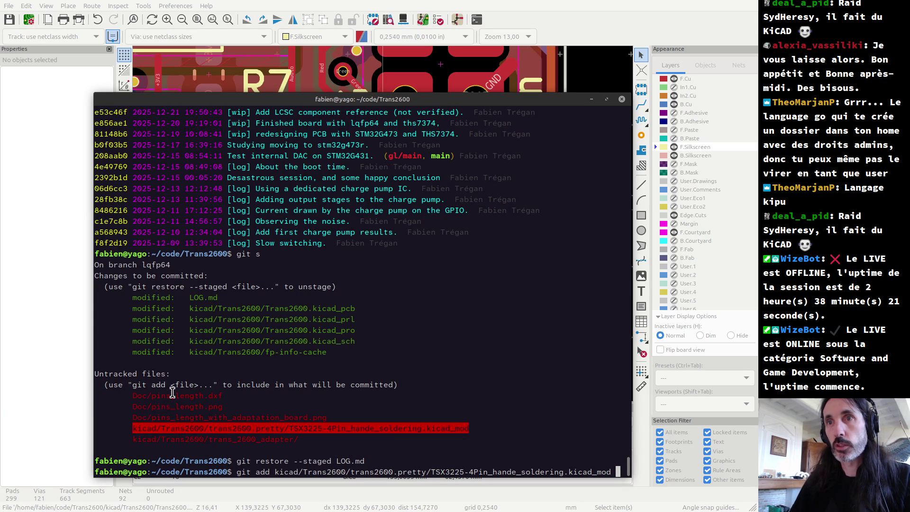
key("Return")
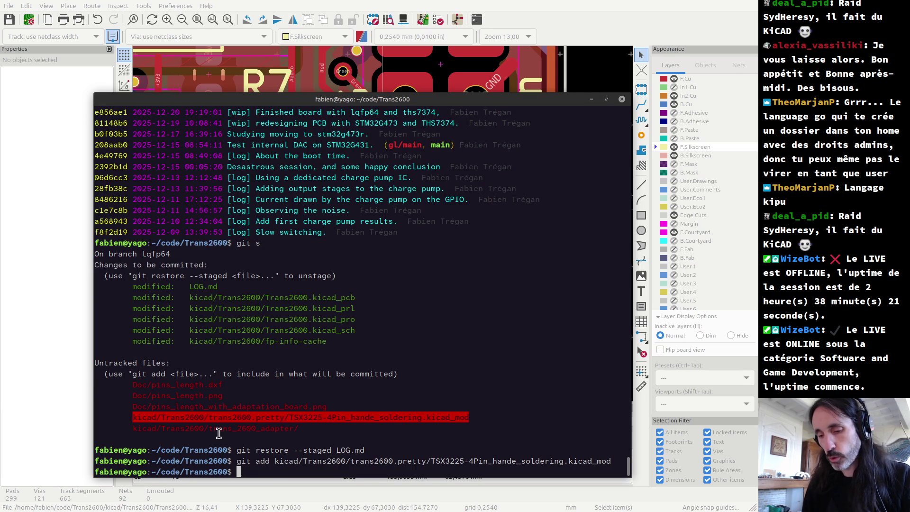
- Delete the untracked trans_2600_adapter folder with rm -rf after git rm fails
type("git rm")
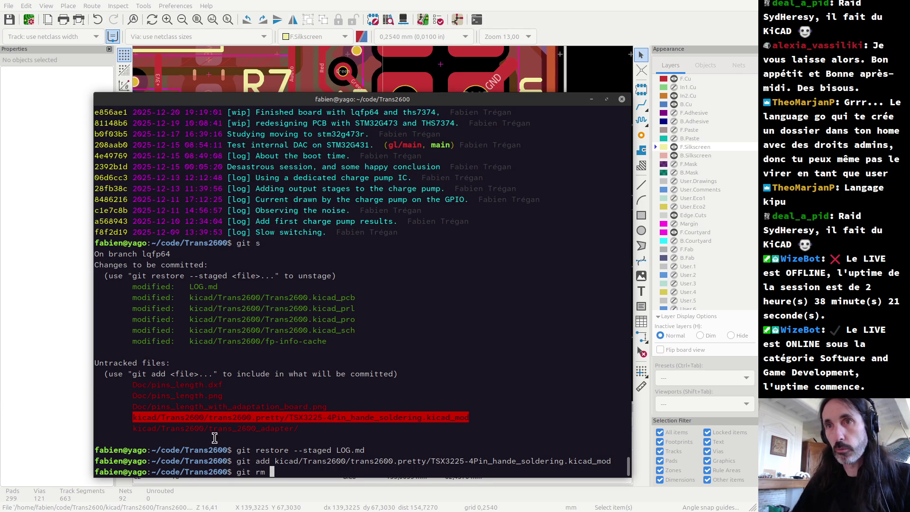
left_click_drag(132, 428, 333, 427)
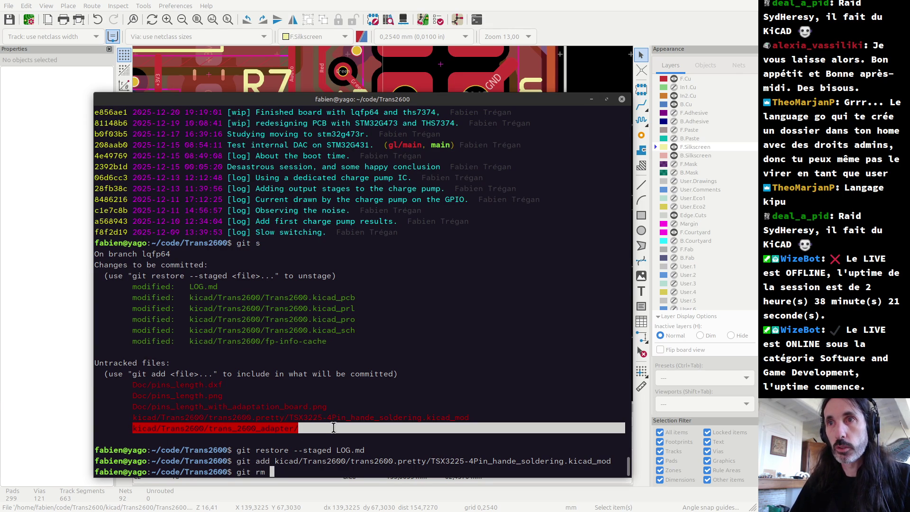
middle_click(334, 427)
key("Return")
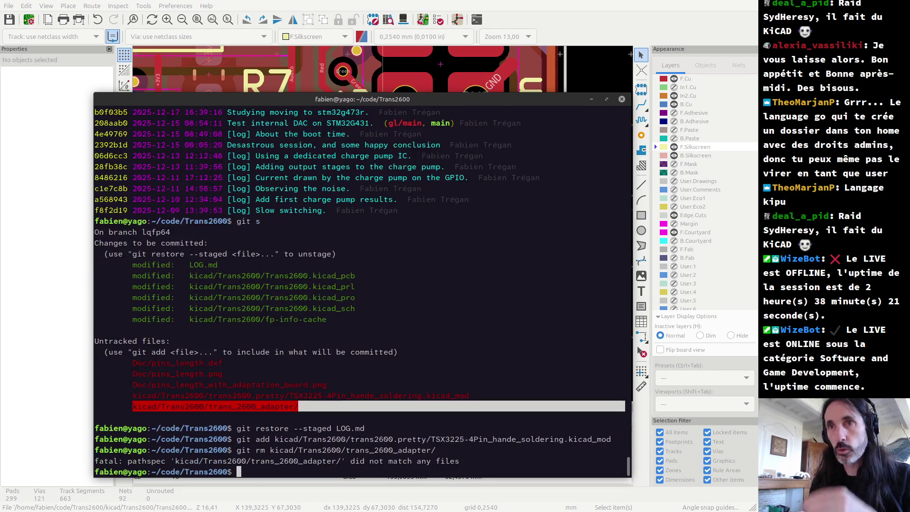
type("rm")
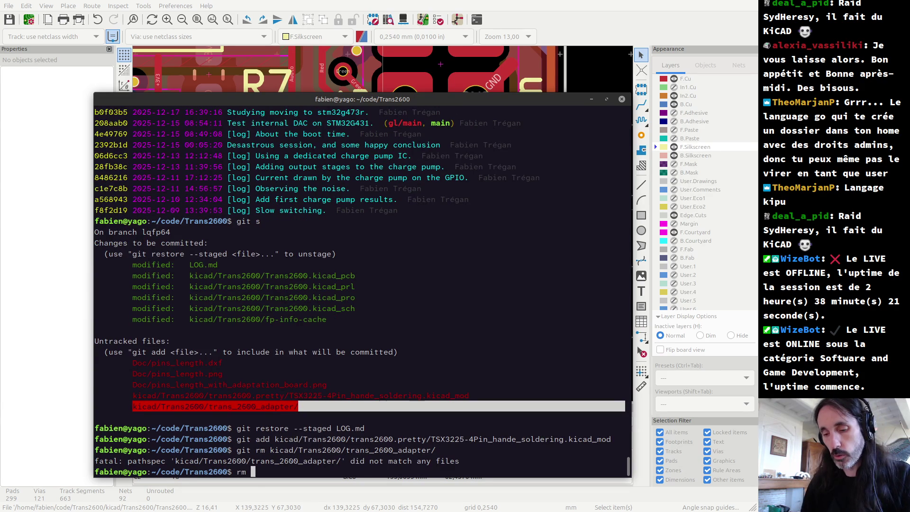
middle_click(334, 427)
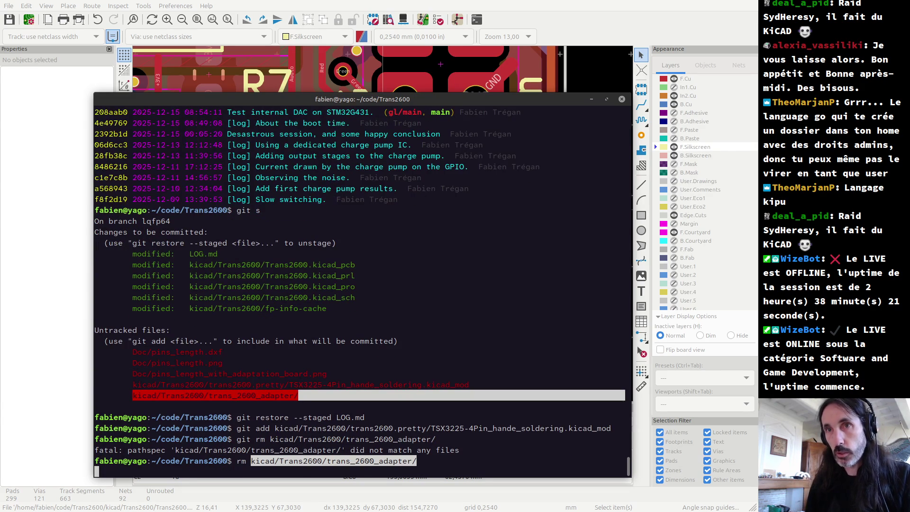
type("-rf")
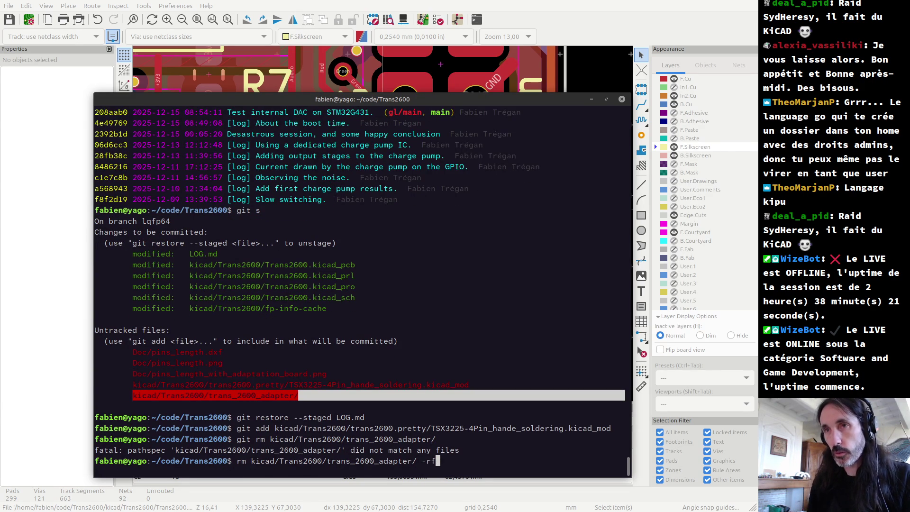
key("Return")
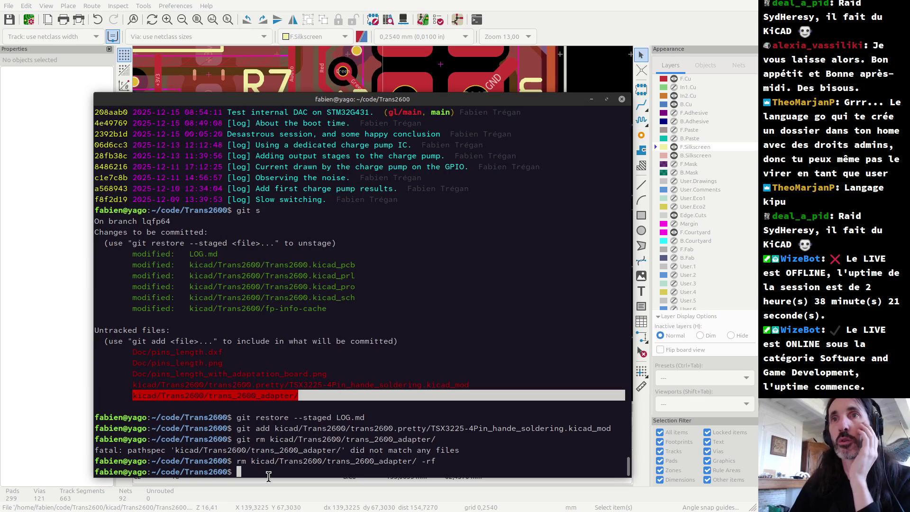
- Check the repository status again and begin typing git commit
type("git s")
key("Return")
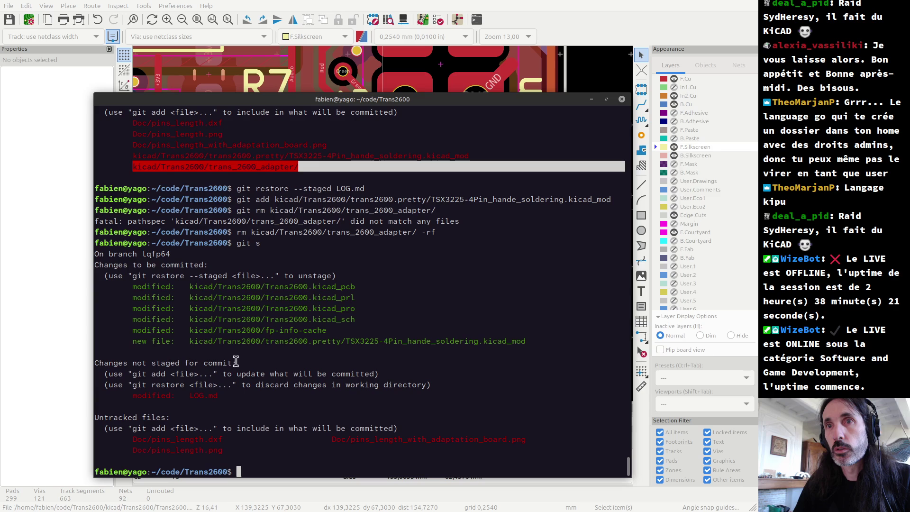
type("git add ")
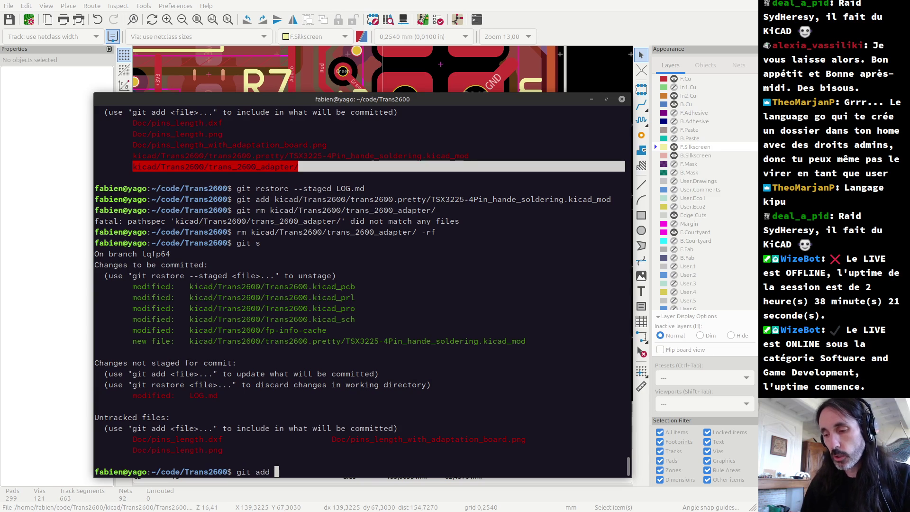
type("-")
key("BackSpace")
key("BackSpace")
key("BackSpace")
key("BackSpace")
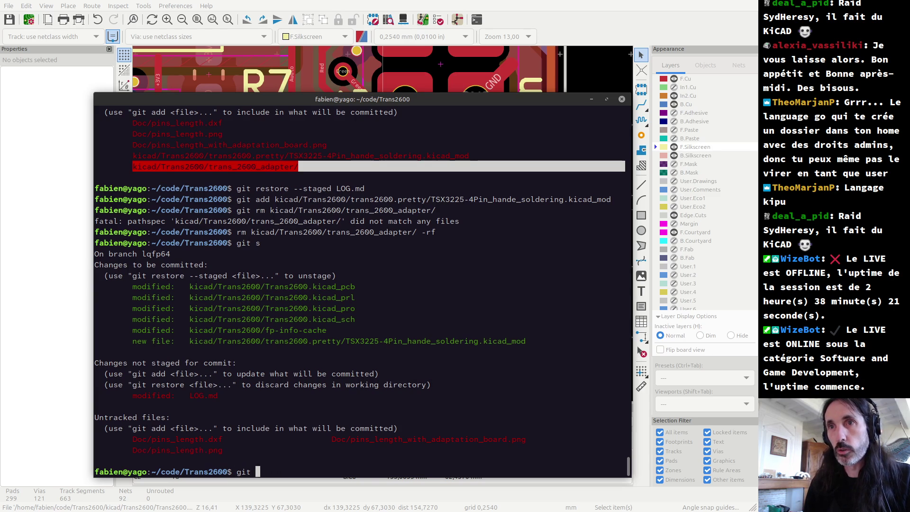
type("commit")
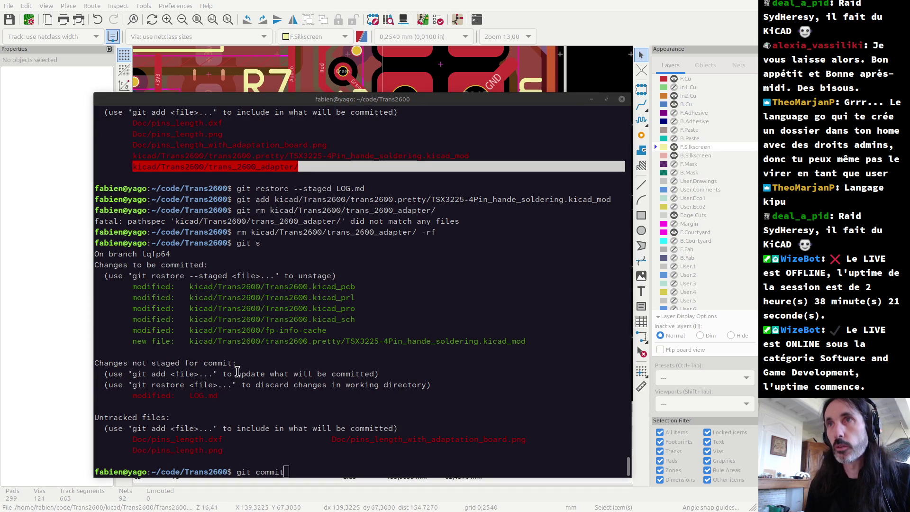
- View the Trans2600 board in 3D (Alt+3), panned to show its lower part
left_click(319, 5)
scroll(322, 209, "down", 3)
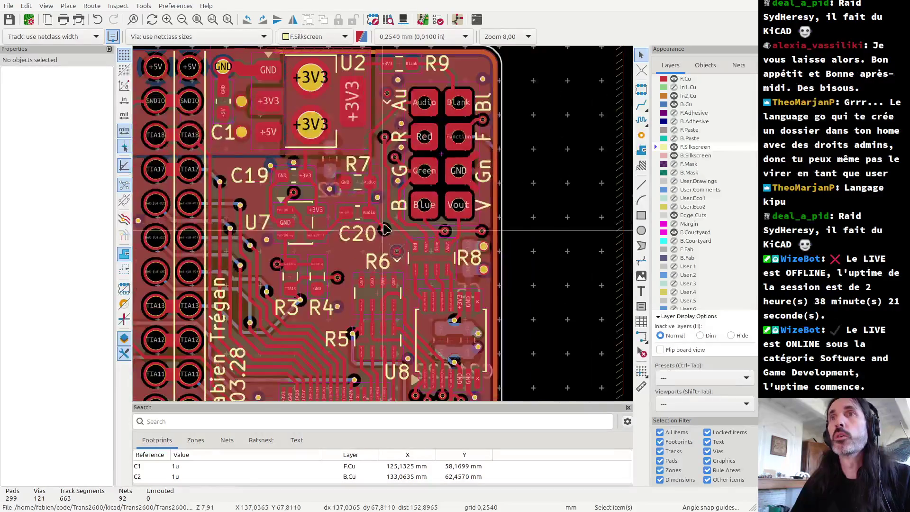
scroll(322, 208, "down", 3)
key("alt+3")
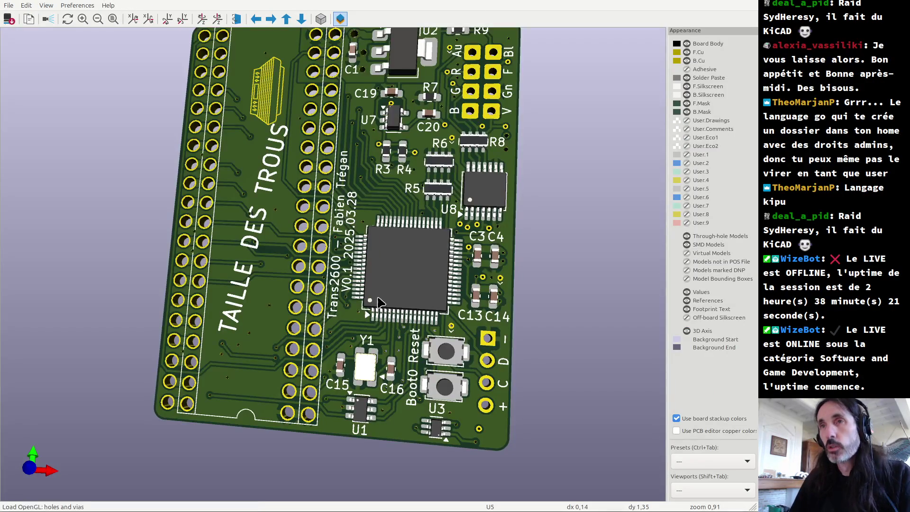
scroll(365, 367, "up", 2)
middle_click_drag(390, 473, 386, 376)
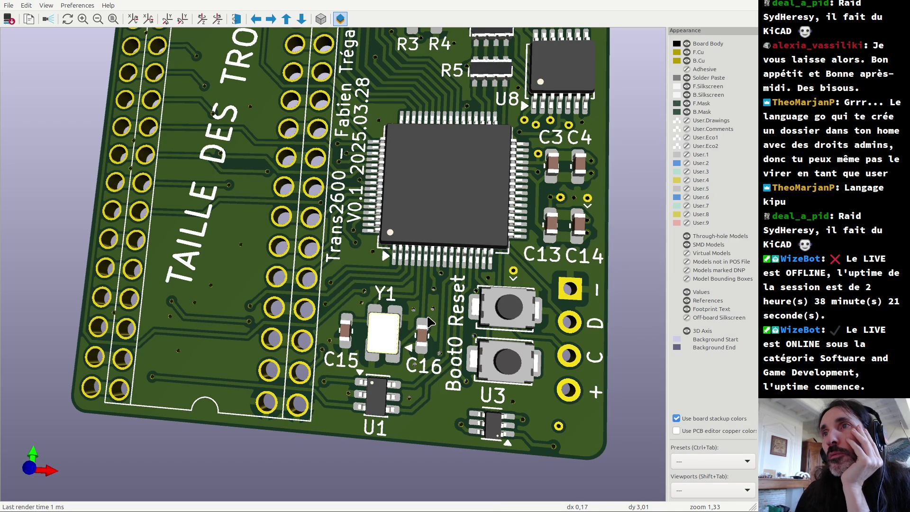
- Route a GND track from C15's ground pad to the centre GND pad, then re-render in 3D
key("alt+Tab")
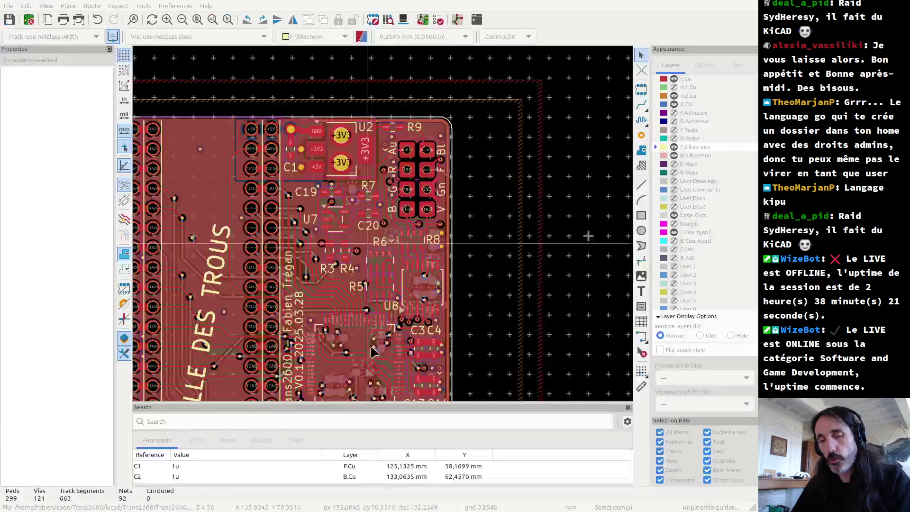
scroll(326, 347, "up", 3)
scroll(382, 285, "up", 2)
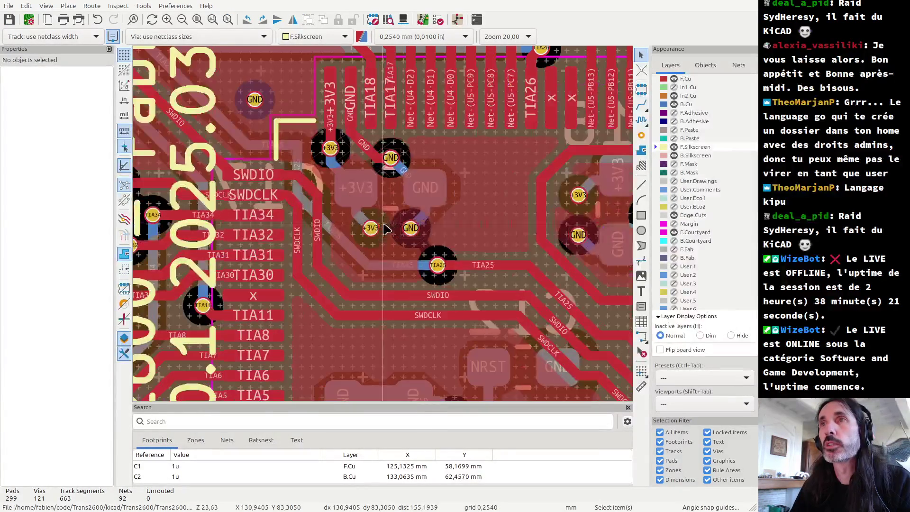
scroll(383, 285, "down", 2)
scroll(383, 285, "up", 3)
scroll(374, 266, "down", 2)
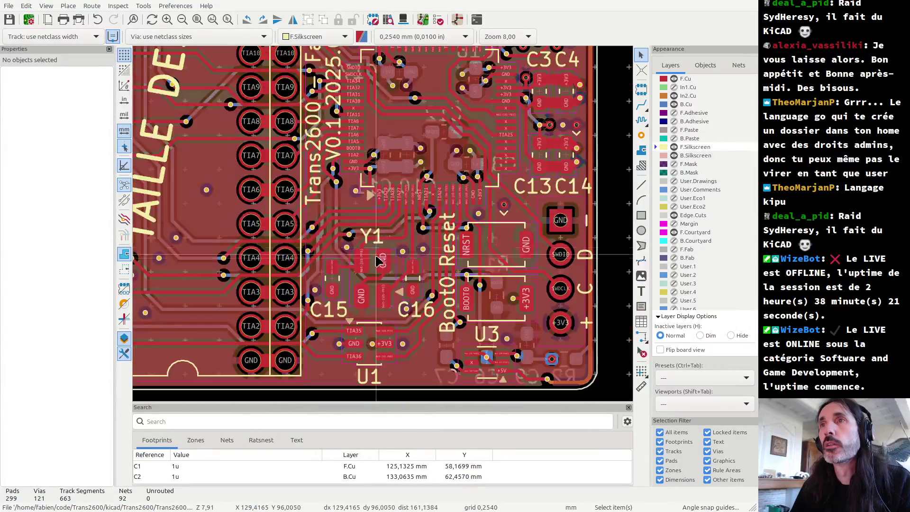
scroll(372, 246, "up", 3)
scroll(370, 229, "up", 2)
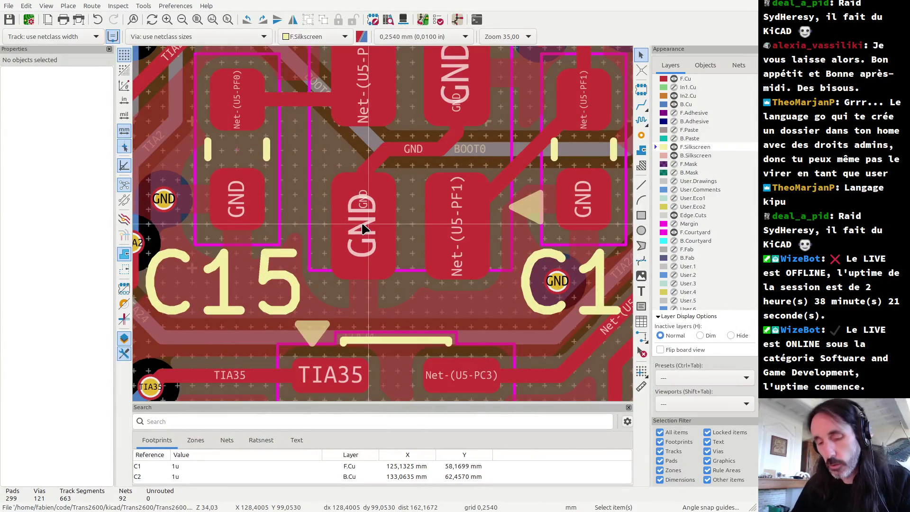
key("x")
left_click(290, 201)
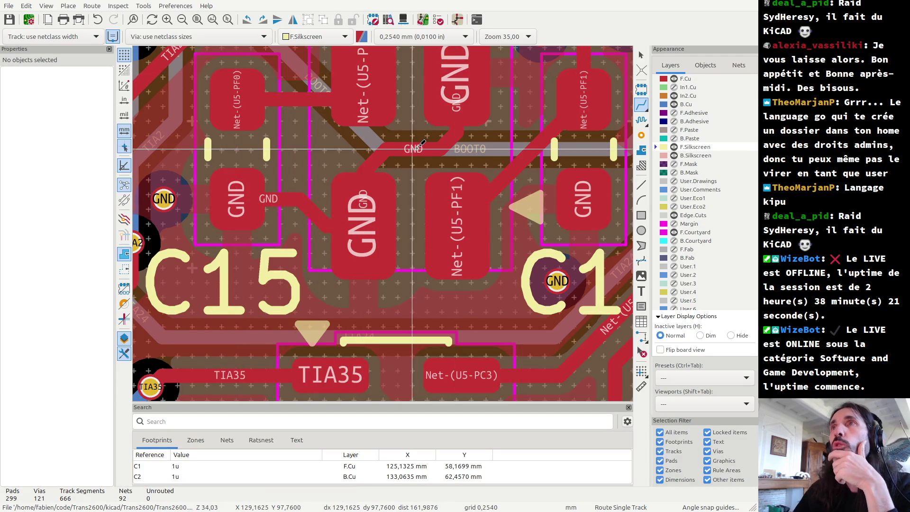
scroll(335, 258, "down", 4)
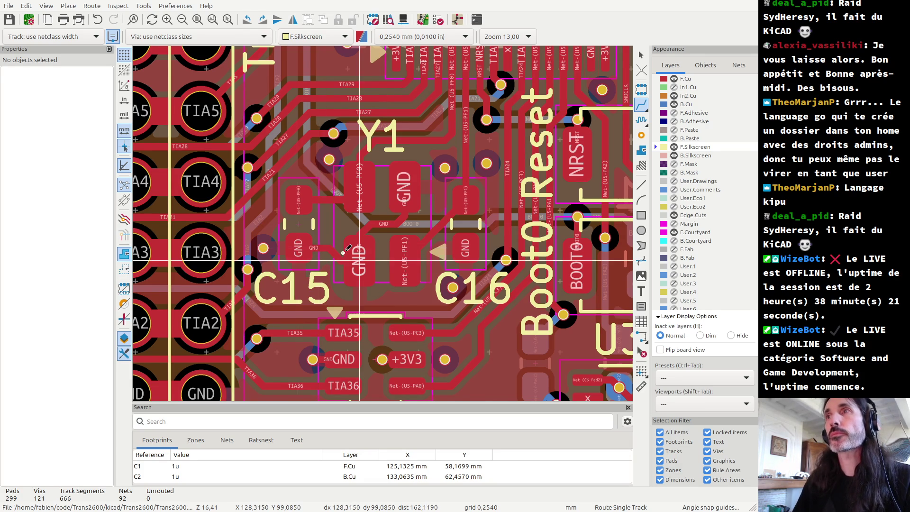
key("alt+3")
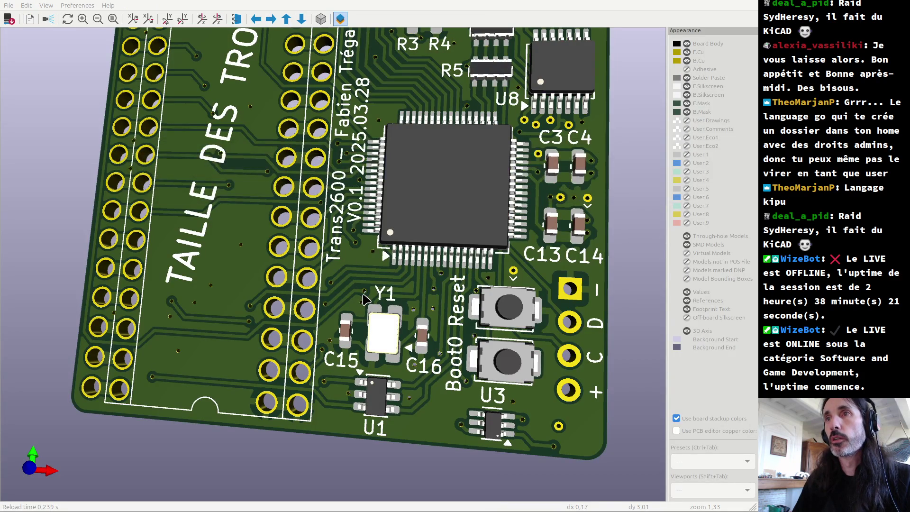
- Run git commit and write the subject 'Lengthen crystal pad for hand soldering.'
key("alt+Tab")
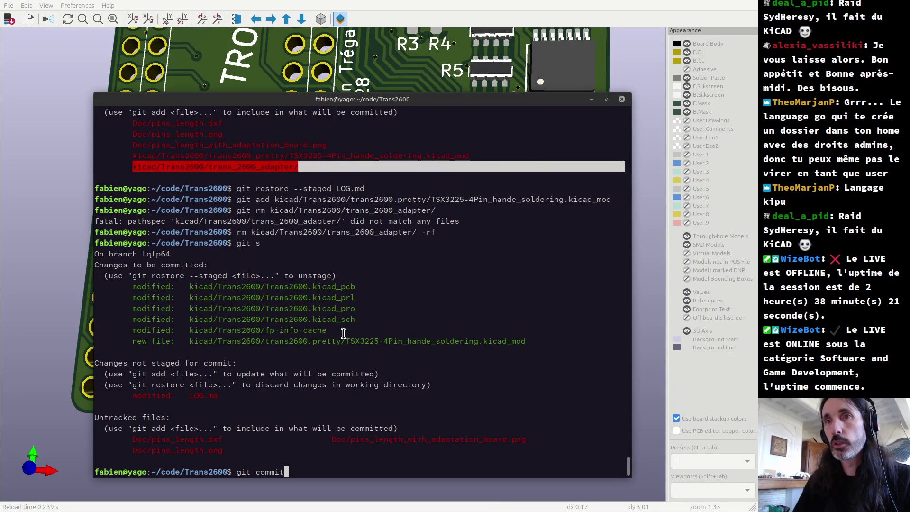
key("Return")
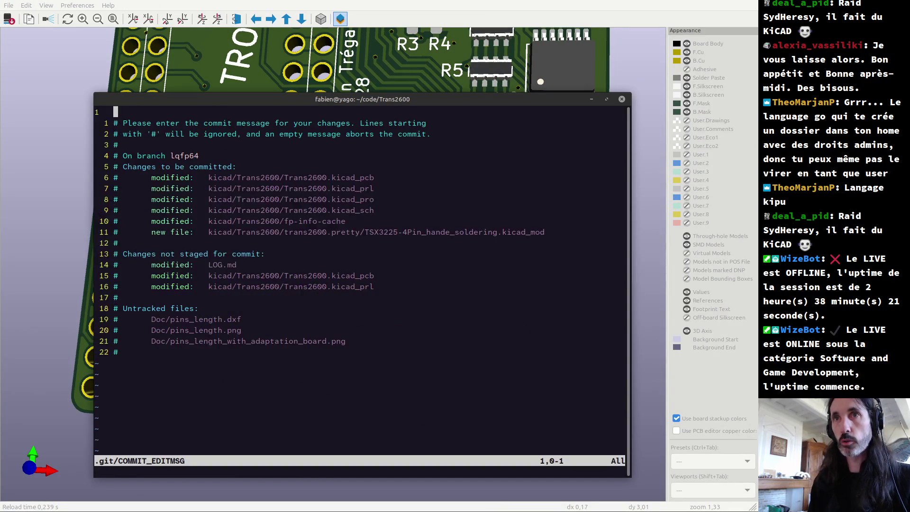
type("i")
type("L")
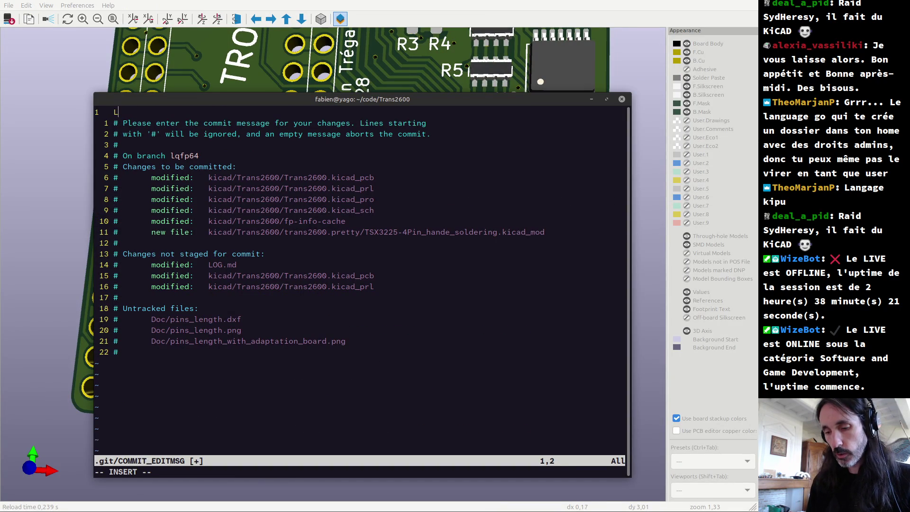
type("gthen")
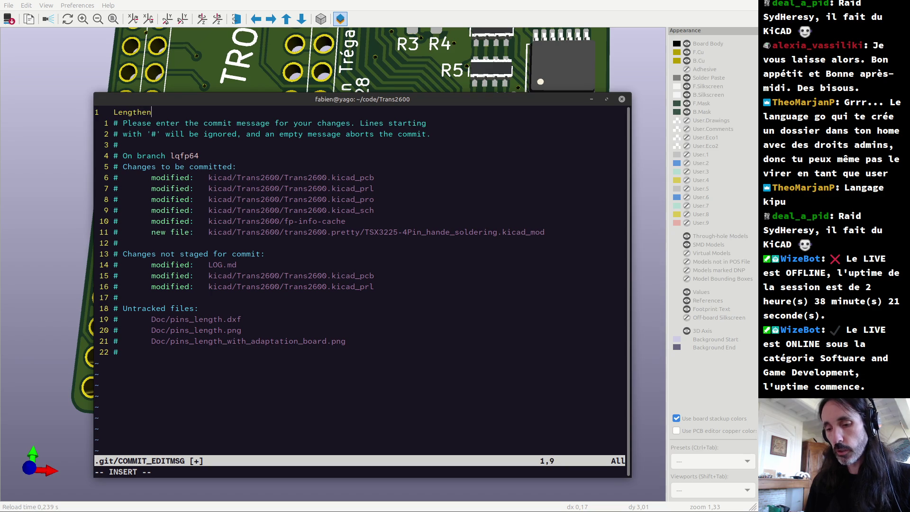
type(" crystal p")
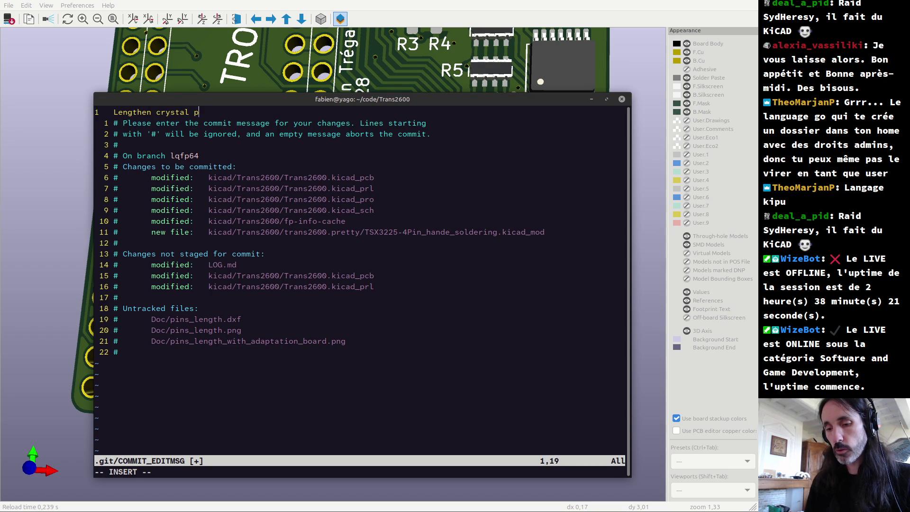
type("ad")
type(" for hand")
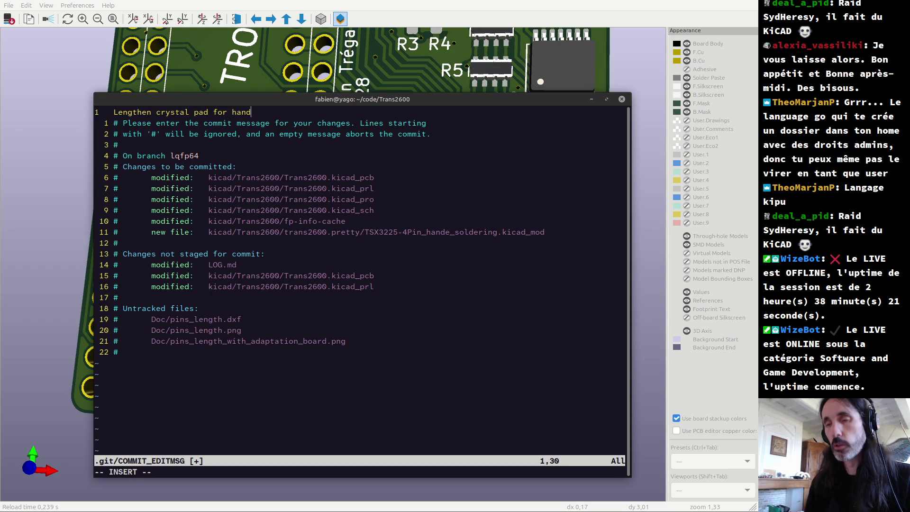
type(" soldering")
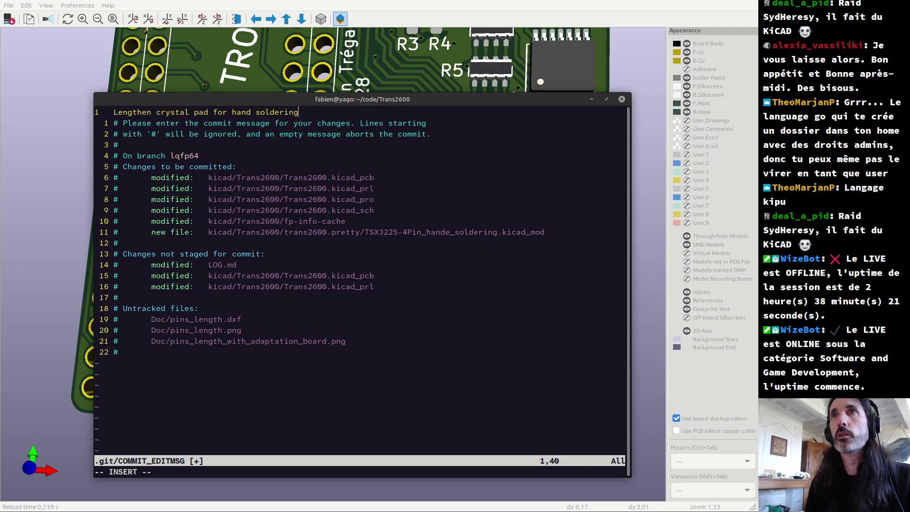
key("Return")
key("Return")
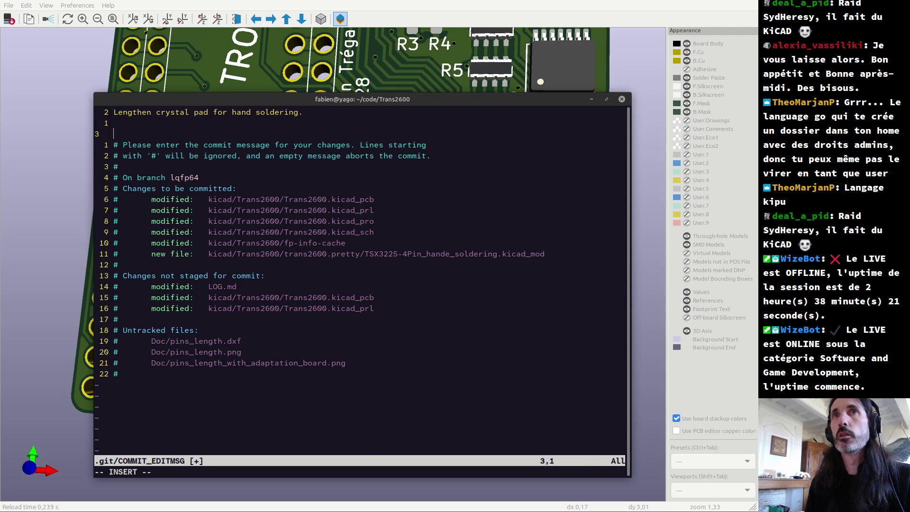
- Add a body line about ground test points silkscreen and save the message with :wq
type("also: d")
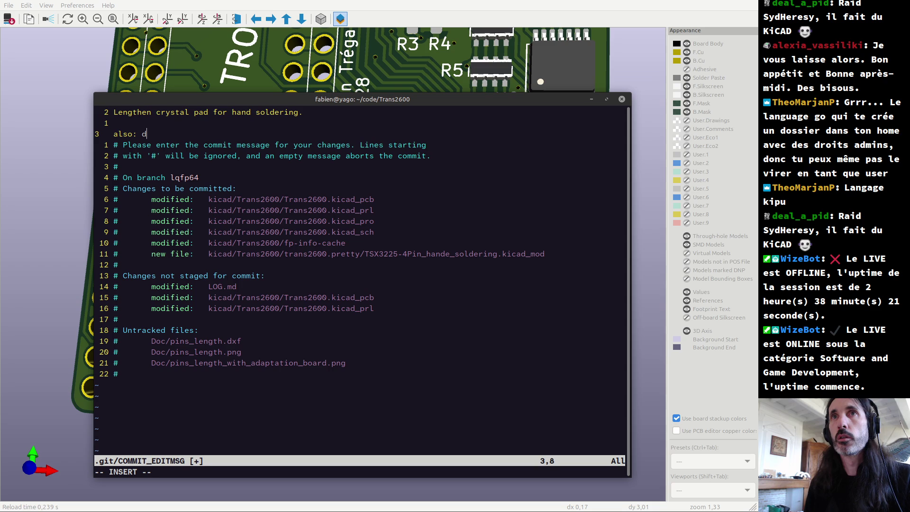
key("BackSpace")
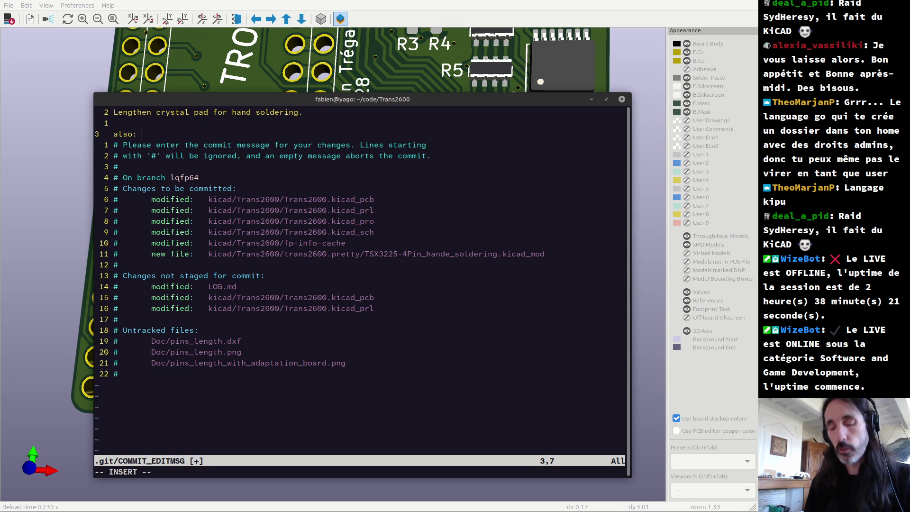
type("fix ")
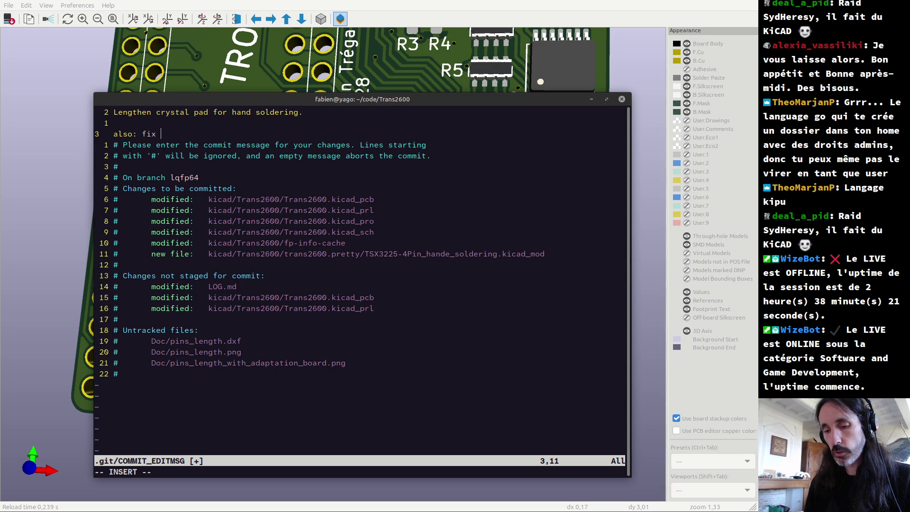
type("test point")
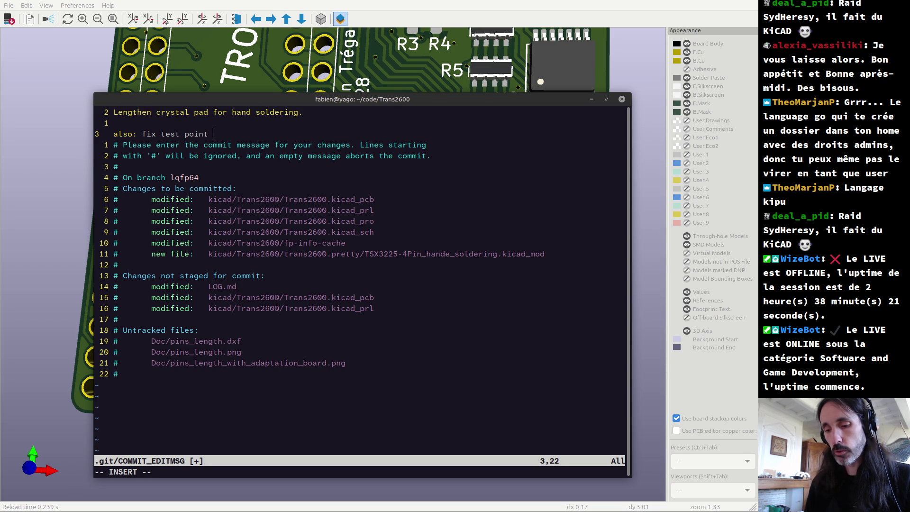
key("BackSpace")
key("BackSpace")
key("BackSpace")
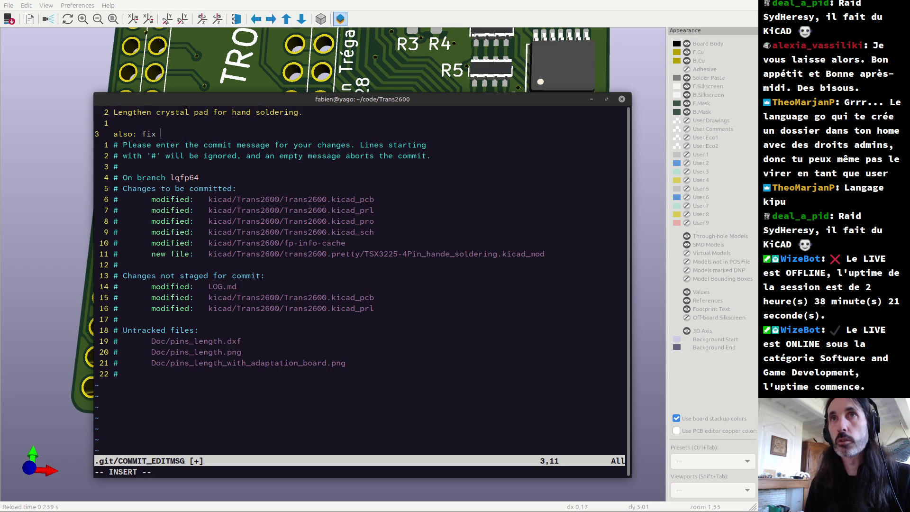
type("ground tes")
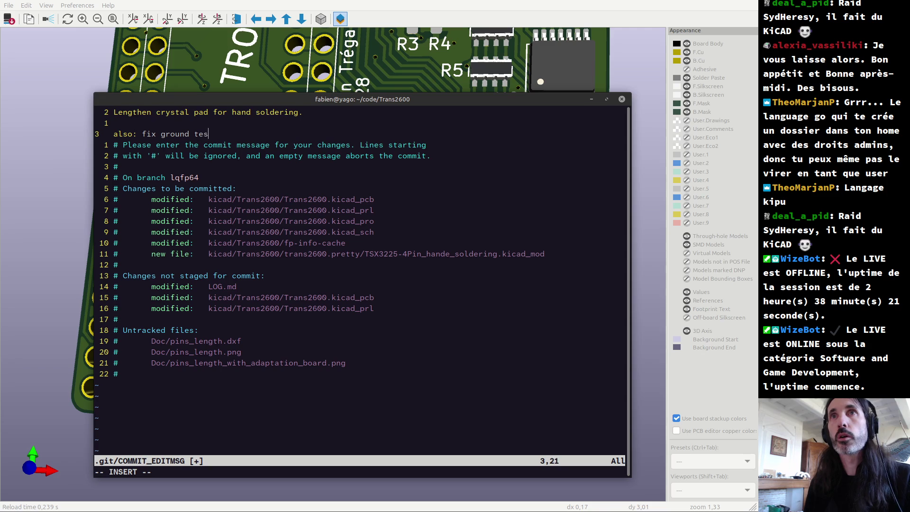
type("t points ")
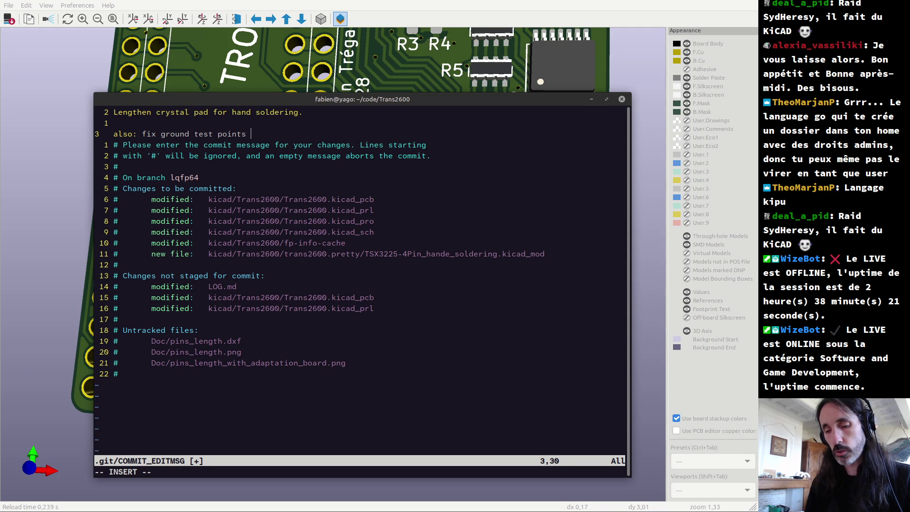
type("silscreen.")
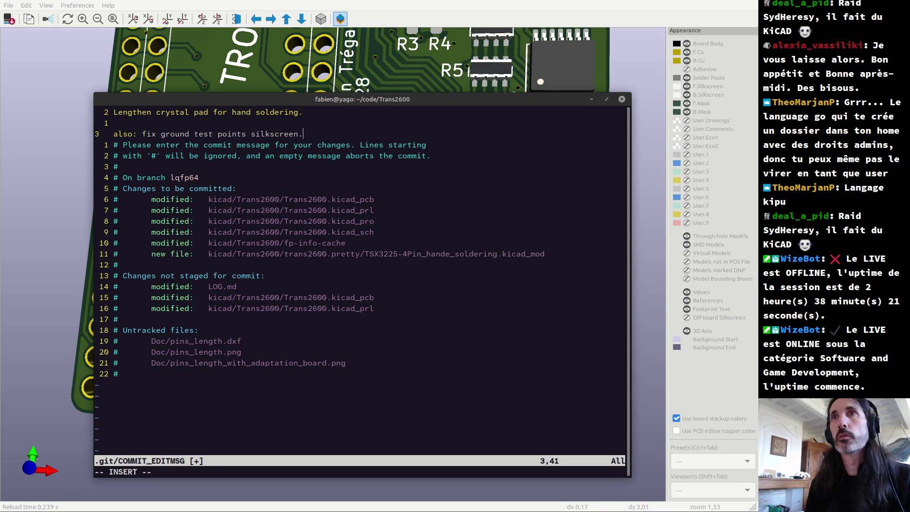
key("Escape")
type(":wq")
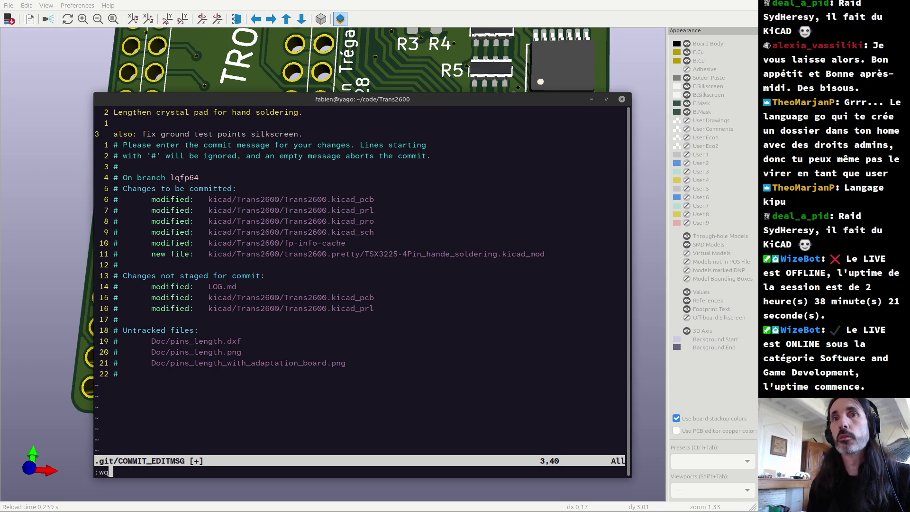
key("Return")
- Stage Trans2600.kicad_pcb and Trans2600.kicad_prl after checking the status
type("g")
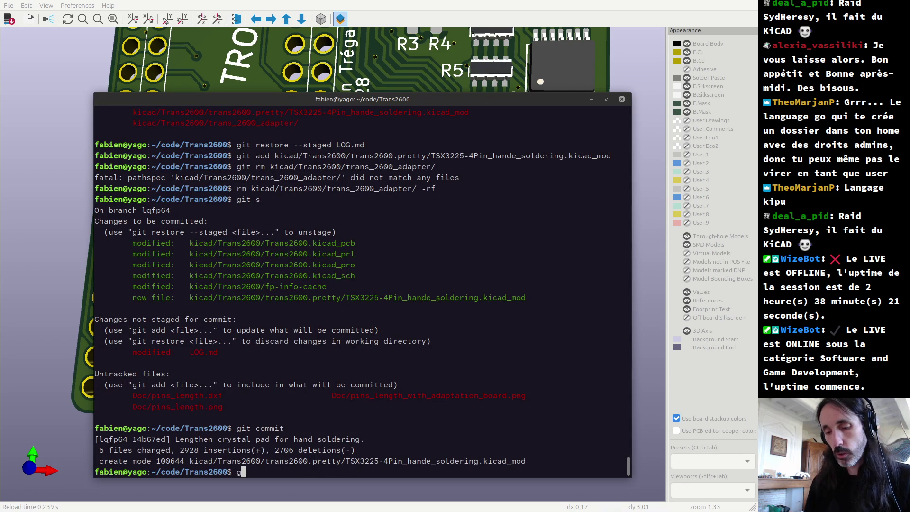
type("it s")
key("Return")
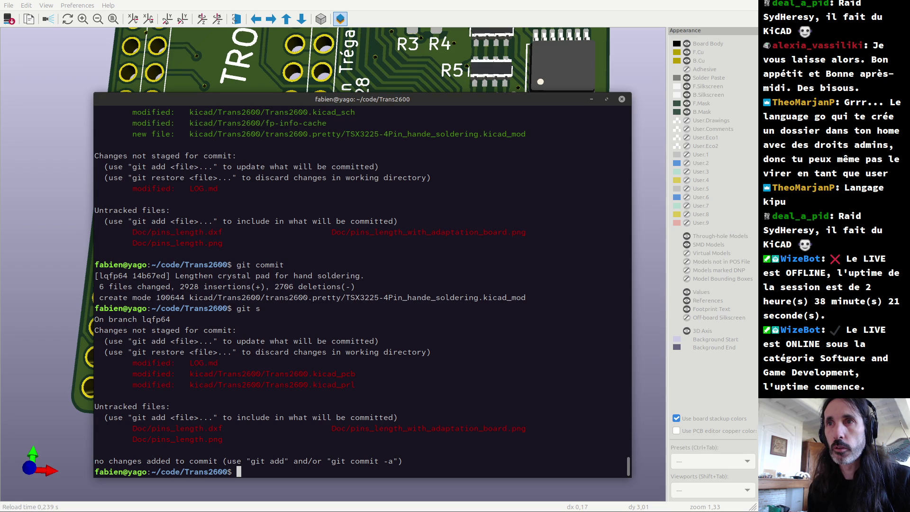
type("git add")
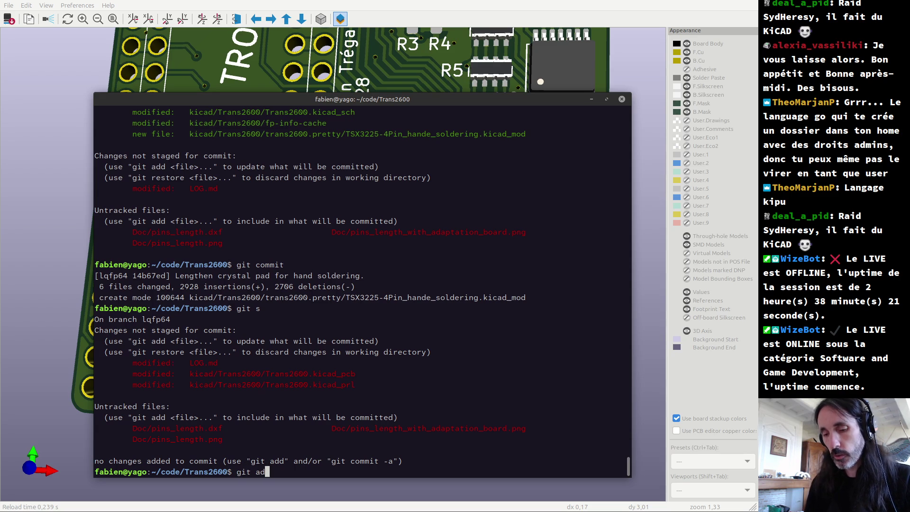
double_click(320, 376)
middle_click(320, 375)
double_click(321, 384)
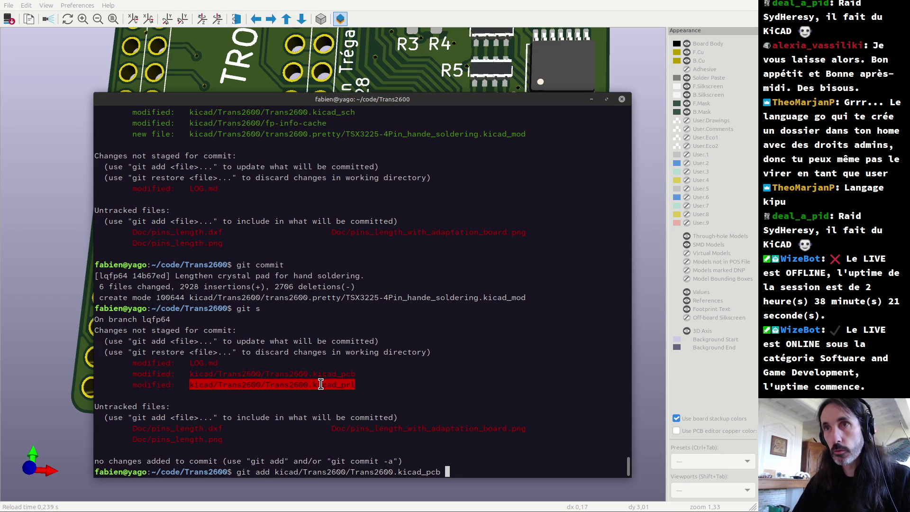
middle_click(320, 384)
key("Return")
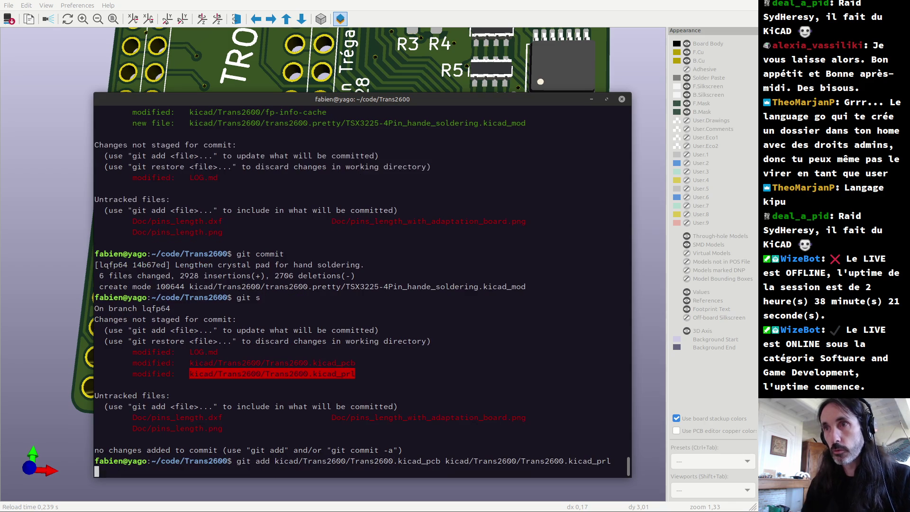
- Amend the previous commit with --no-edit and recheck the status
type("git a")
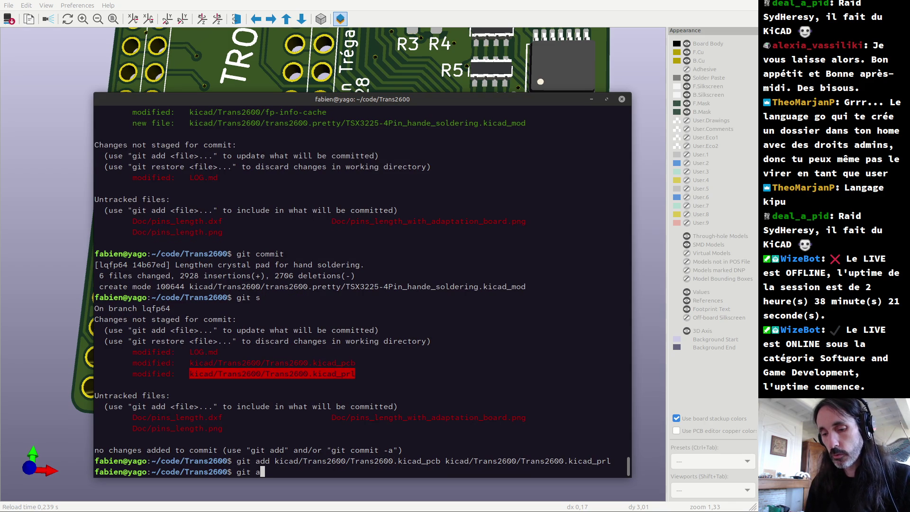
key("BackSpace")
key("BackSpace")
key("BackSpace")
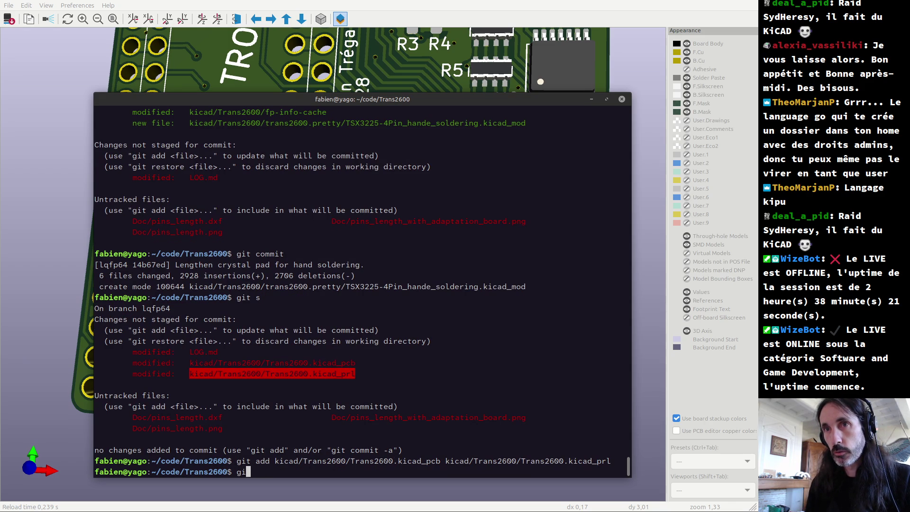
type("t commit --amend ")
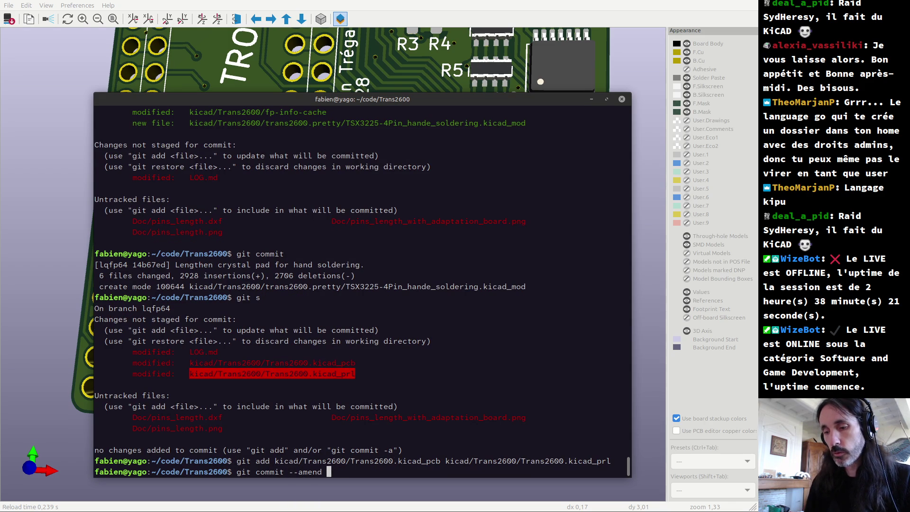
type("--no-edit")
key("Return")
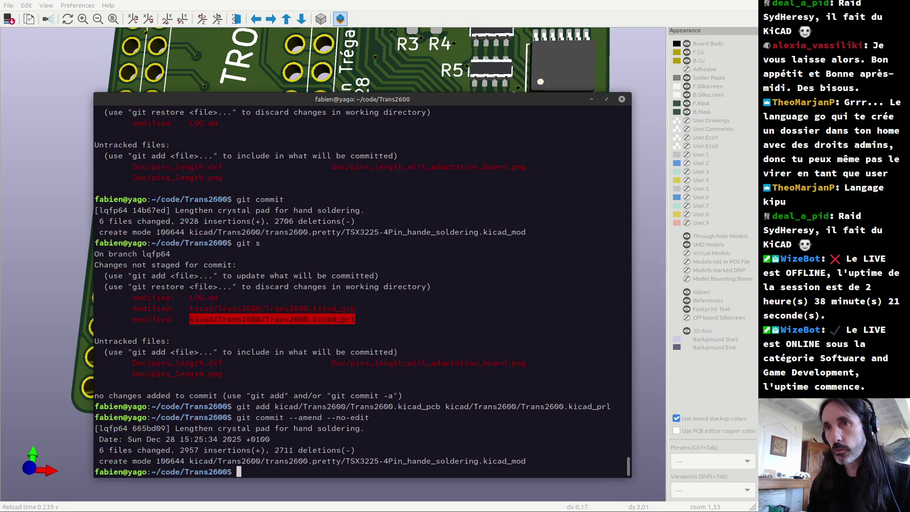
type("git s")
key("Return")
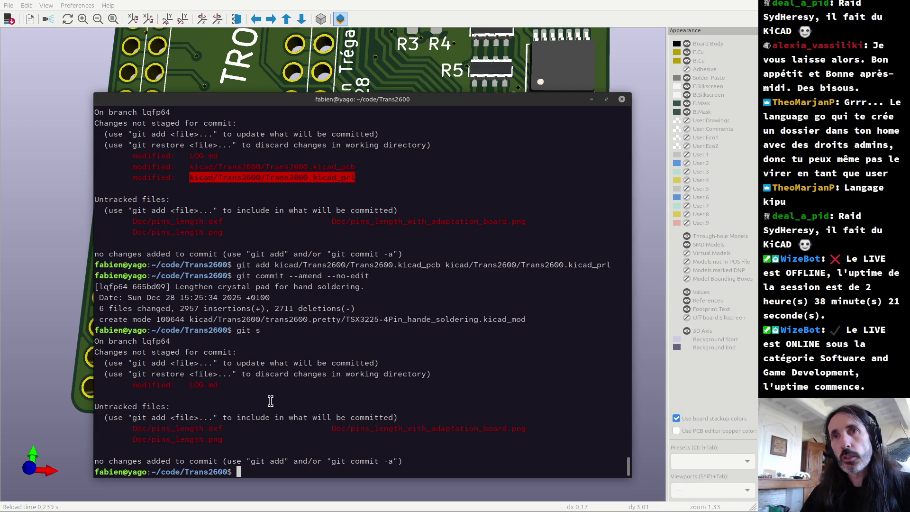
- Push the current lqfp64 branch to the gl remote with git push gl @
type("gut ")
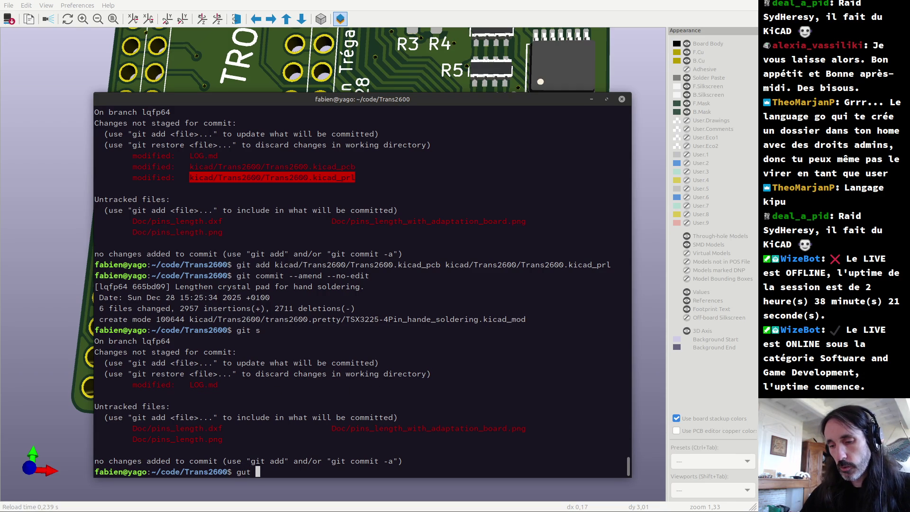
type("push gl")
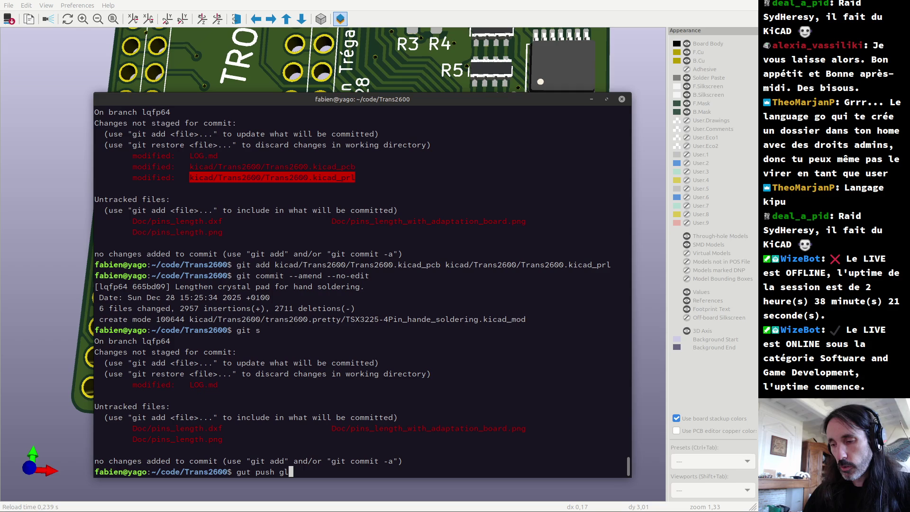
type(" @")
key("Return")
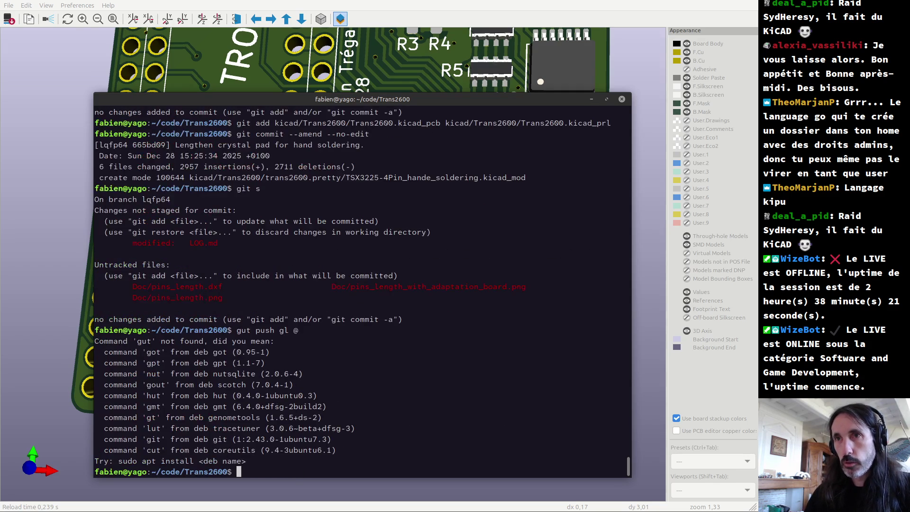
type("git ")
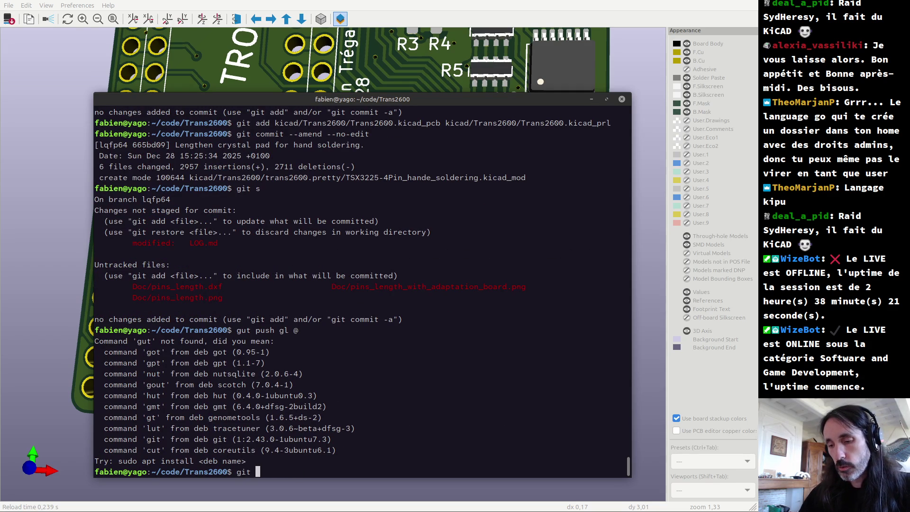
type("push gl @")
key("Return")
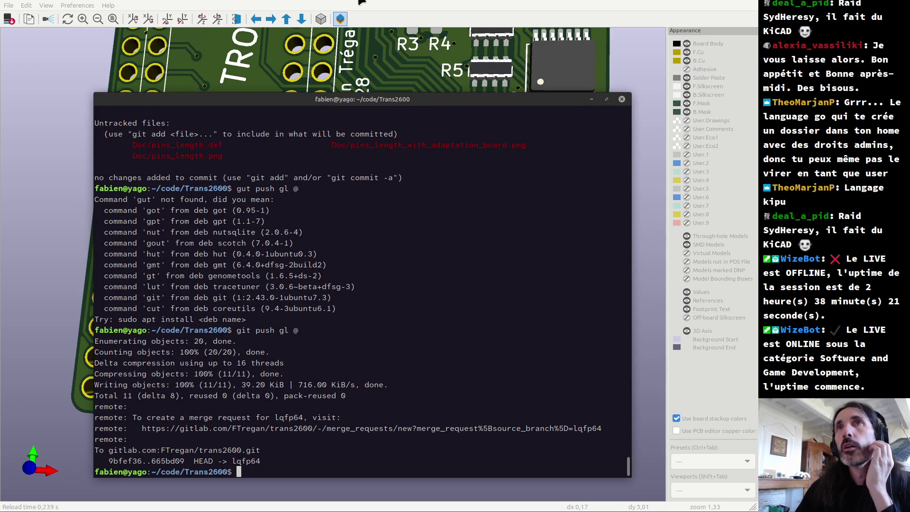
left_click(365, 10)
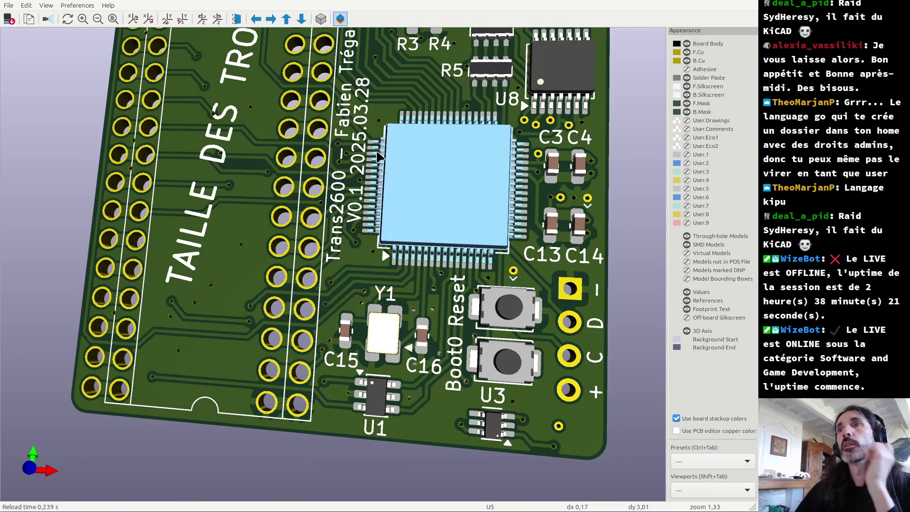
scroll(375, 251, "down", 1)
scroll(373, 232, "down", 1)
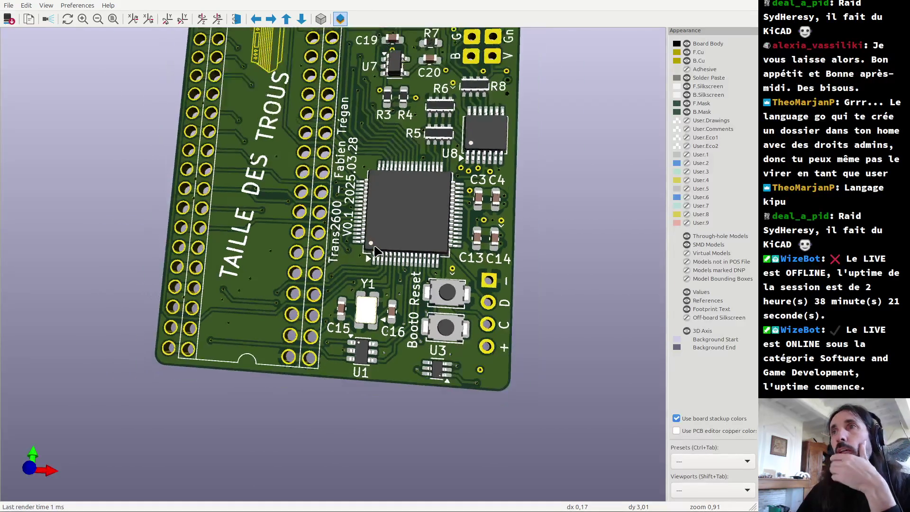
scroll(373, 214, "down", 1)
scroll(372, 189, "down", 2)
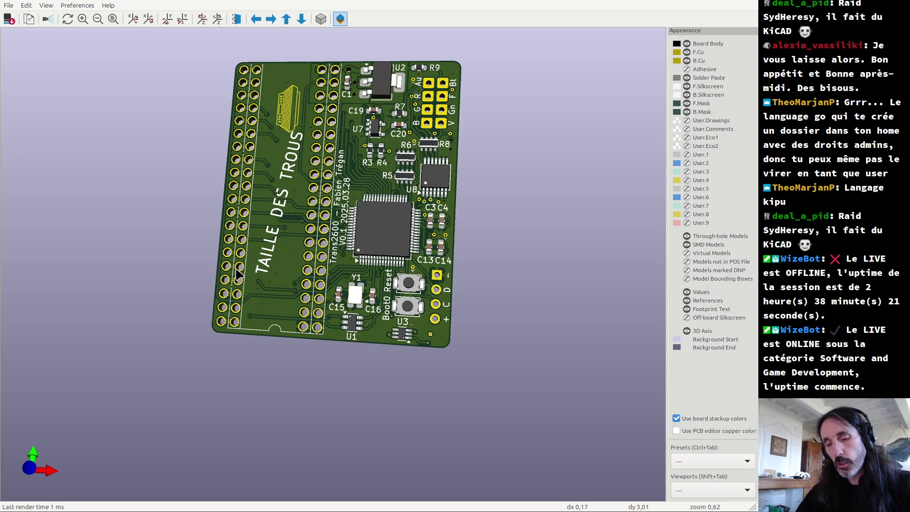
key("alt+Tab")
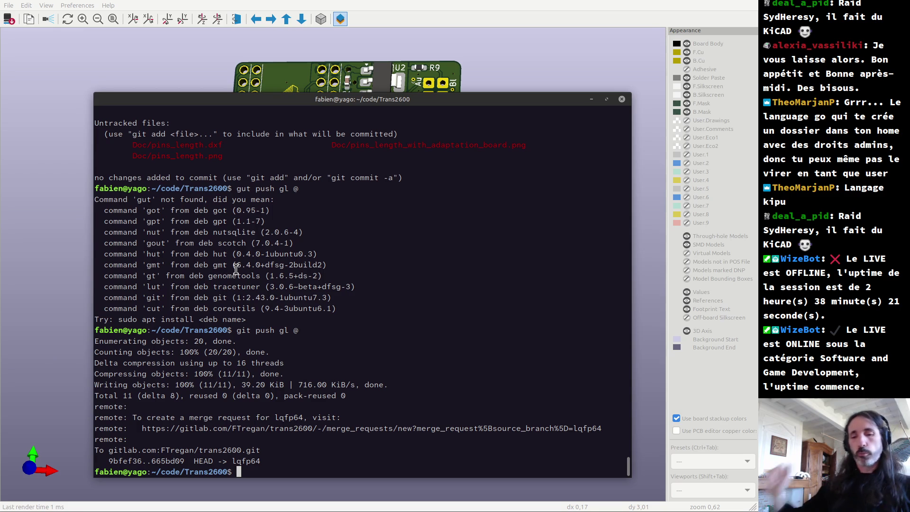
left_click(287, 6)
scroll(212, 210, "up", 2)
scroll(212, 210, "down", 2)
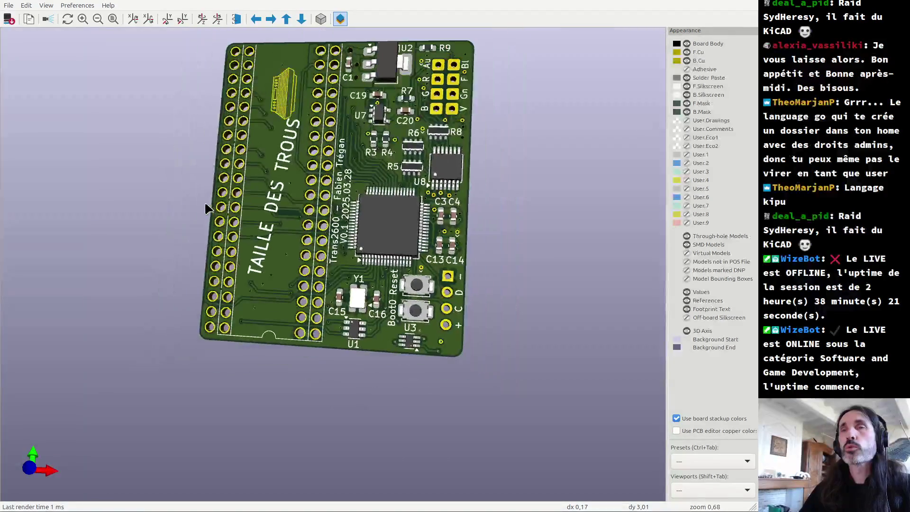
left_click_drag(300, 224, 386, 306)
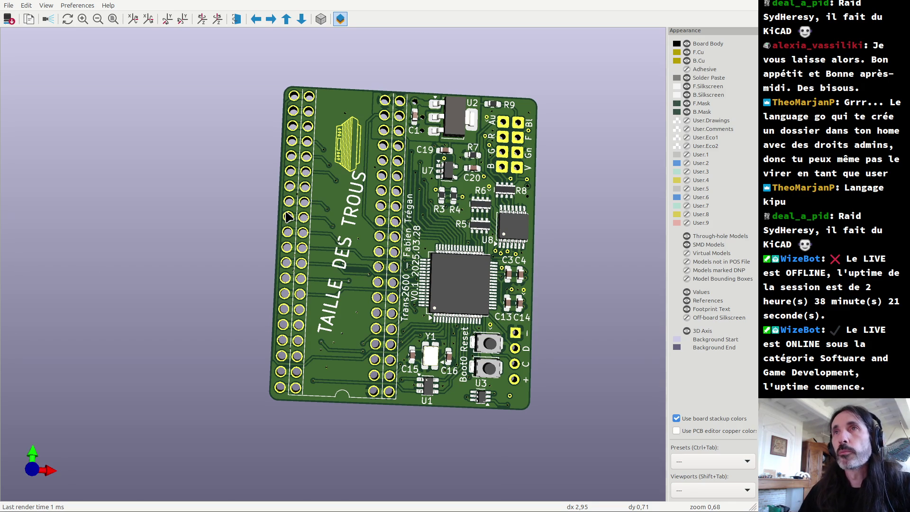
key("alt+Tab")
key("alt+Tab")
key("Tab")
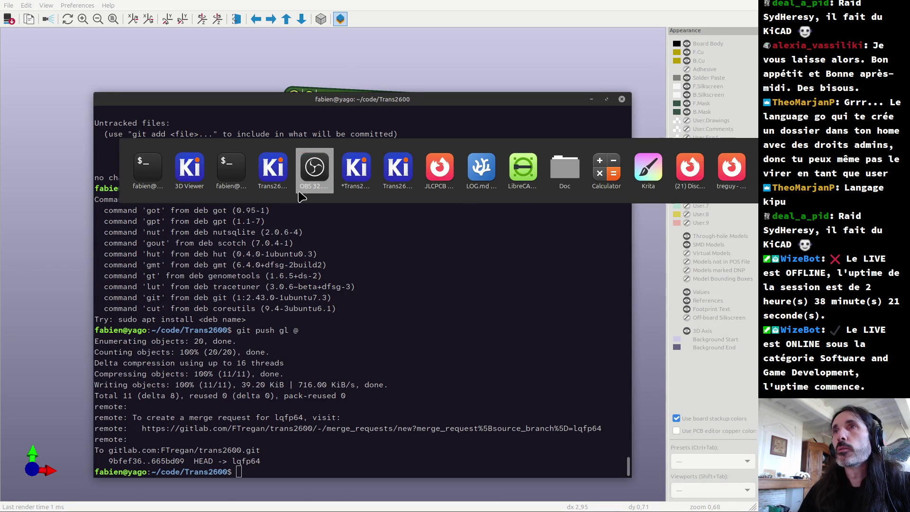
mouse_move(367, 170)
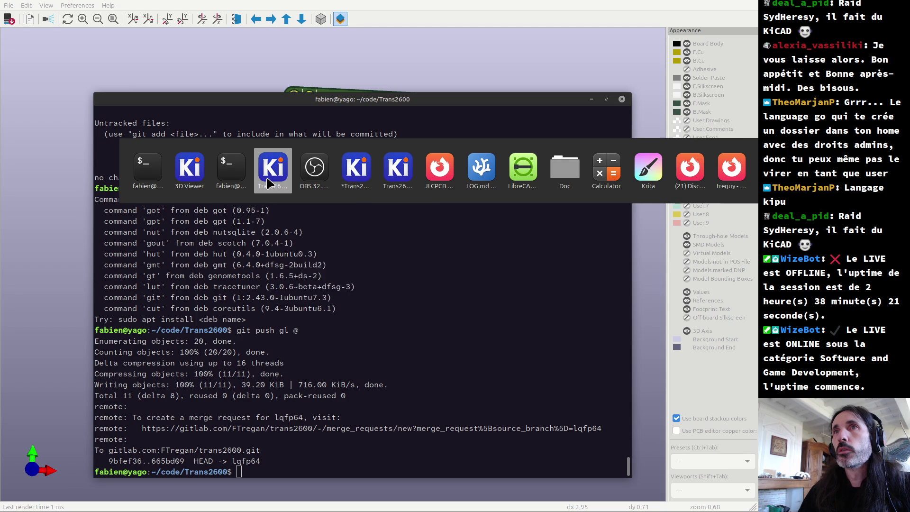
mouse_move(271, 183)
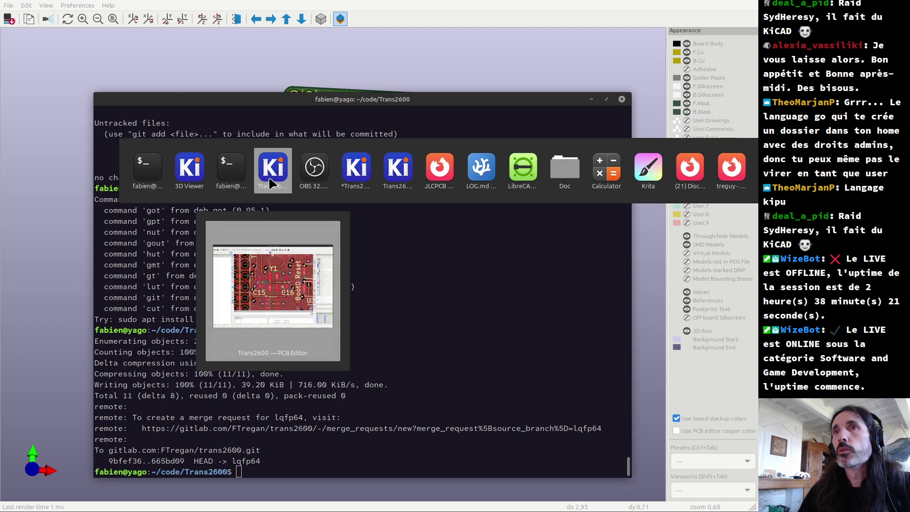
left_click(271, 183)
scroll(264, 207, "down", 1)
scroll(263, 207, "down", 2)
scroll(263, 207, "down", 2)
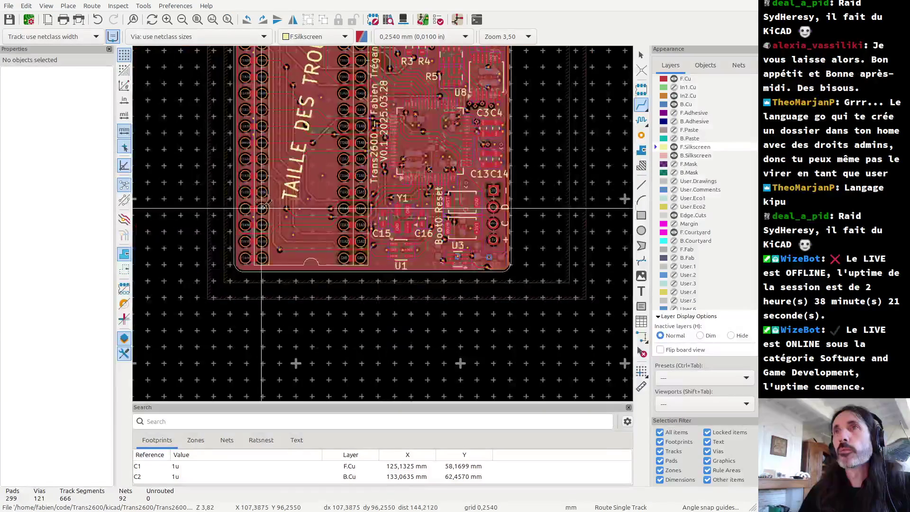
scroll(264, 207, "up", 3)
scroll(264, 207, "up", 2)
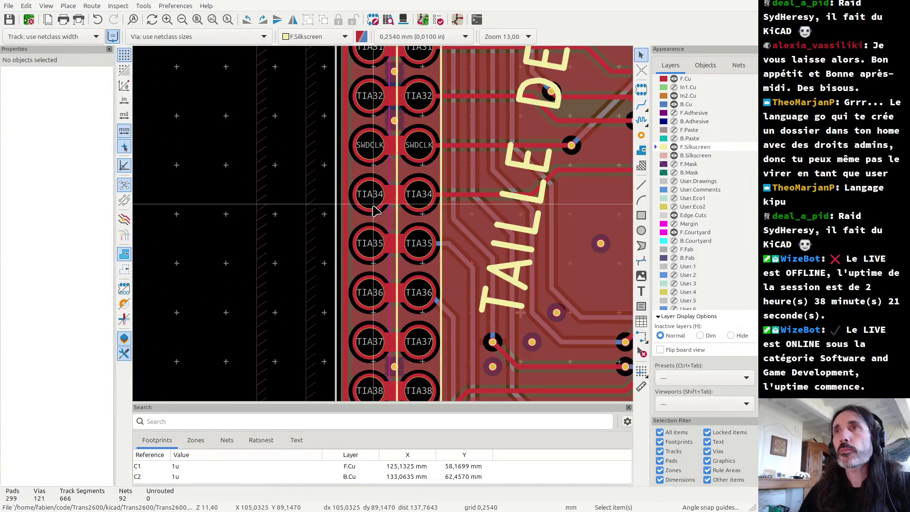
left_click(373, 209)
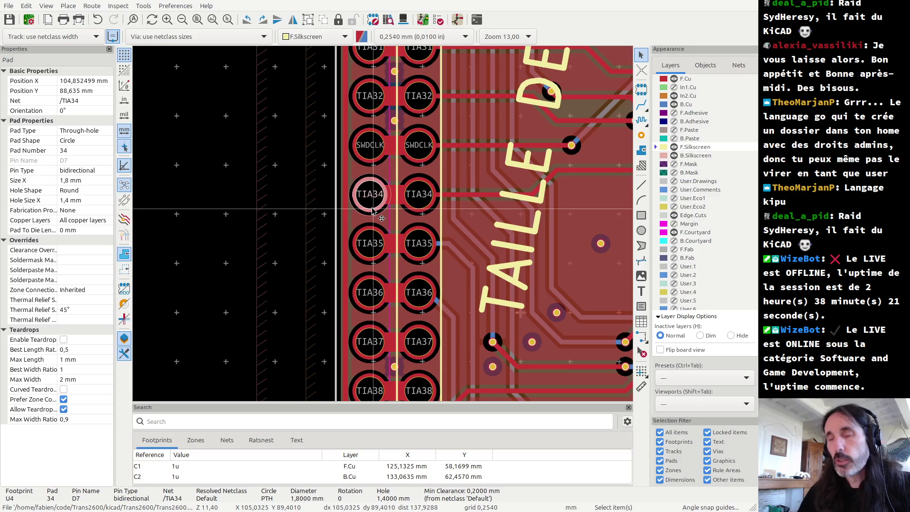
scroll(375, 214, "down", 3)
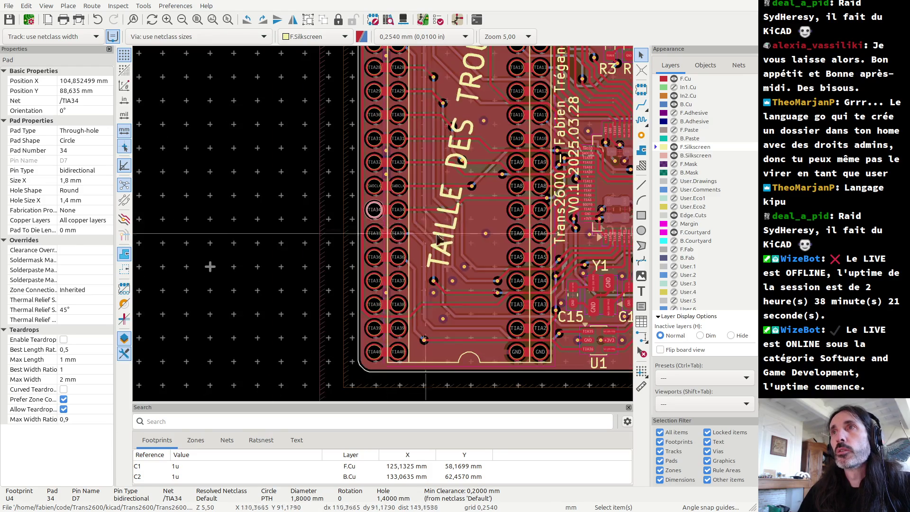
left_click(469, 229)
left_click(373, 360)
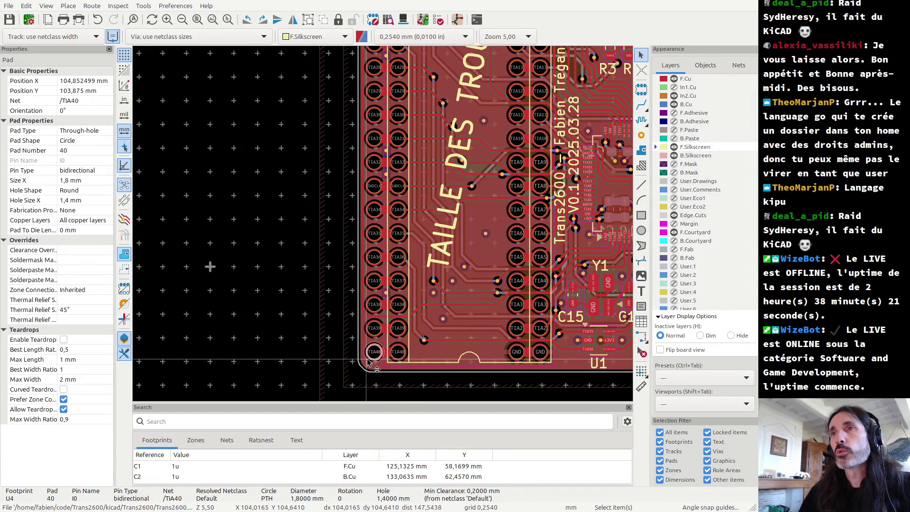
left_click(471, 228)
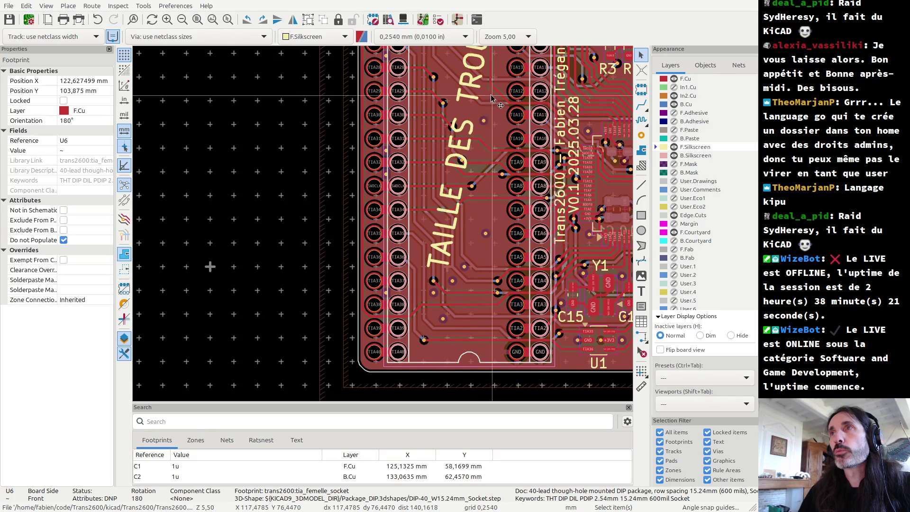
left_click(515, 162)
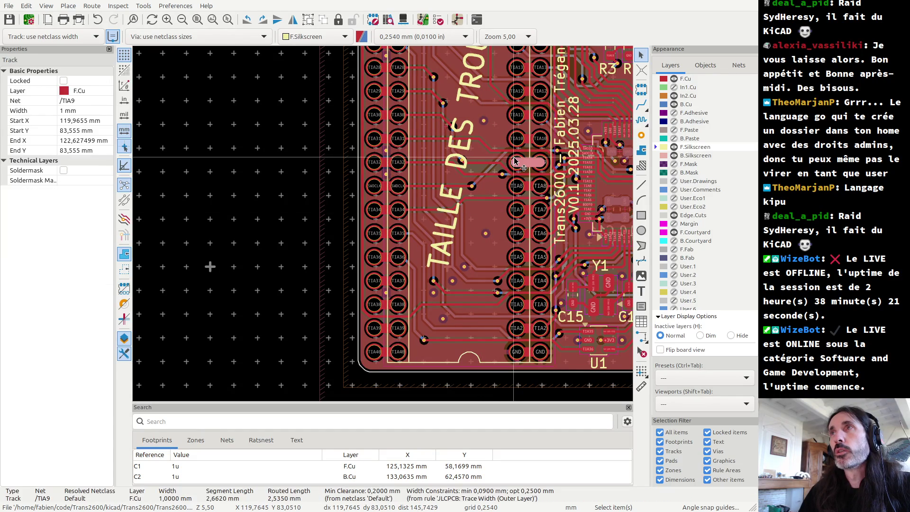
left_click(378, 162)
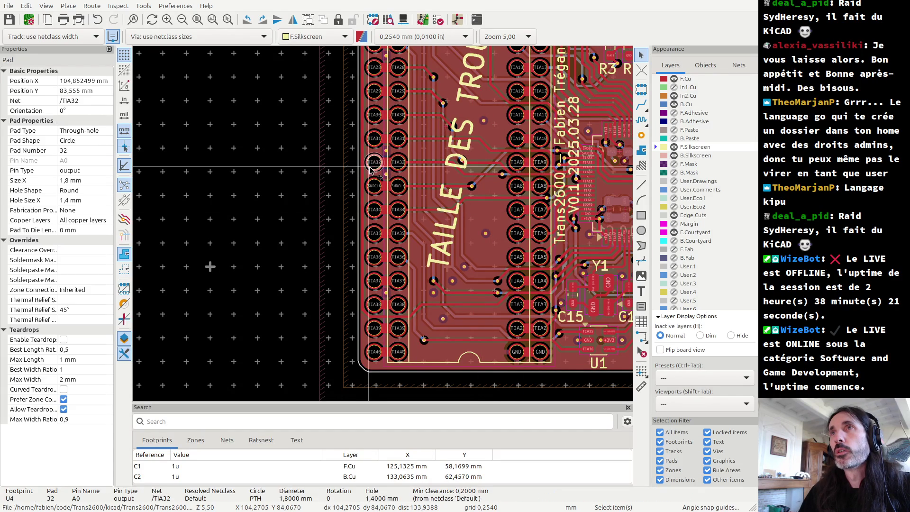
left_click(473, 121)
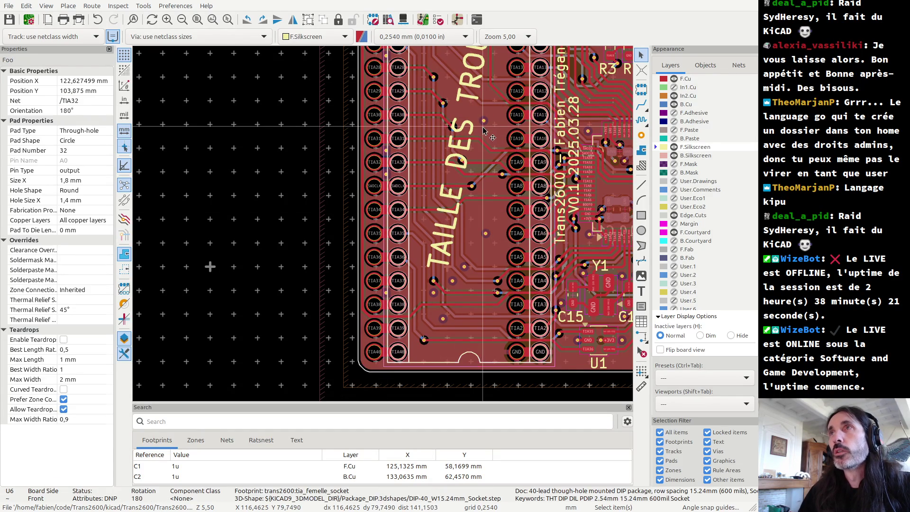
left_click(379, 235)
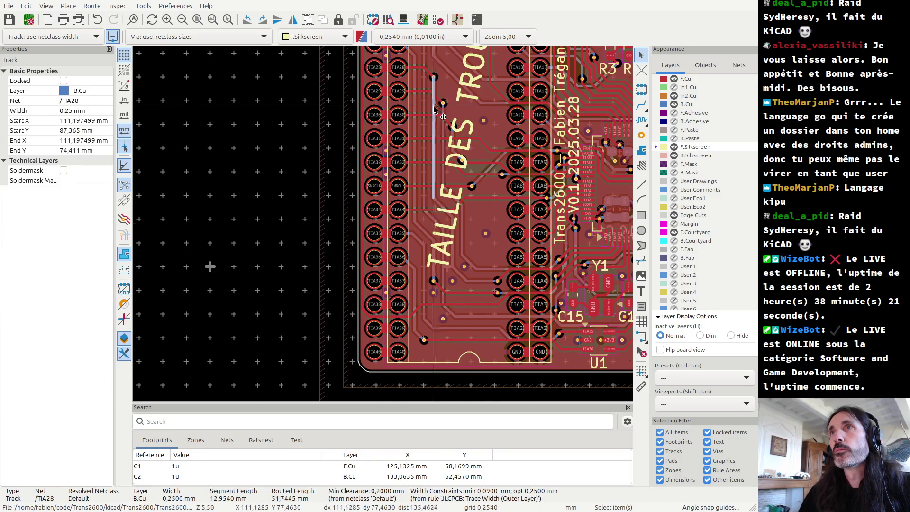
scroll(379, 235, "down", 3)
scroll(361, 140, "up", 5)
key("Escape")
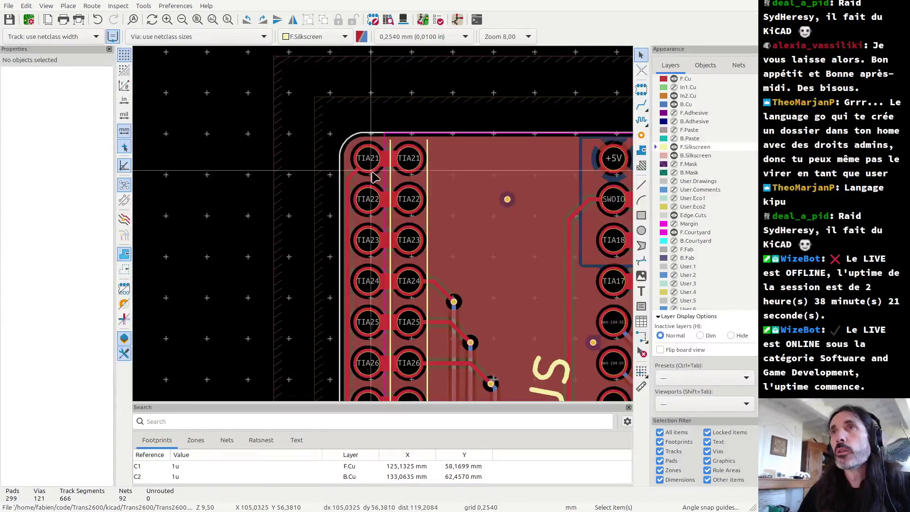
left_click(371, 170)
key("Escape")
left_click(372, 172)
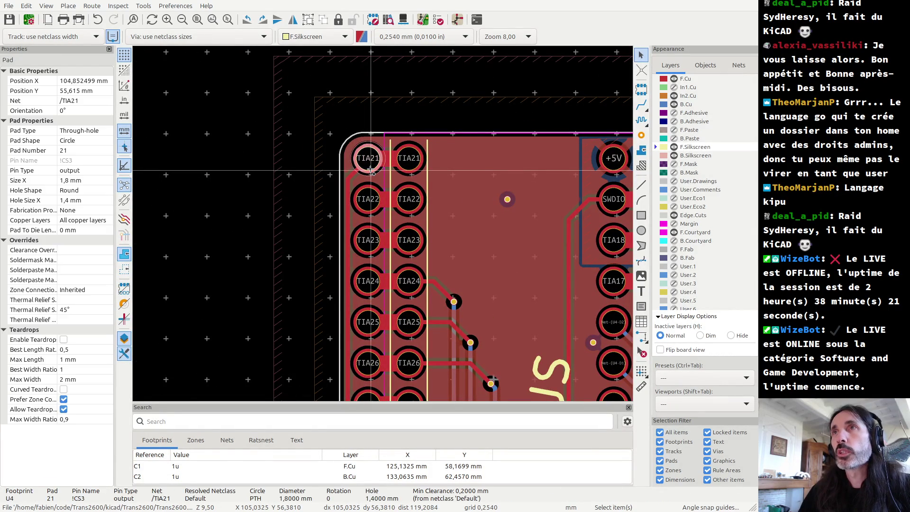
key("Escape")
left_click(373, 173)
key("Escape")
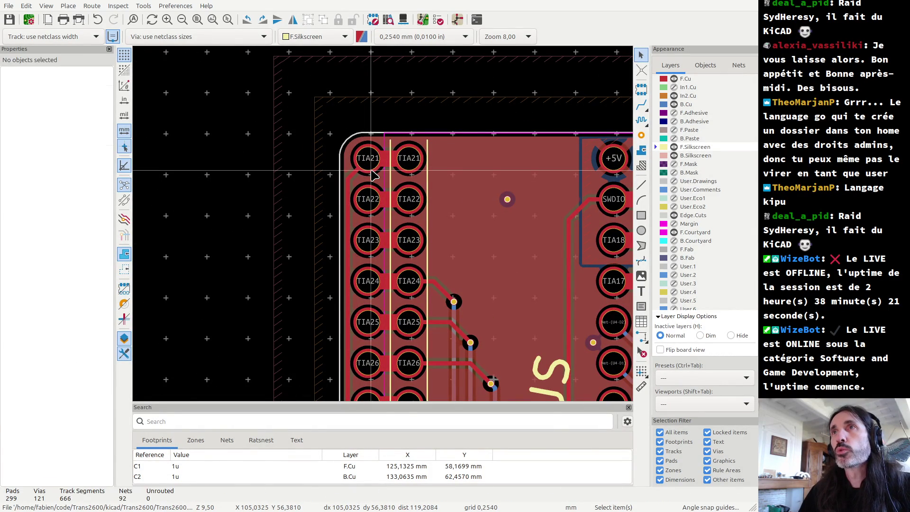
left_click(374, 175)
right_click(374, 175)
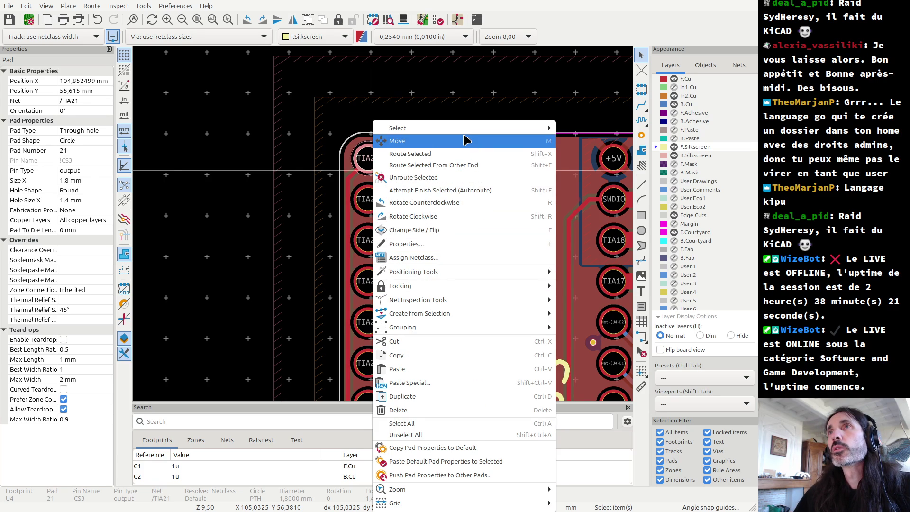
key("Escape")
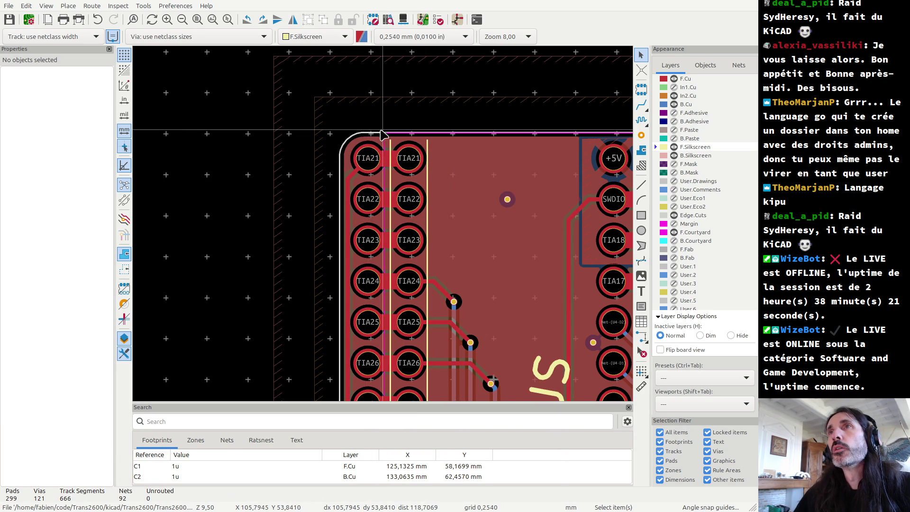
left_click(371, 144)
- Zoom in and delete the TAILLE DES TROUS silkscreen text
scroll(440, 341, "down", 3)
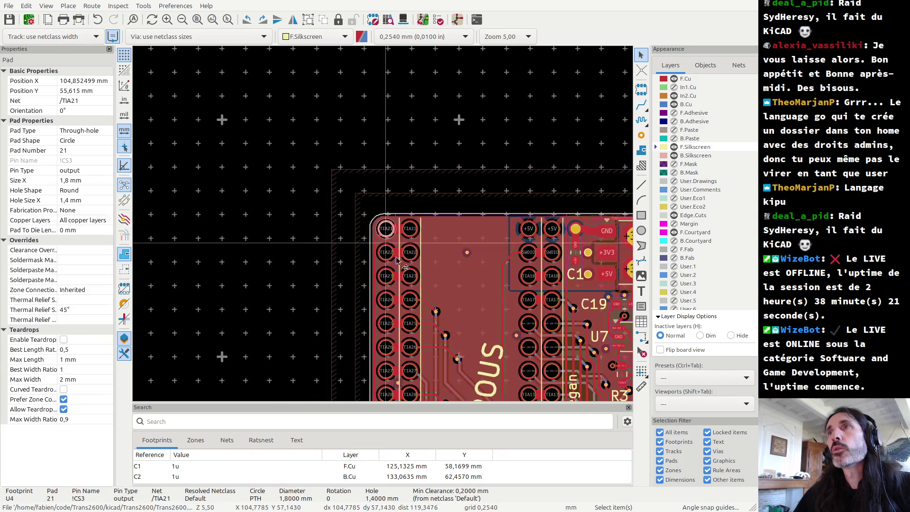
key("Escape")
scroll(386, 228, "up", 2)
scroll(382, 229, "up", 3)
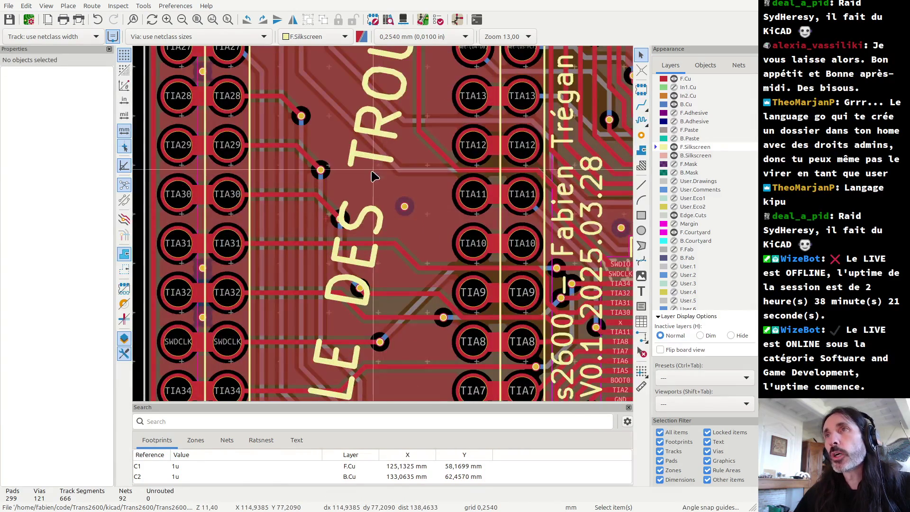
left_click(366, 160)
key("Delete")
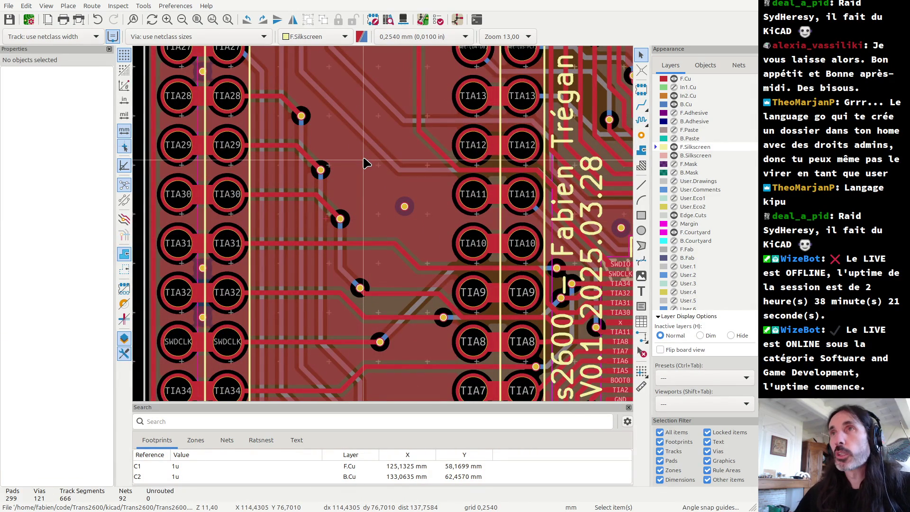
- Inspect footprint U6 and the TIA11 pad beside it
left_click(326, 222)
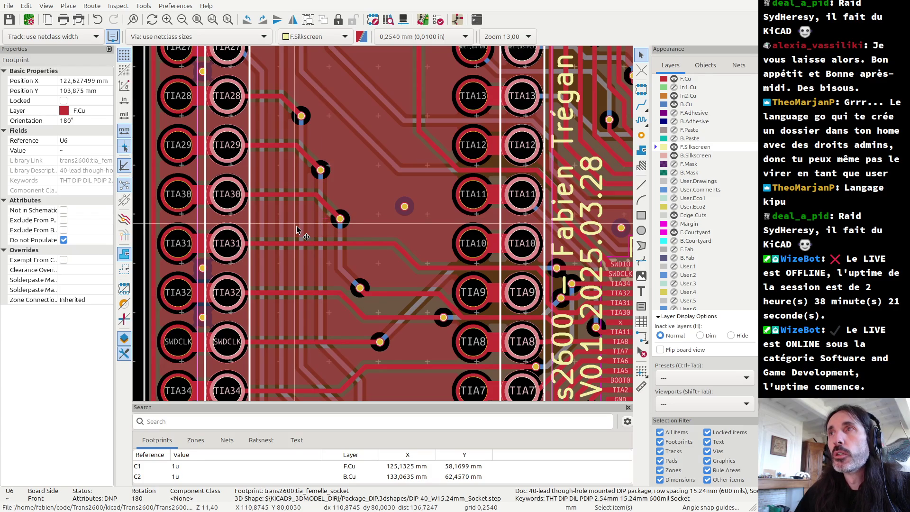
left_click(469, 222)
left_click(472, 208)
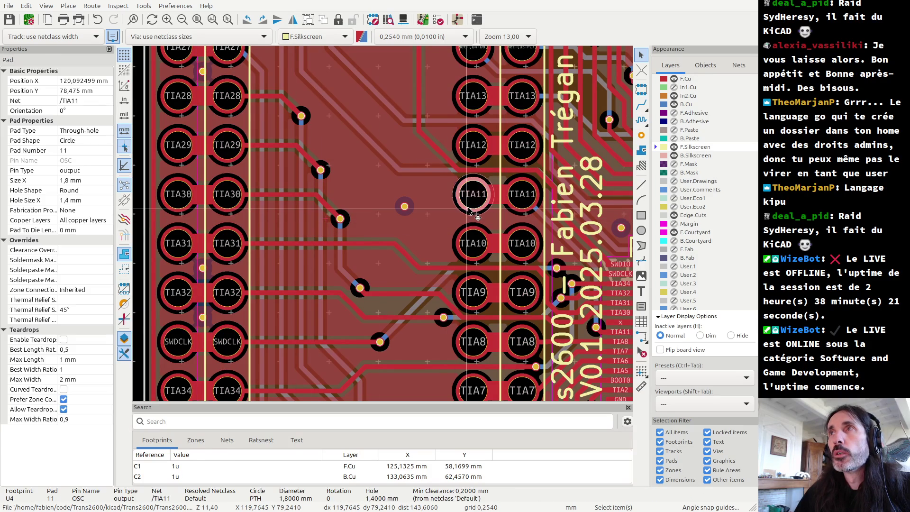
left_click(472, 223)
left_click(471, 223)
left_click(417, 226)
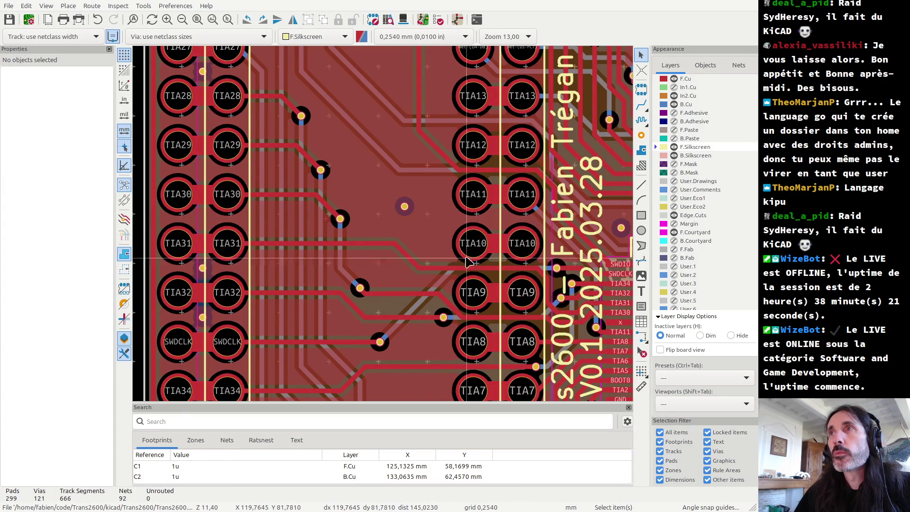
scroll(386, 228, "down", 3)
scroll(385, 227, "up", 2)
scroll(388, 234, "up", 2)
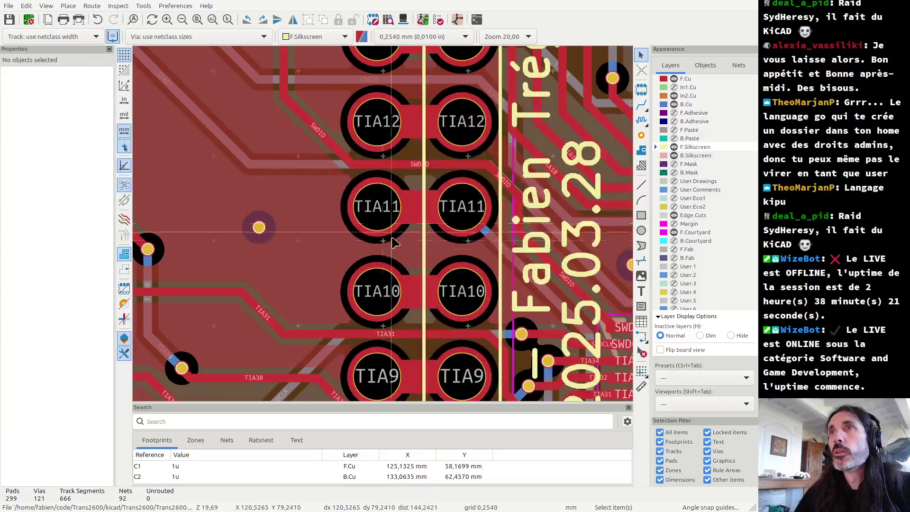
- Check the pads and items surrounding TIA11 near U6
left_click(393, 244)
left_click(388, 239)
left_click(379, 208)
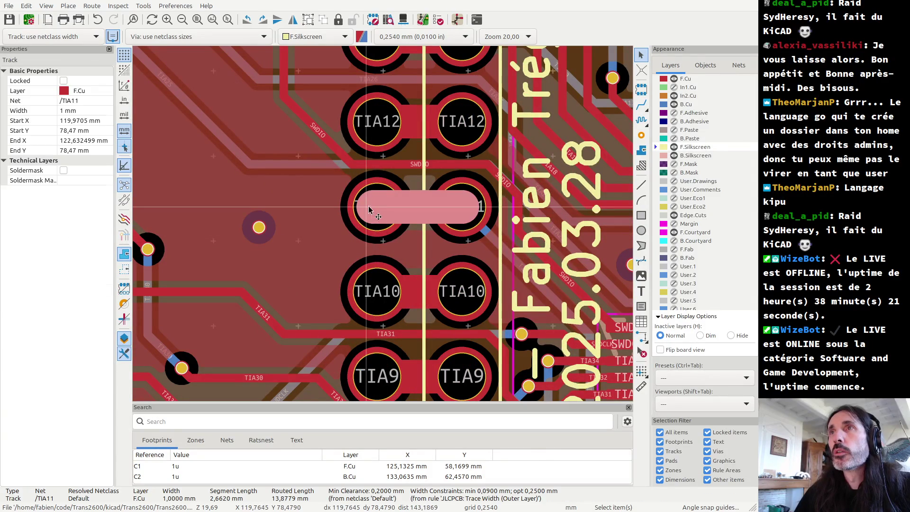
left_click(353, 211)
left_click(353, 211)
left_click(331, 191)
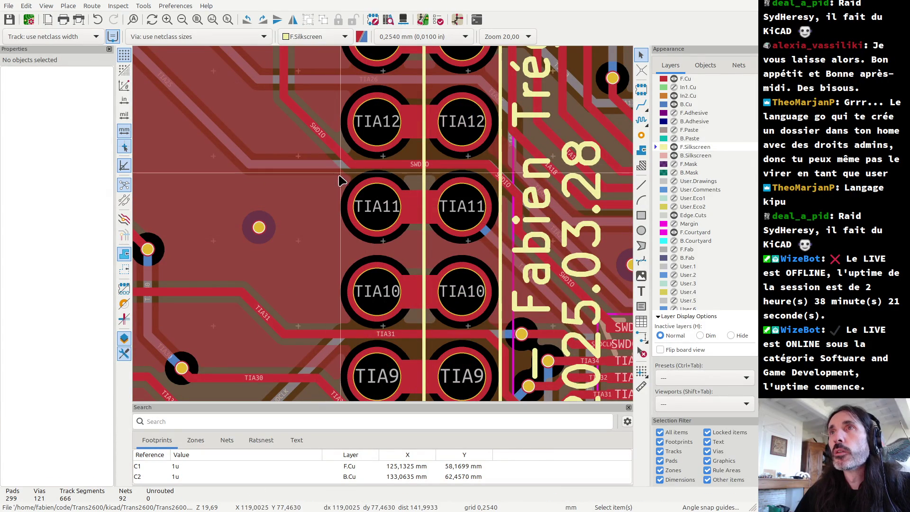
- Examine the TIA11 pad with its track, then the track alone, and zoom out
mouse_move(339, 176)
left_mouse_down()
mouse_move(410, 248)
mouse_move(345, 186)
left_mouse_up()
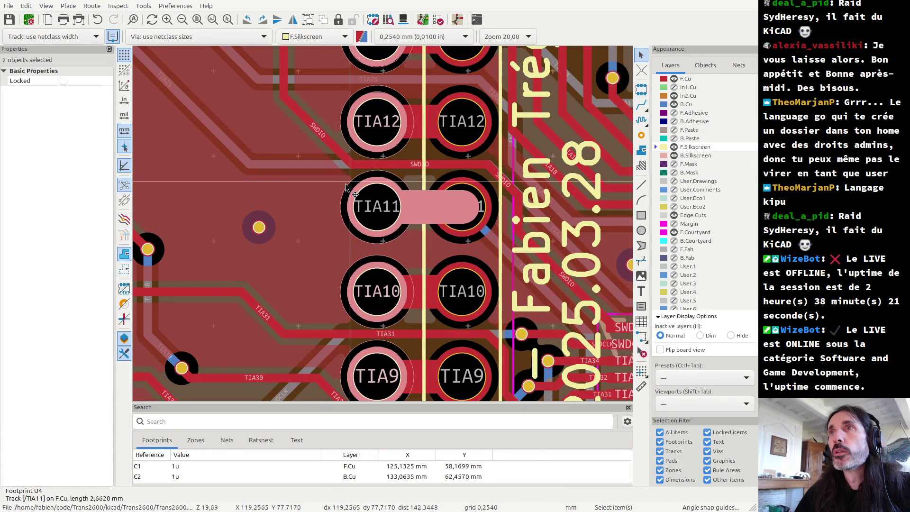
left_click(346, 186)
left_click(427, 206)
scroll(357, 280, "down", 5)
key("Escape")
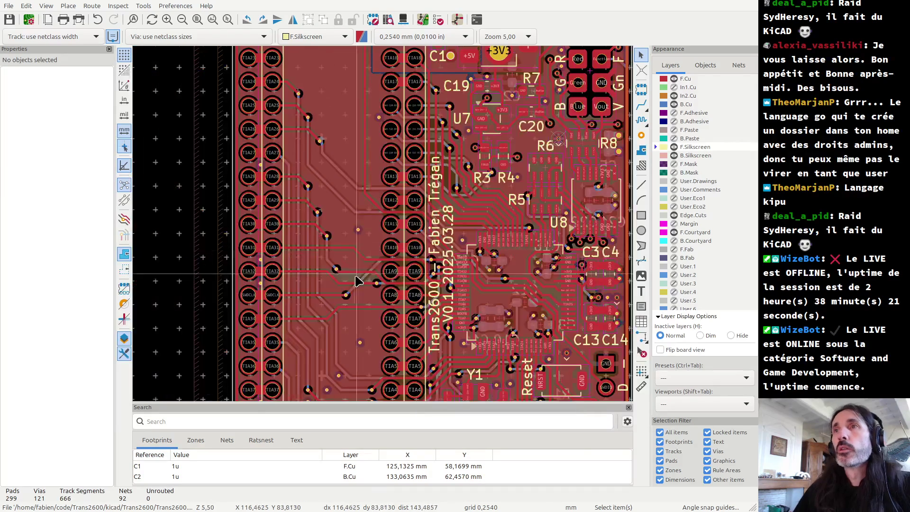
scroll(358, 281, "down", 2)
mouse_move(296, 56)
left_mouse_down()
mouse_move(308, 139)
mouse_move(416, 344)
left_mouse_up()
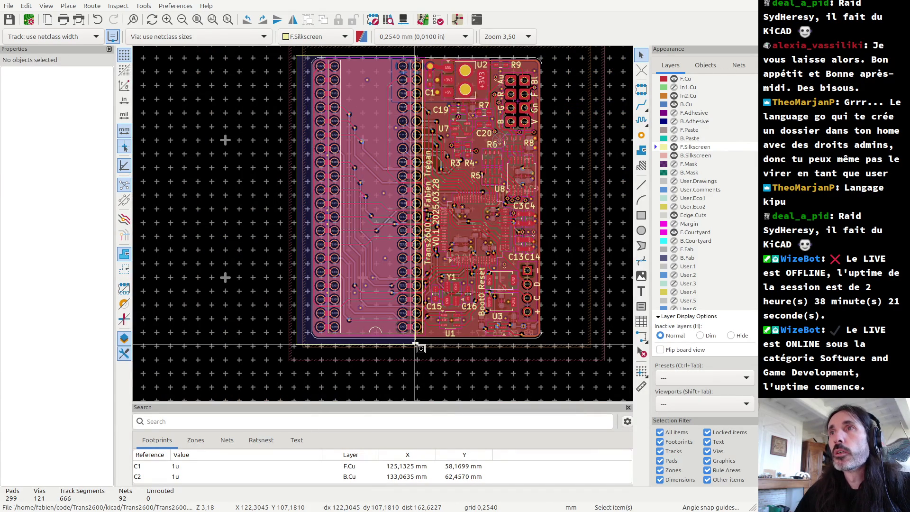
- Limit the Selection Filter so only footprints can be selected
left_click_drag(415, 344, 234, 319)
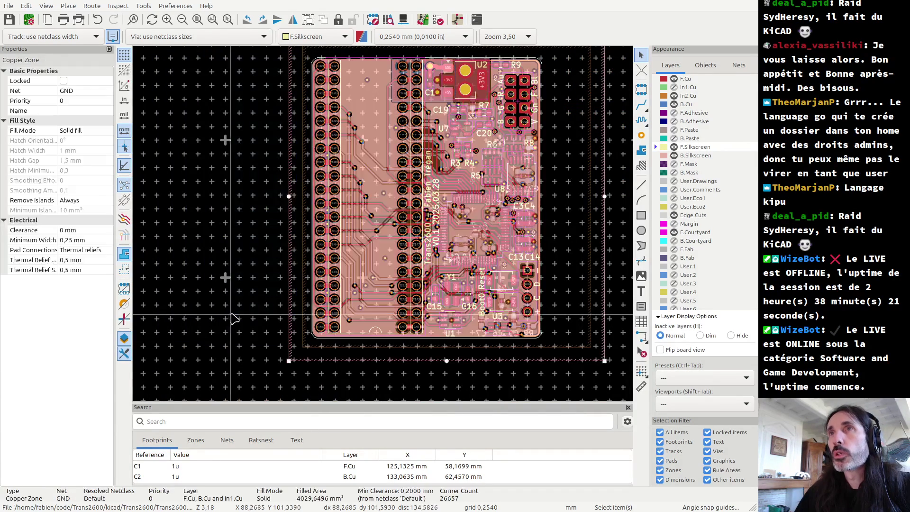
key("Escape")
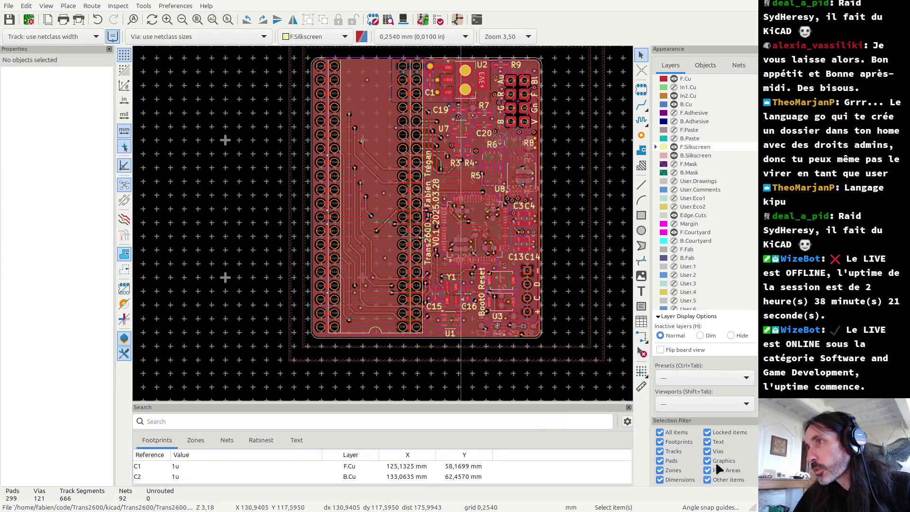
left_click(658, 432)
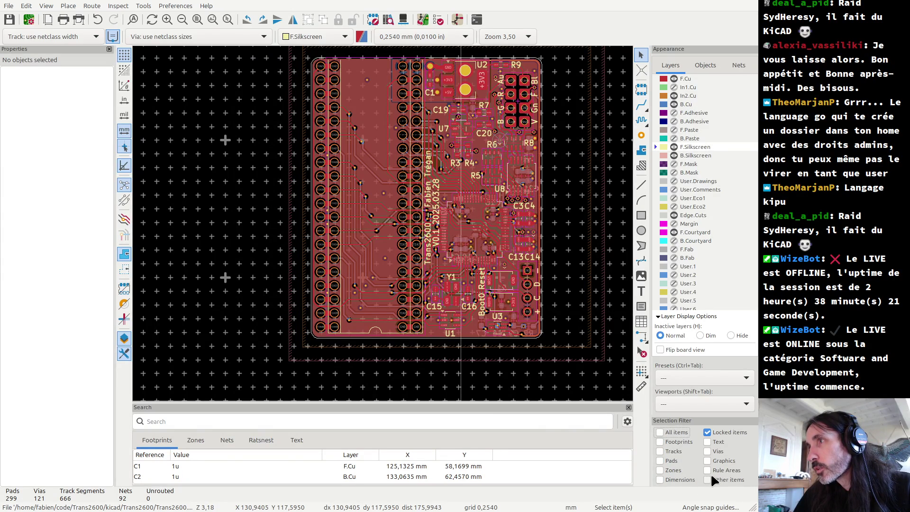
left_click(708, 478)
left_click(666, 439)
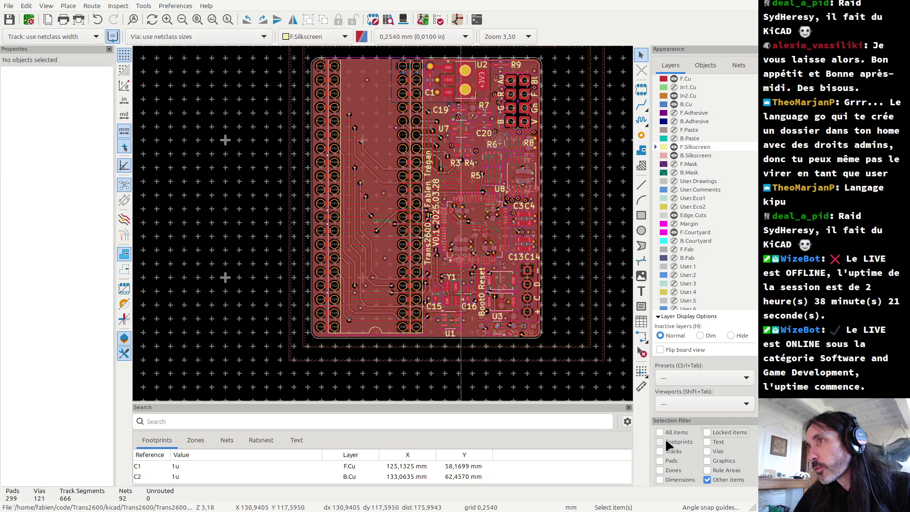
left_click(706, 479)
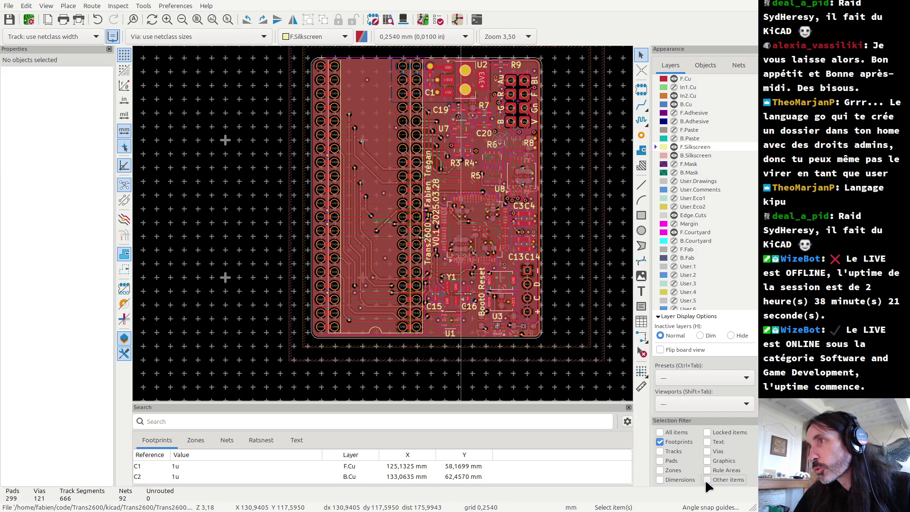
- Open U4's Footprint Properties and edit its library footprint tia_male_socket
left_click(311, 334)
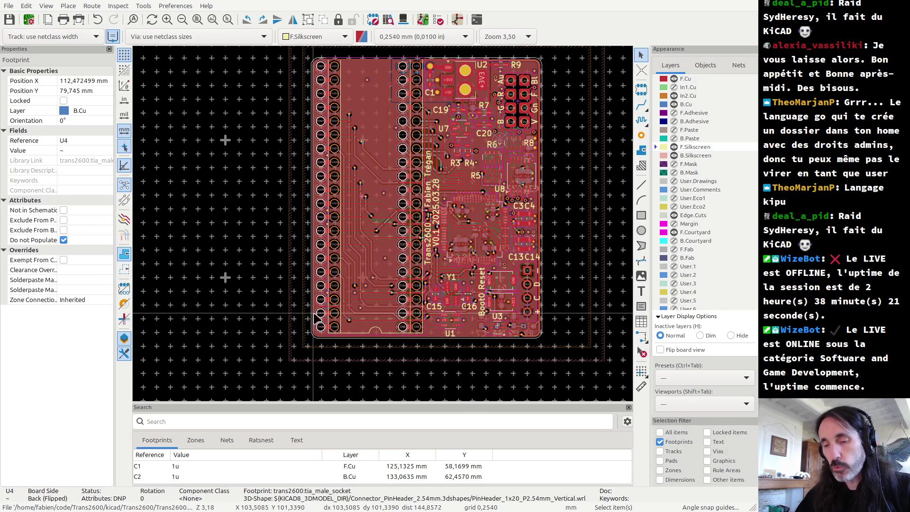
double_click(313, 314)
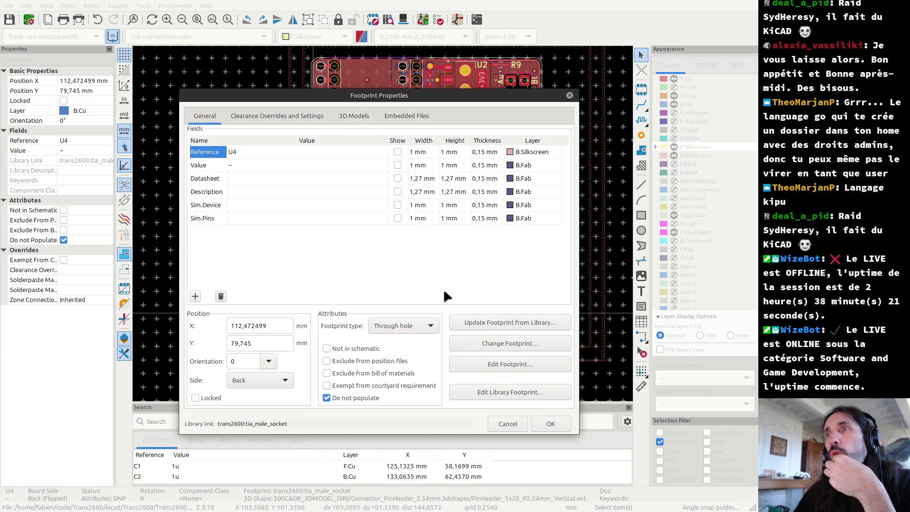
left_click(504, 391)
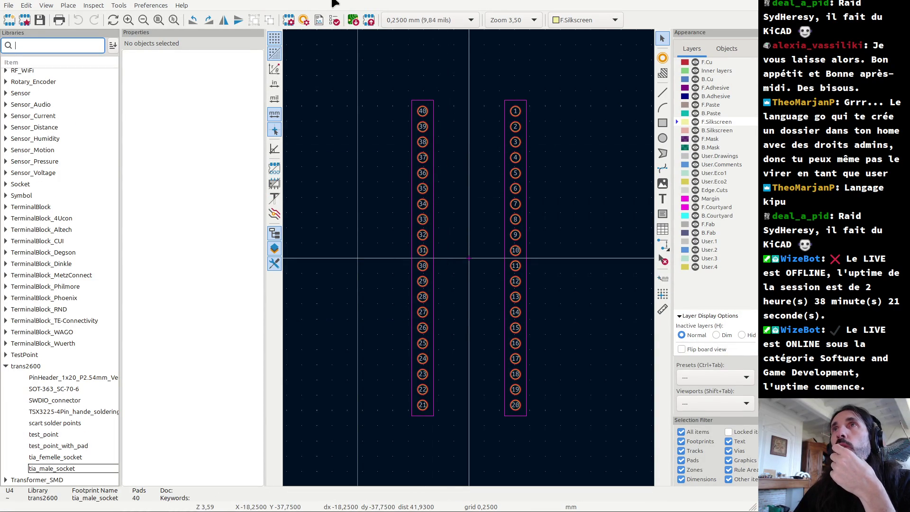
- Make only pads selectable and box-select all 40 pads
scroll(467, 258, "up", 1)
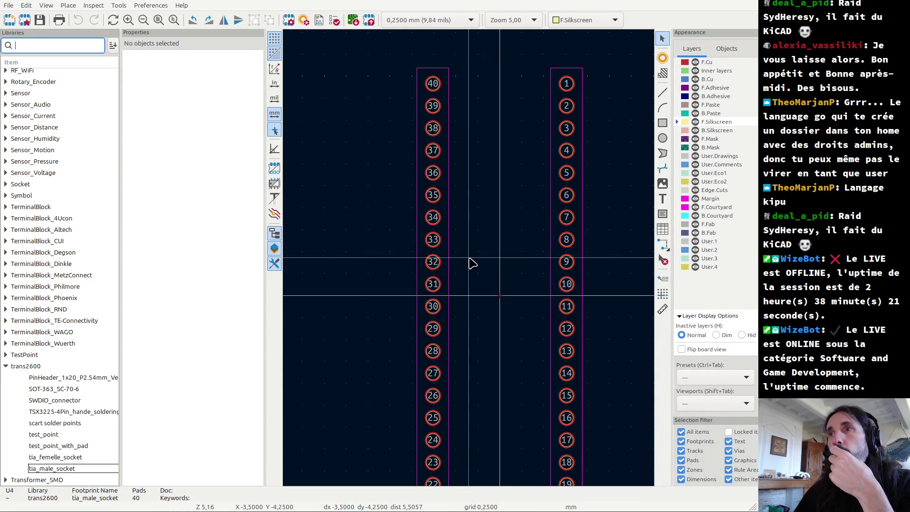
scroll(471, 263, "down", 2)
scroll(471, 263, "up", 3)
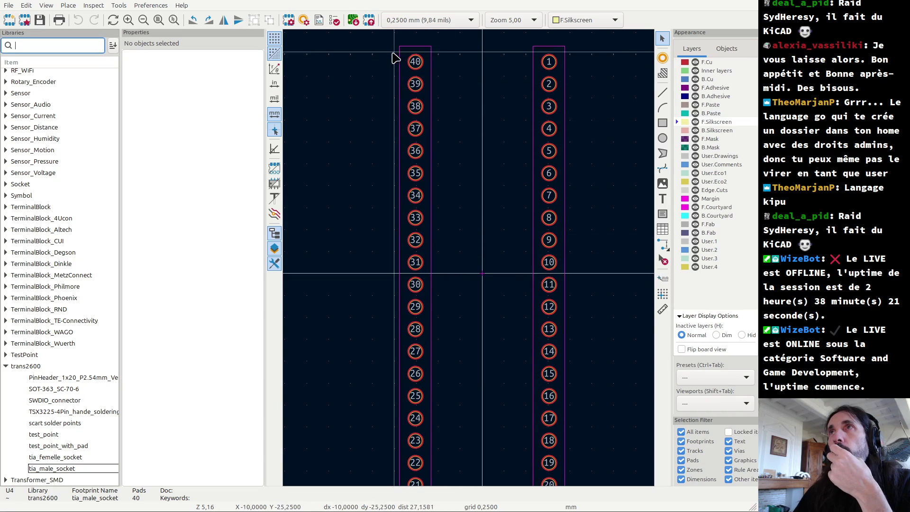
left_click(680, 460)
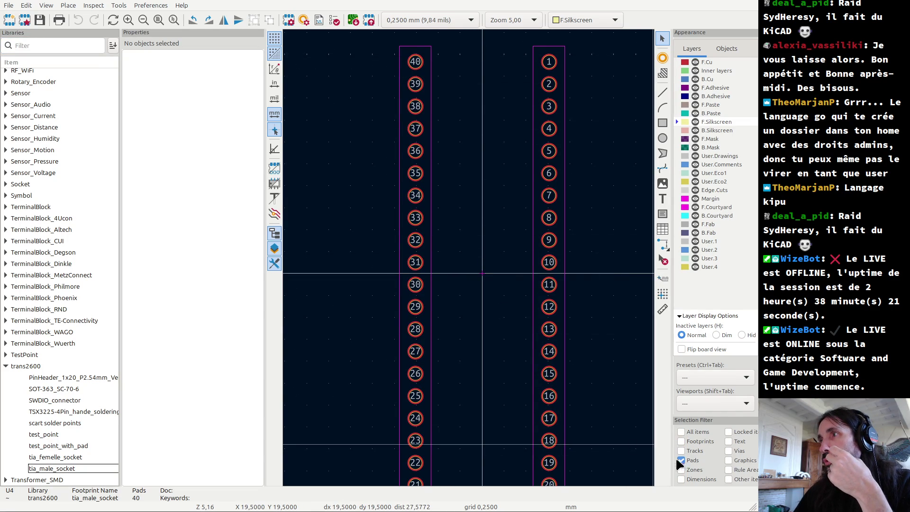
scroll(467, 260, "down", 3)
left_click_drag(370, 59, 493, 302)
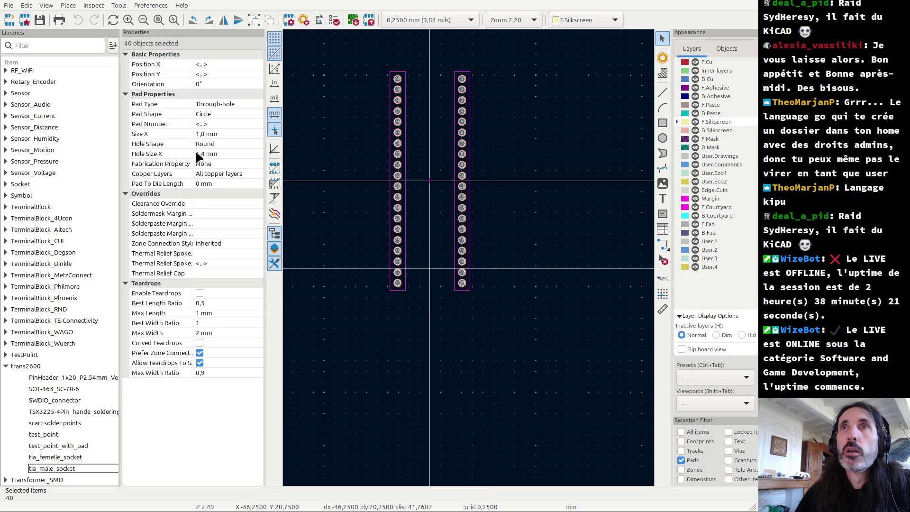
- Set the pads' hole to 0,7 mm and Size X to 1 mm
left_click(222, 154)
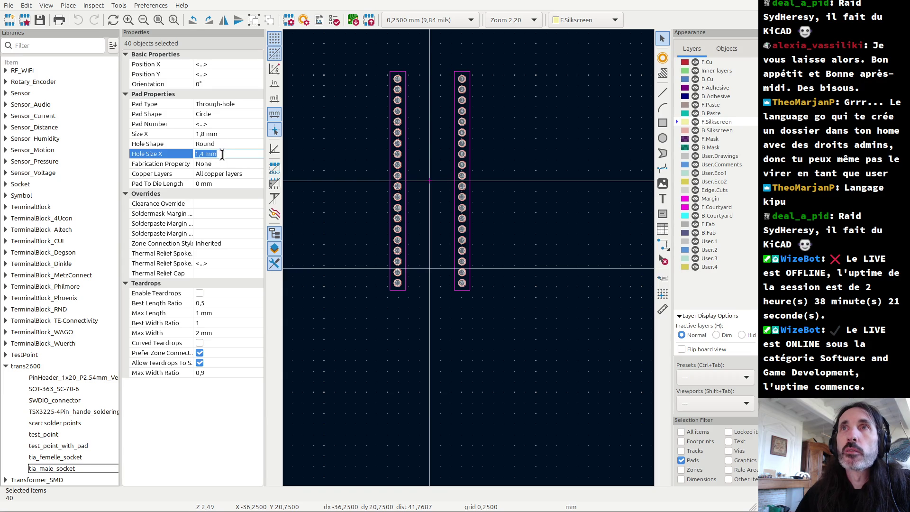
type("0,7")
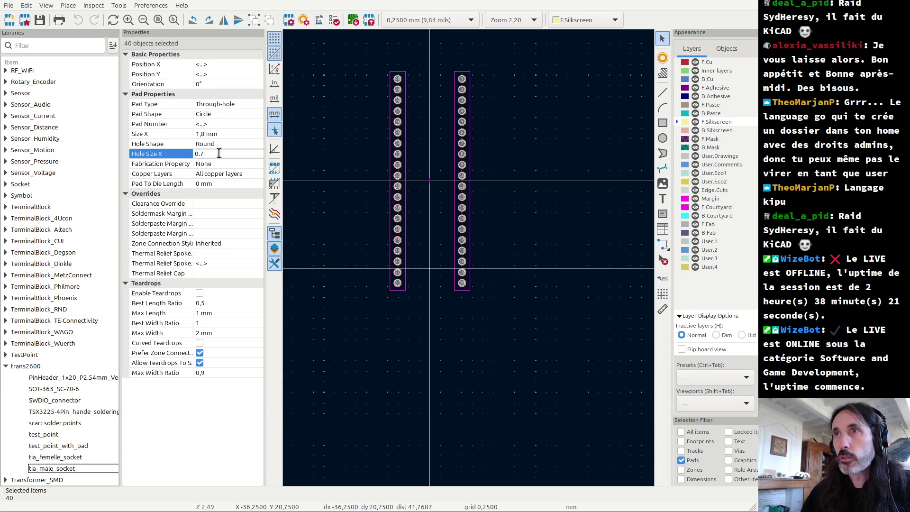
key("Return")
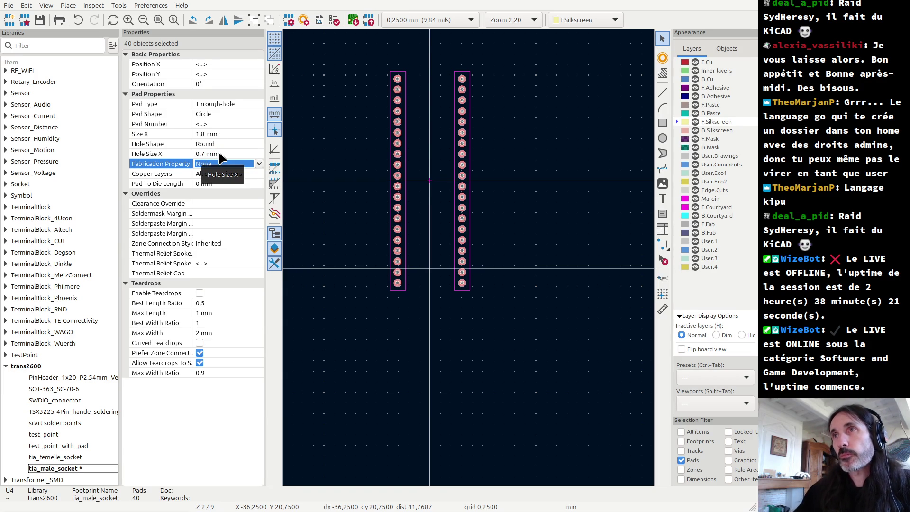
scroll(471, 264, "up", 5)
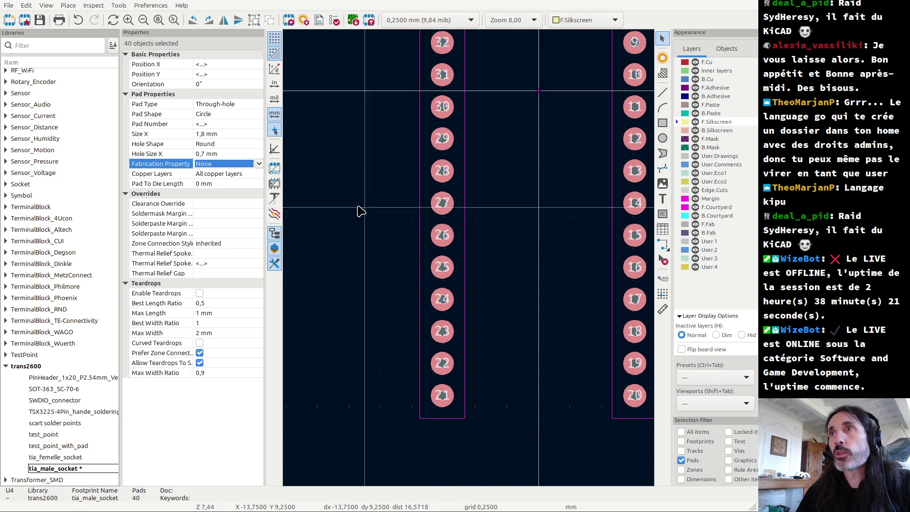
left_click(222, 133)
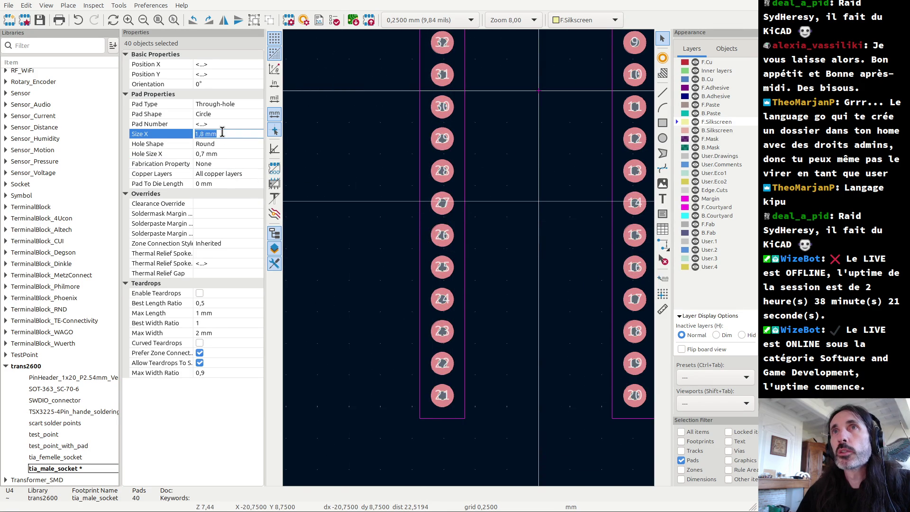
type("0.")
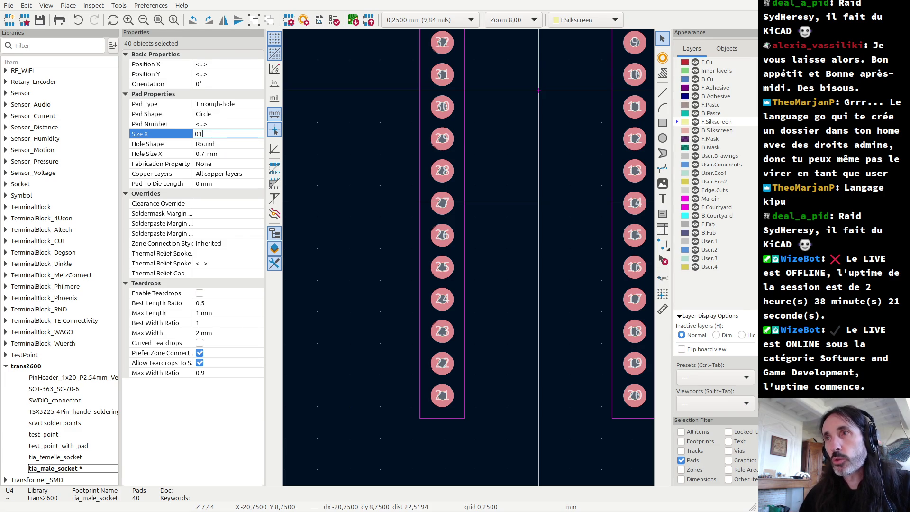
key("Tab")
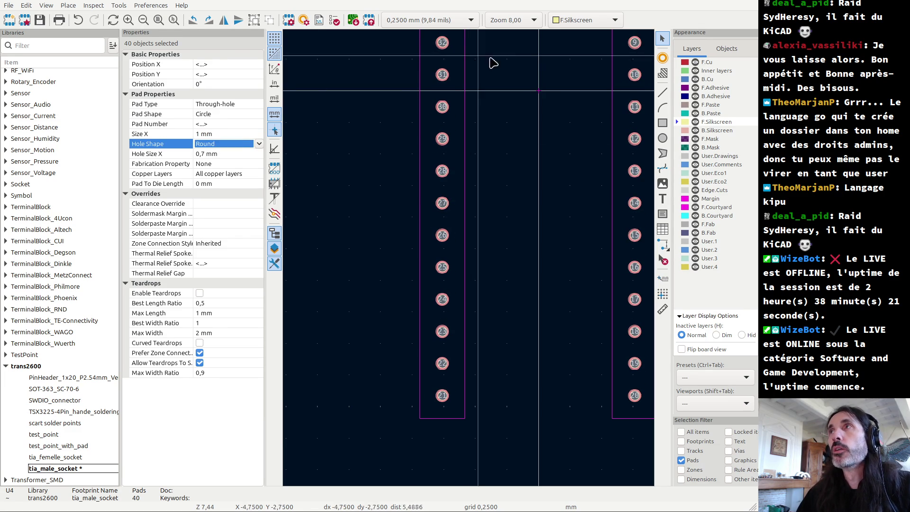
key("alt+Tab")
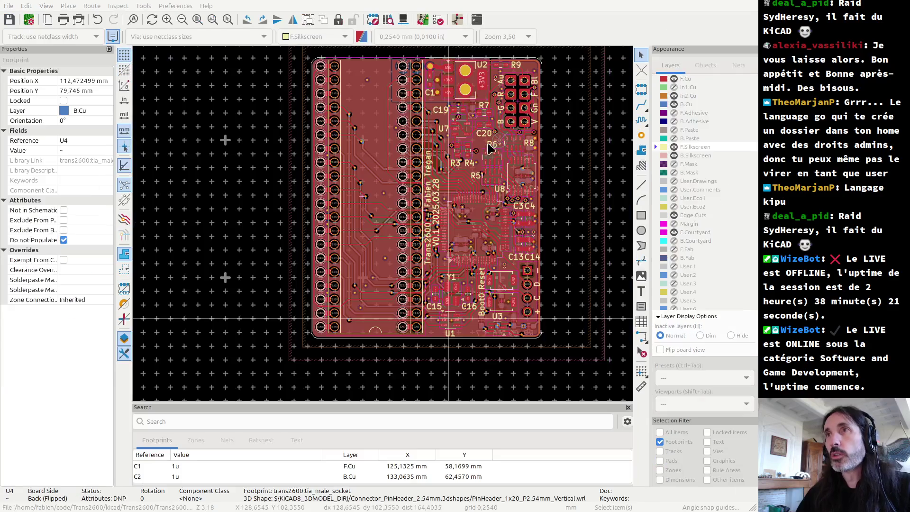
scroll(345, 247, "up", 3)
scroll(345, 247, "up", 2)
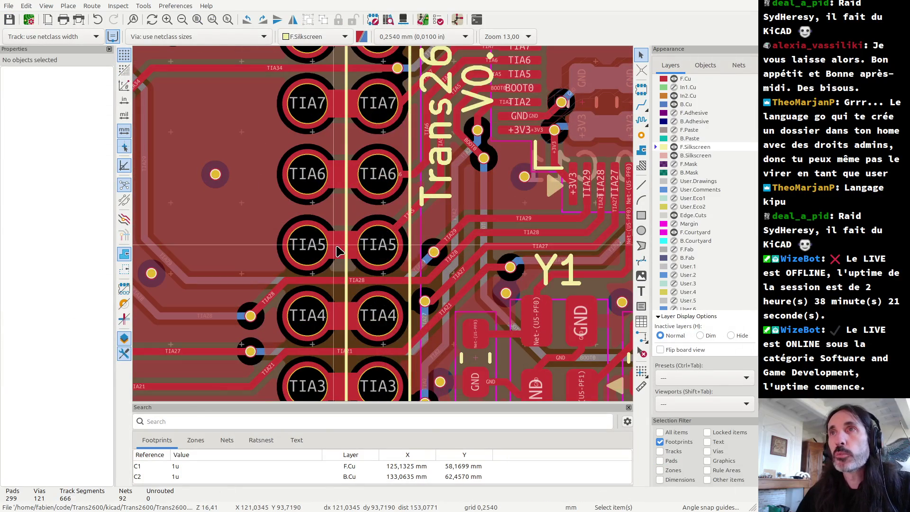
left_click(347, 247)
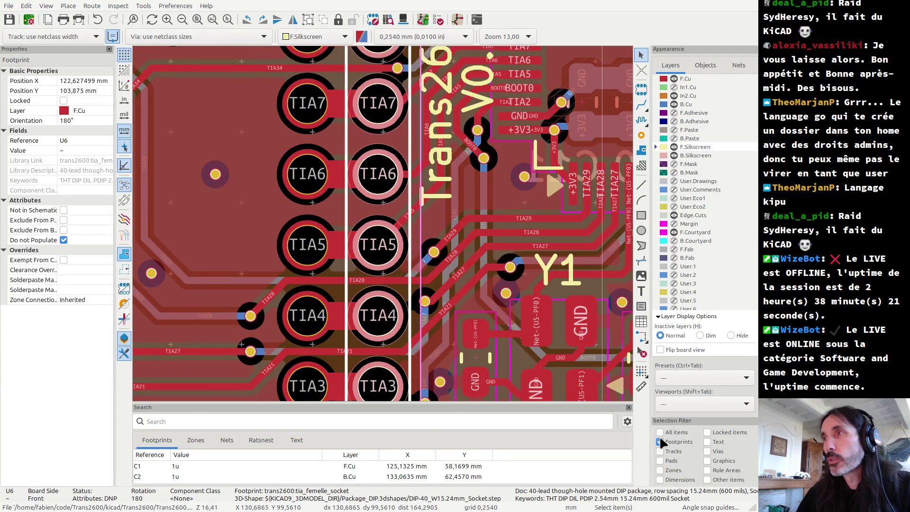
left_click(659, 432)
left_click(337, 249)
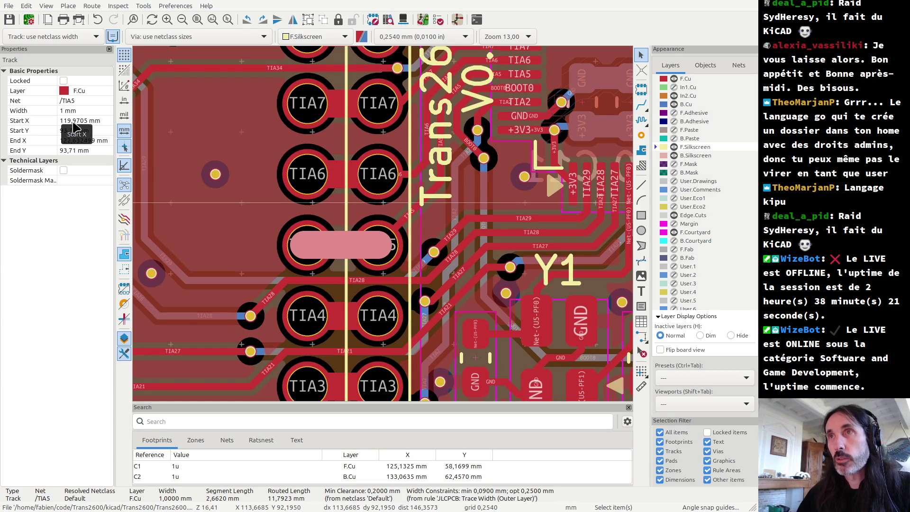
key("alt+Tab")
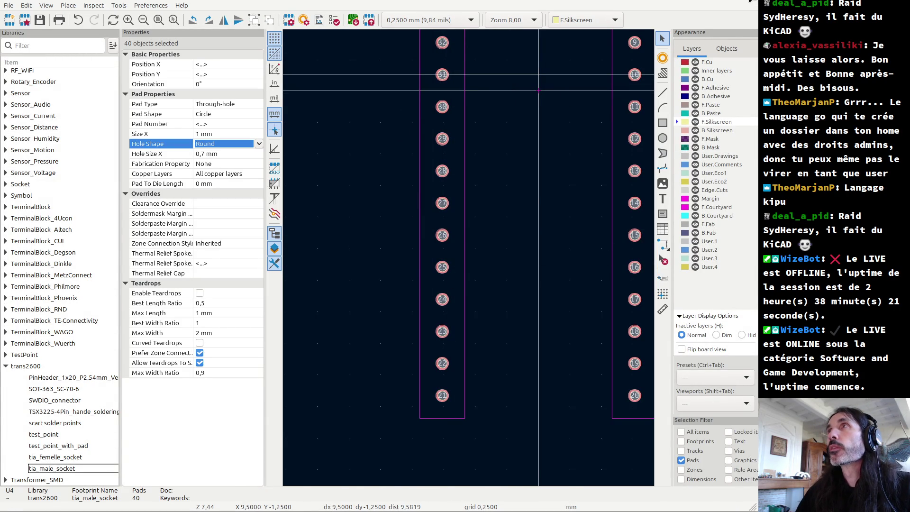
key("alt+Tab")
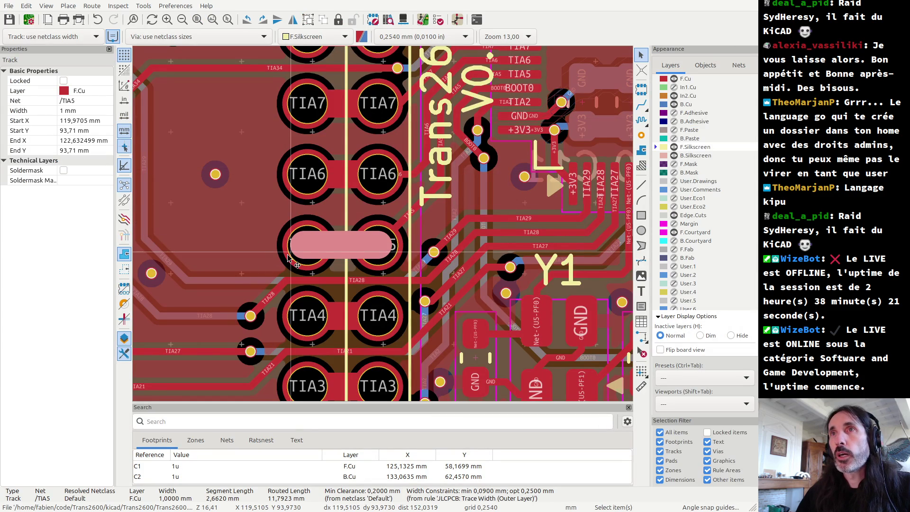
left_click(289, 260)
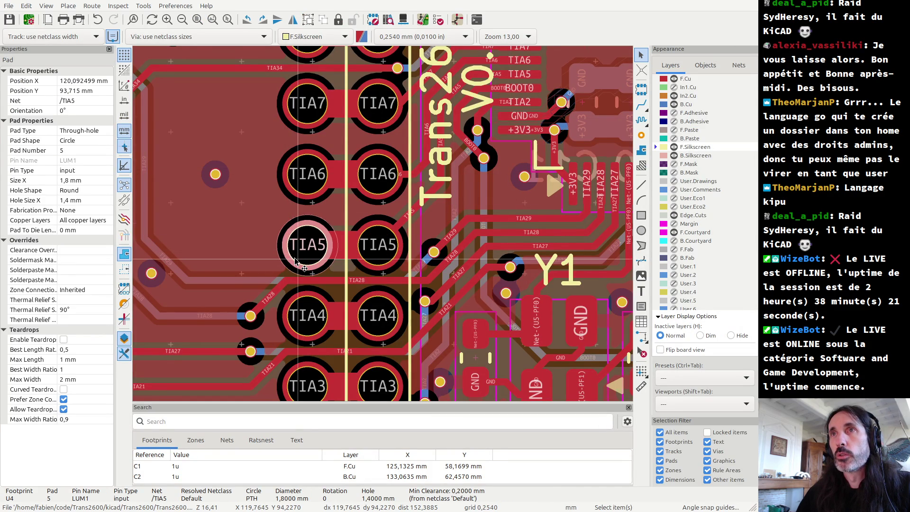
scroll(295, 261, "down", 2)
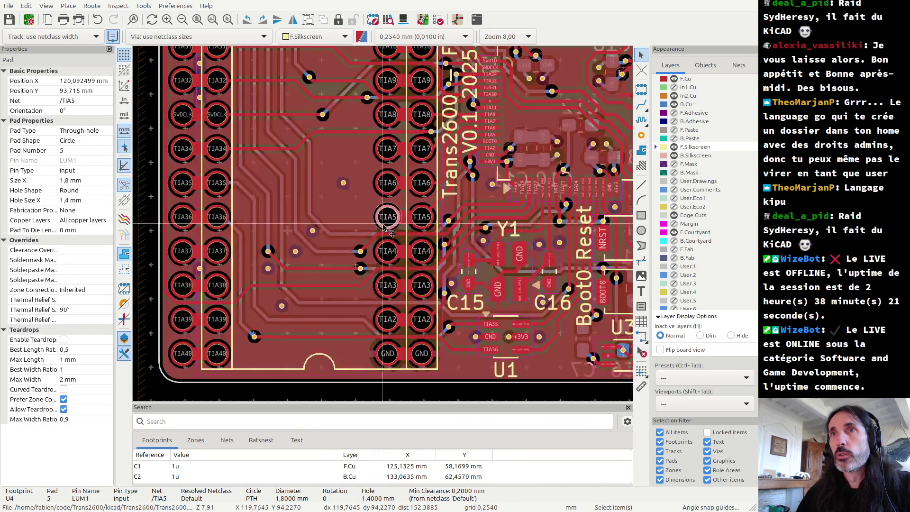
left_click(182, 366)
key("alt+Tab")
key("alt+Tab")
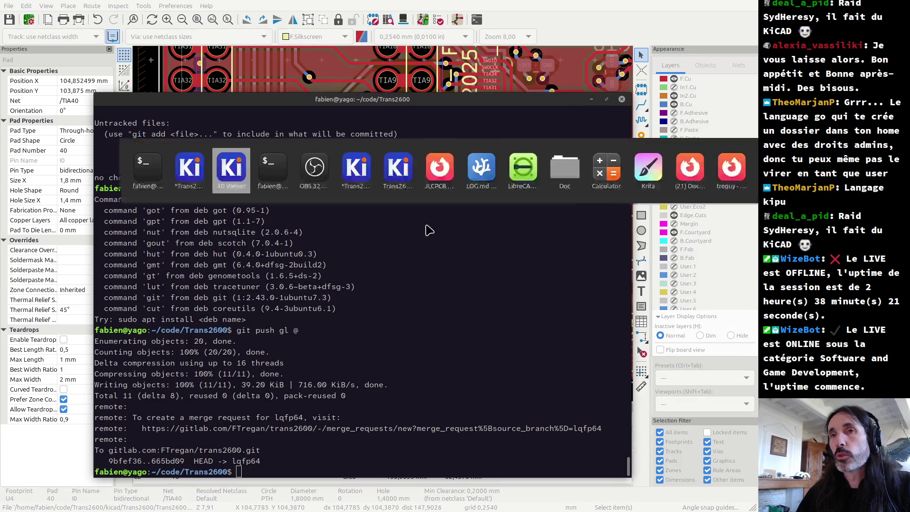
key("alt+Tab")
key("alt+Tab")
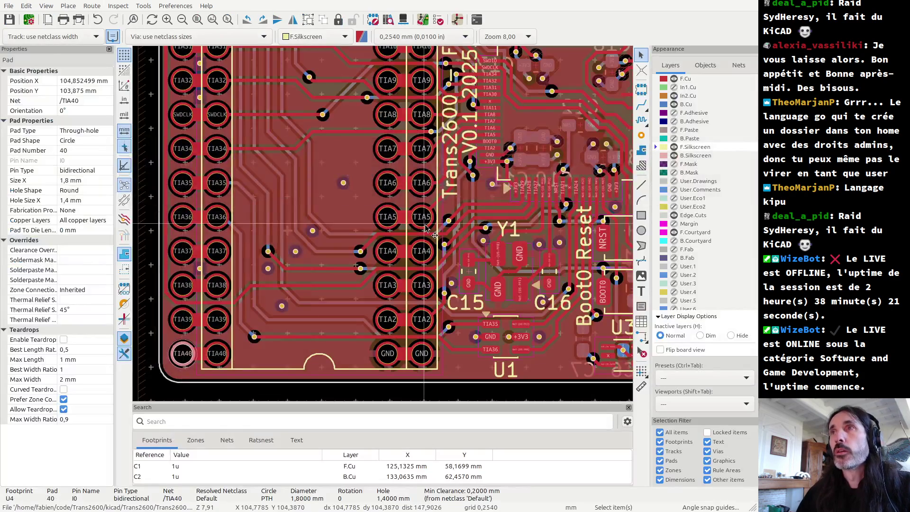
key("Escape")
left_click(660, 432)
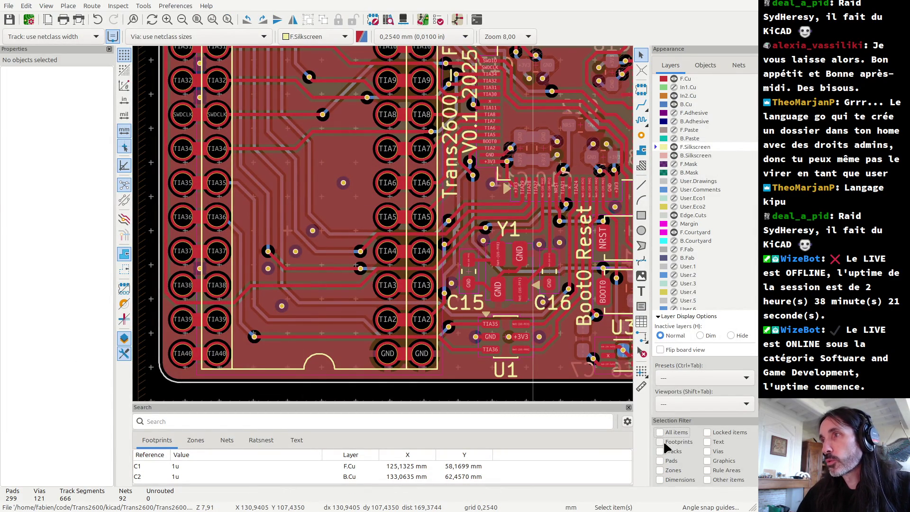
left_click(660, 441)
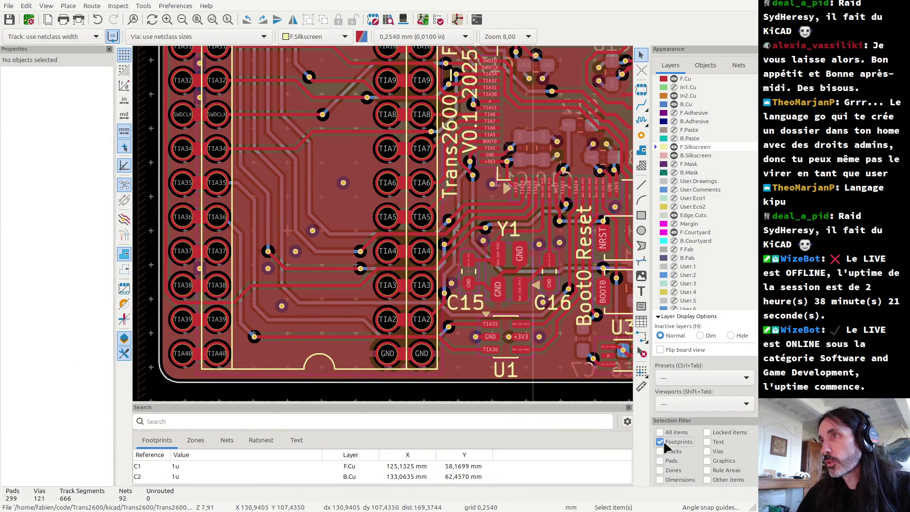
- Open U4's library footprint, tia_male_socket, in the Footprint Editor from its Footprint Properties
left_click(178, 358)
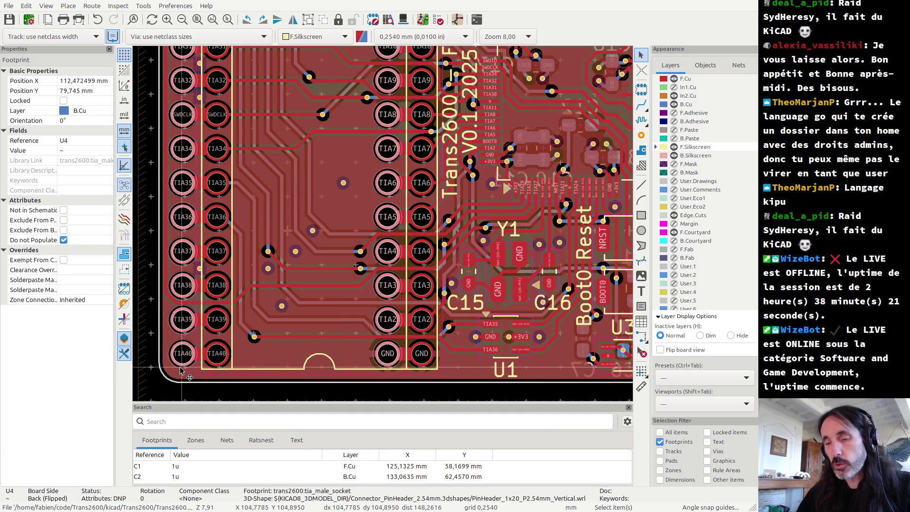
double_click(184, 368)
left_click(517, 391)
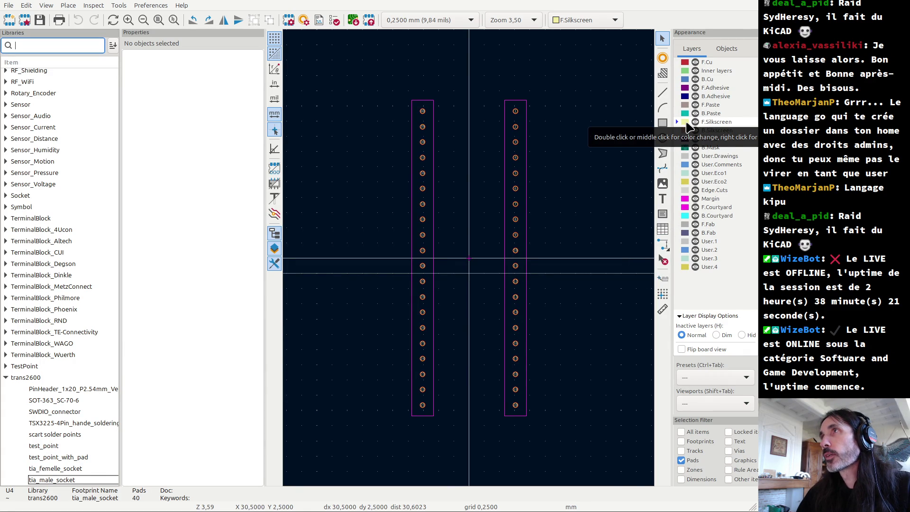
scroll(515, 403, "up", 1)
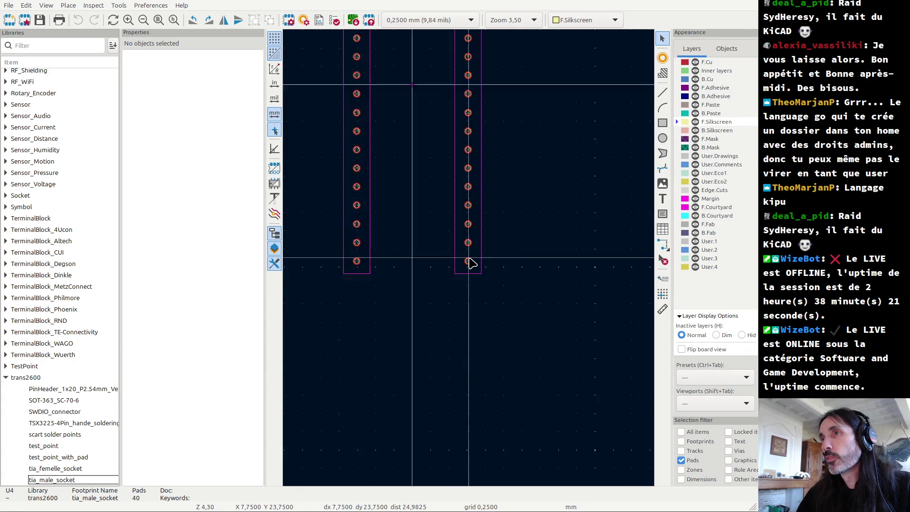
scroll(470, 263, "up", 8)
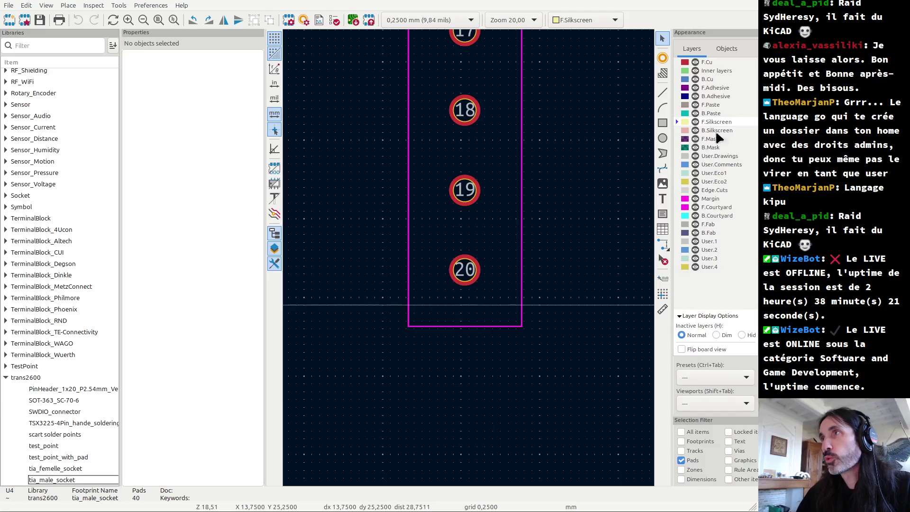
- Place the grid origin at the centre of pad 20
left_click(663, 92)
scroll(422, 303, "up", 4)
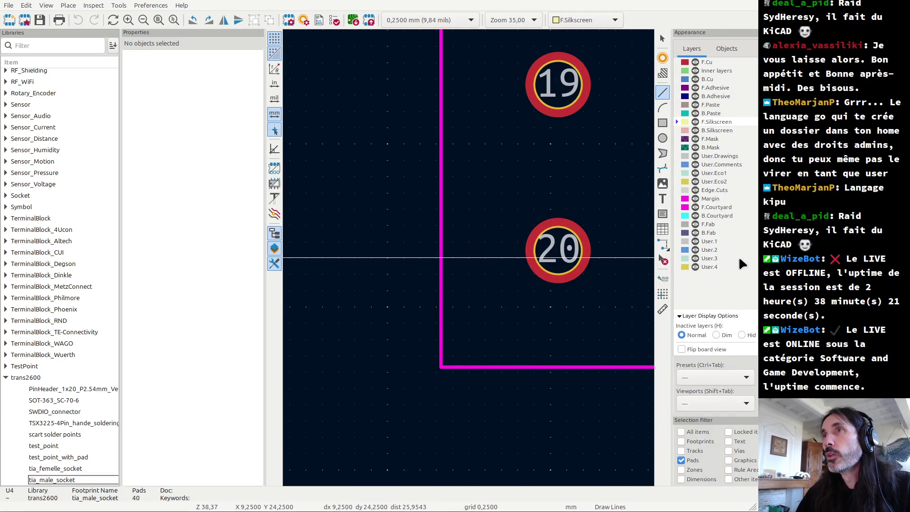
left_click(663, 293)
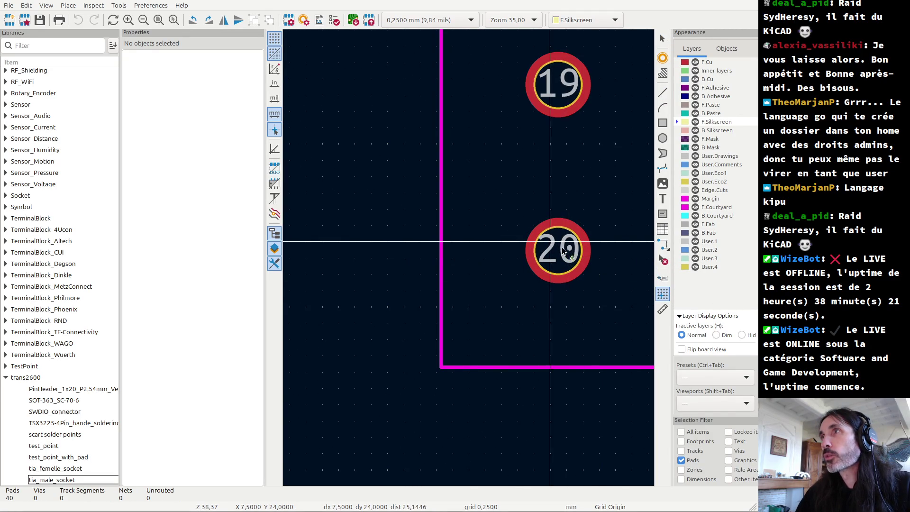
left_click(533, 177)
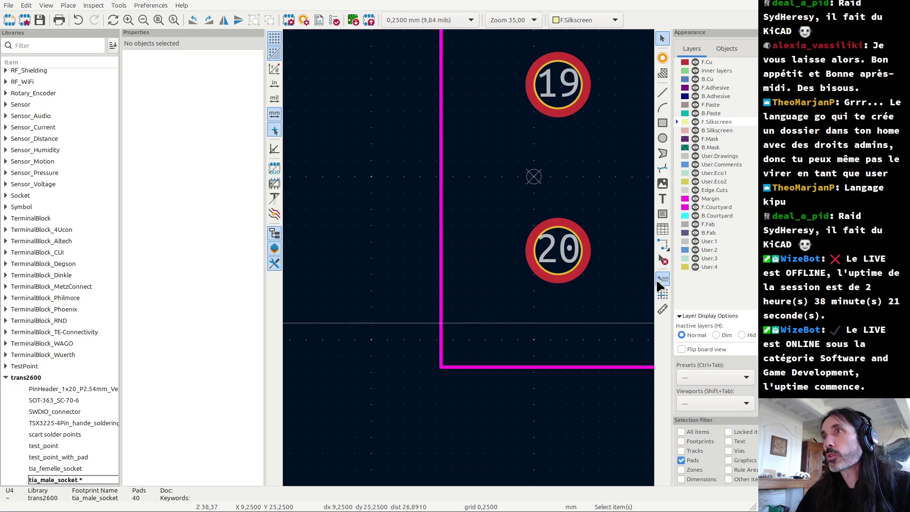
left_click(663, 293)
left_click(542, 265)
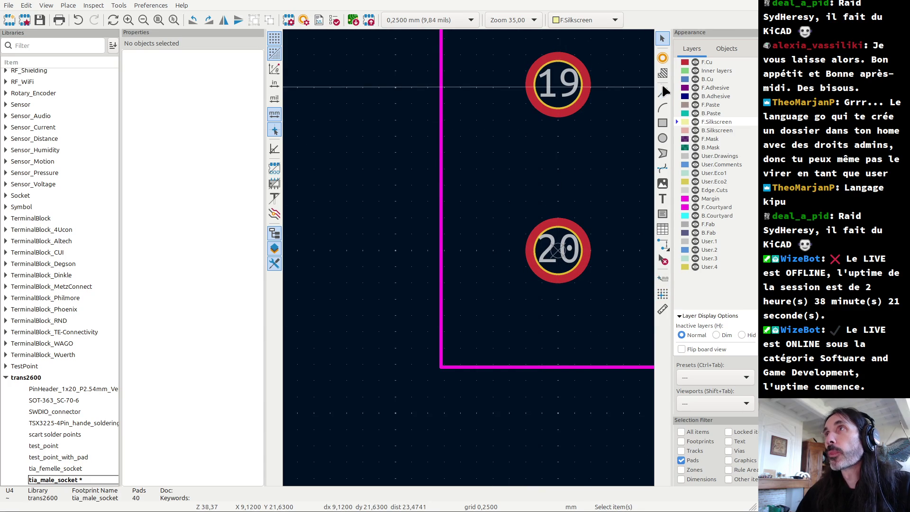
- Draw a filled 3-point F.Silkscreen triangle left of pad 20 and save the footprint
left_click(662, 153)
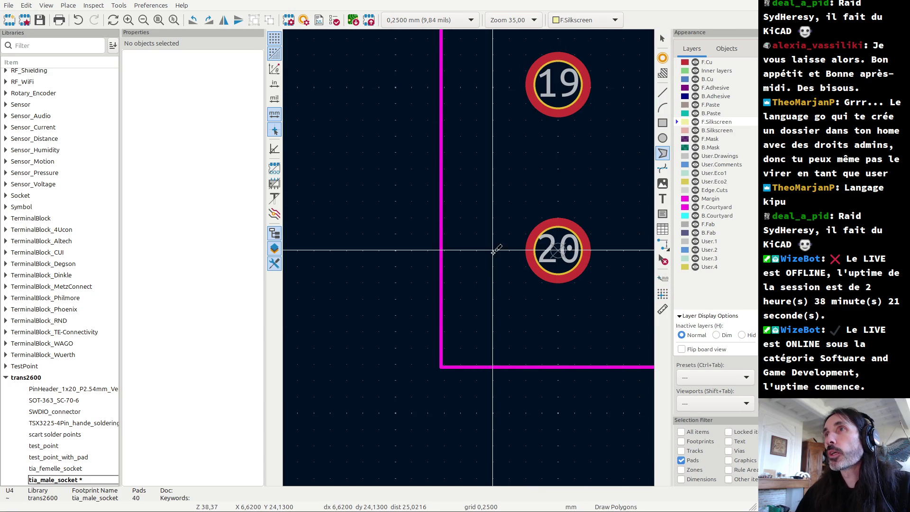
left_click(493, 251)
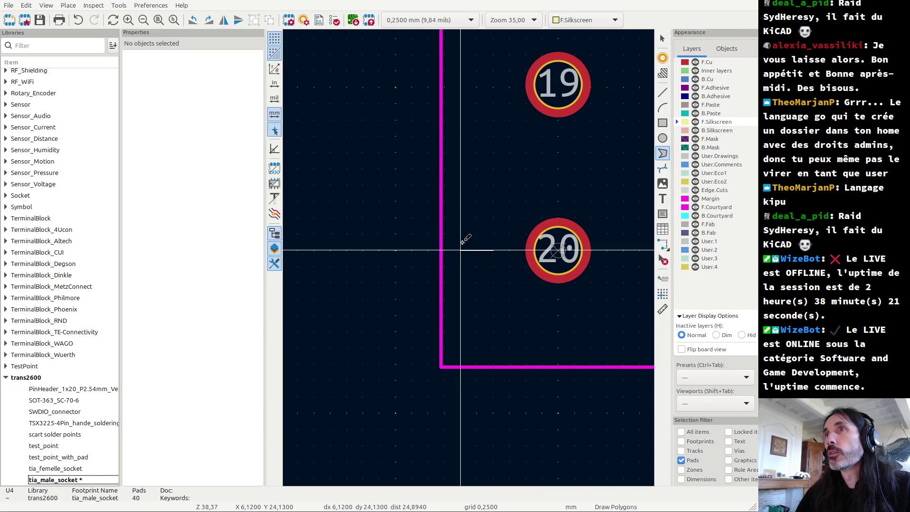
left_click(460, 234)
left_click(460, 266)
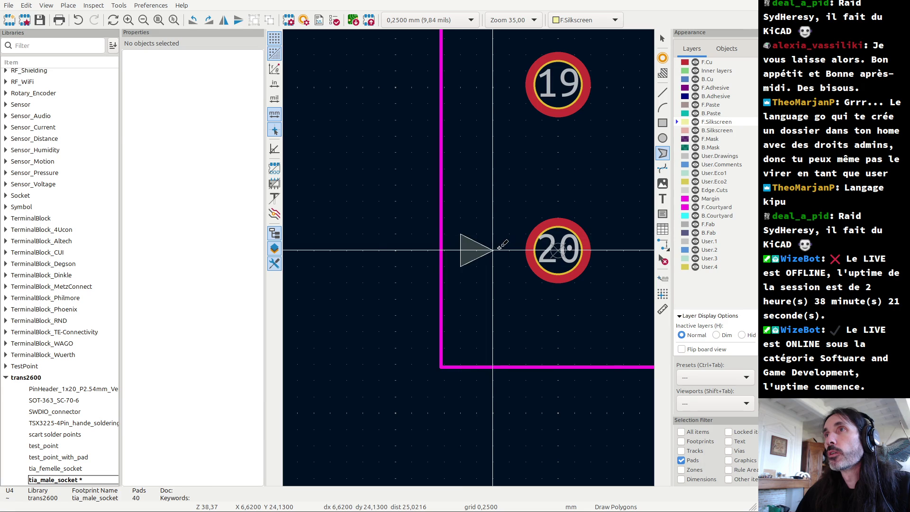
left_click(493, 250)
key("Escape")
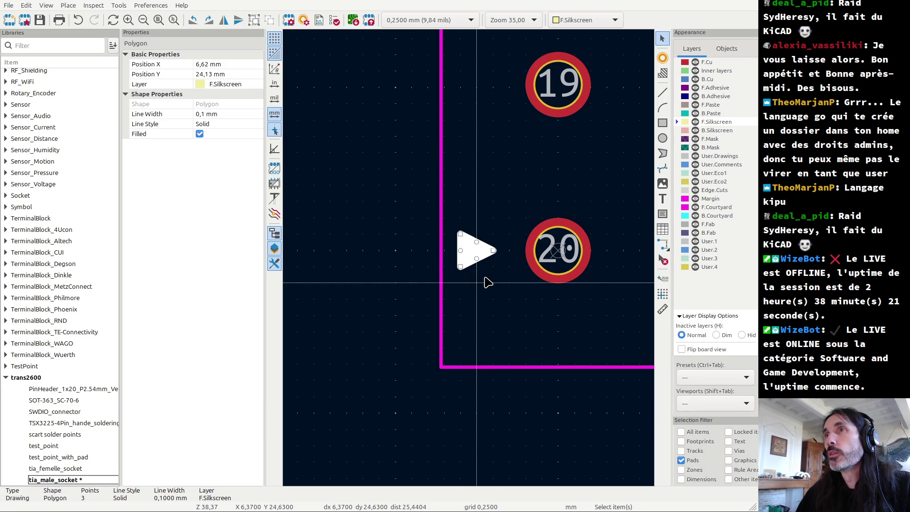
key("ctrl+s")
scroll(467, 259, "down", 3)
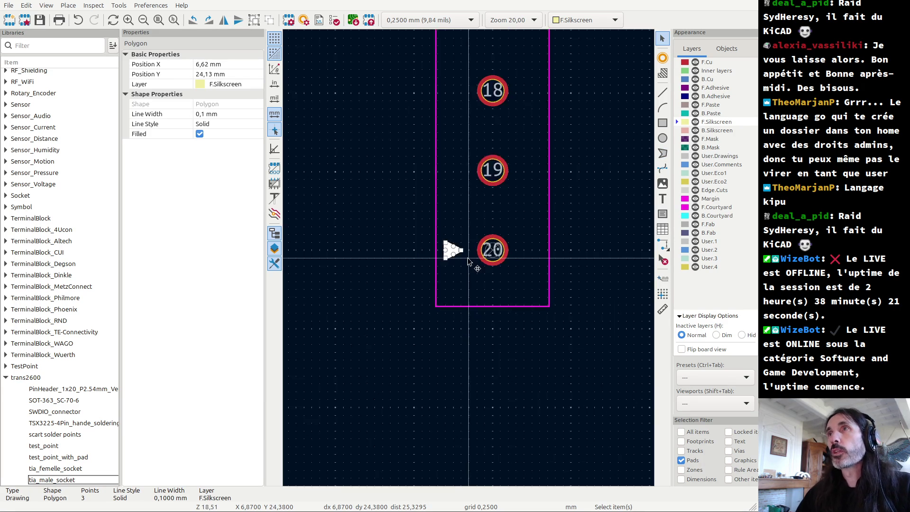
scroll(467, 260, "down", 2)
scroll(467, 260, "up", 5)
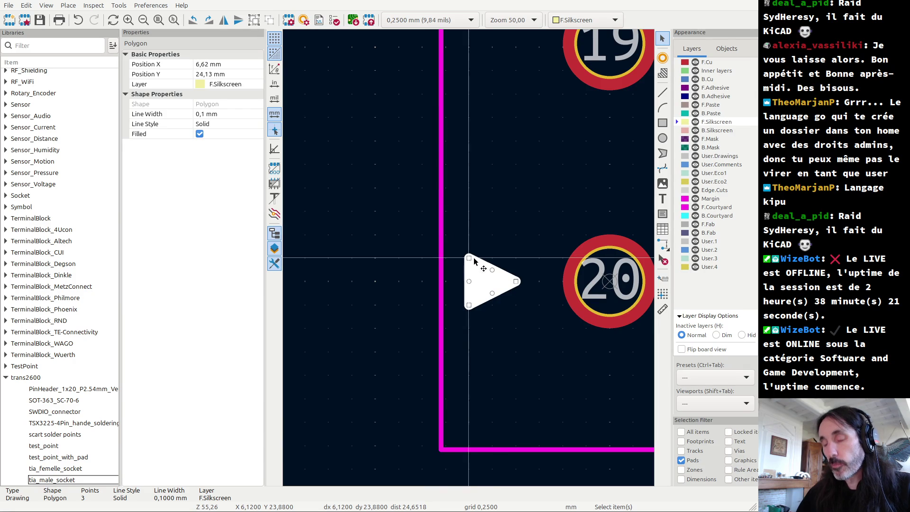
- Delete the old pin-1 triangle from the footprint
key("Delete")
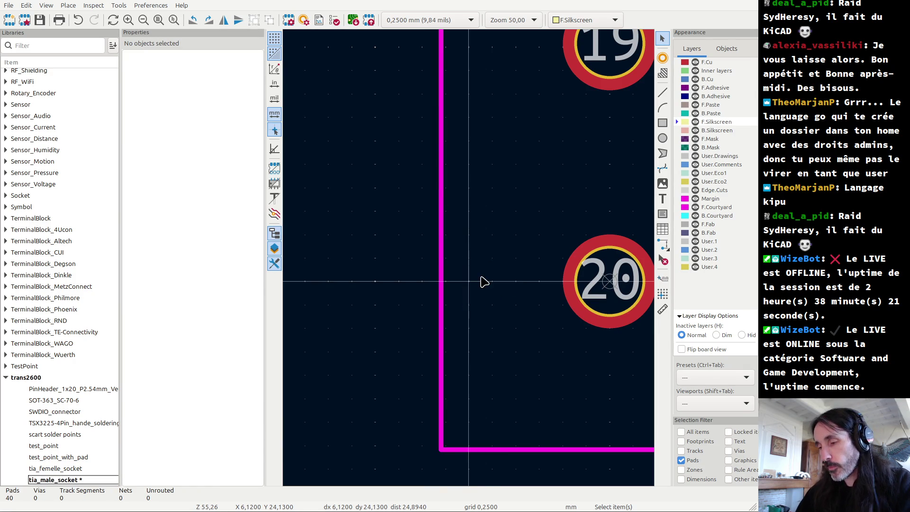
scroll(479, 280, "down", 5)
scroll(471, 260, "down", 5)
scroll(393, 196, "down", 3)
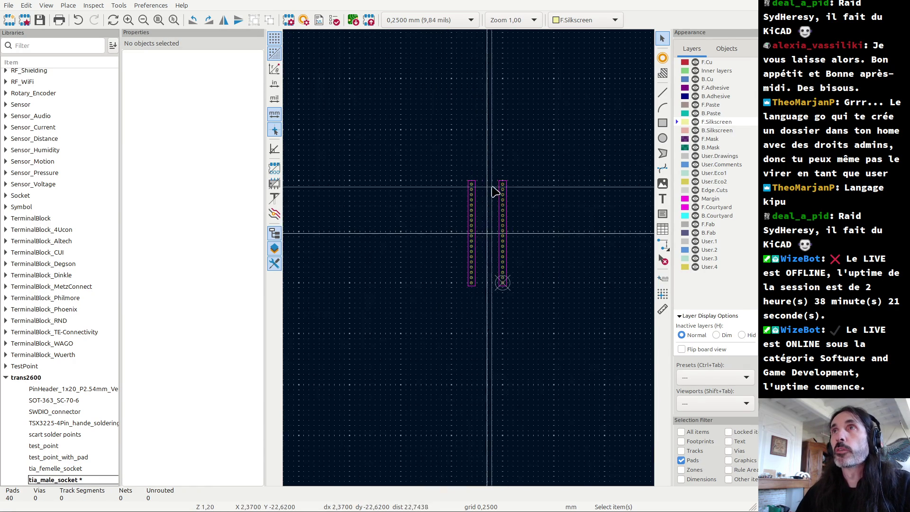
scroll(455, 269, "up", 5)
scroll(471, 258, "up", 3)
scroll(471, 263, "up", 2)
scroll(472, 263, "down", 3)
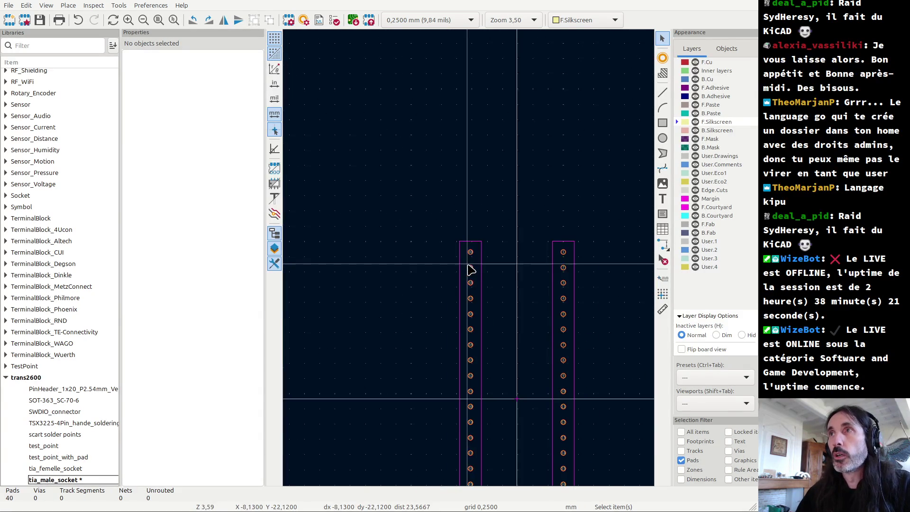
scroll(569, 274, "down", 2)
scroll(454, 238, "up", 5)
scroll(465, 251, "up", 2)
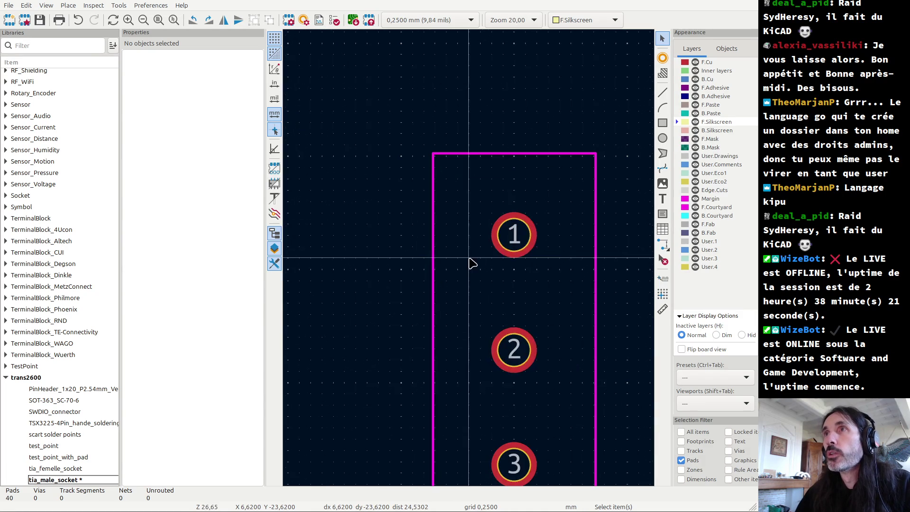
scroll(514, 264, "up", 2)
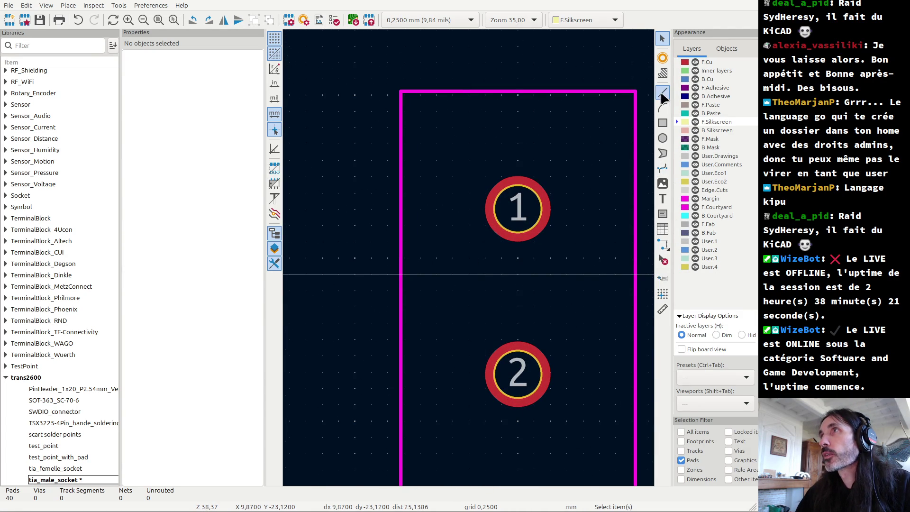
- Draw a filled F.Silkscreen triangle pointing at pad 1 and save the footprint
left_click(662, 153)
left_click(452, 209)
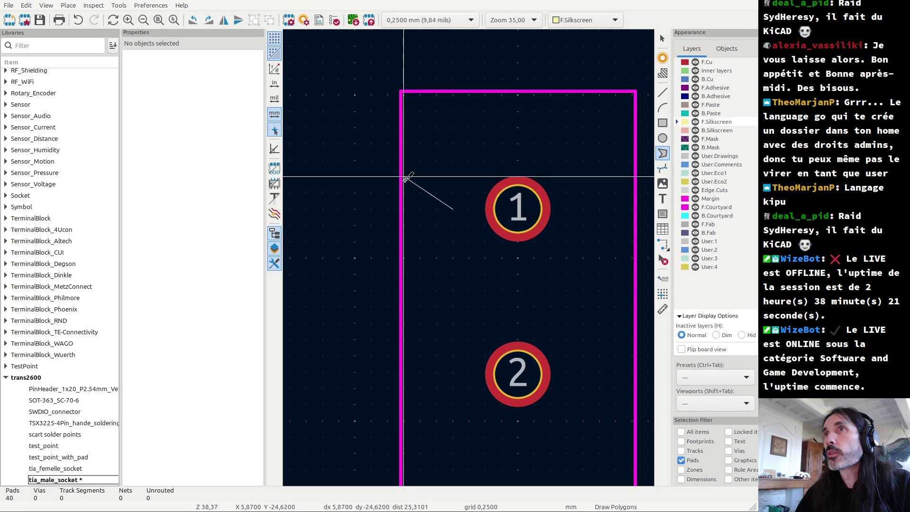
left_click(403, 177)
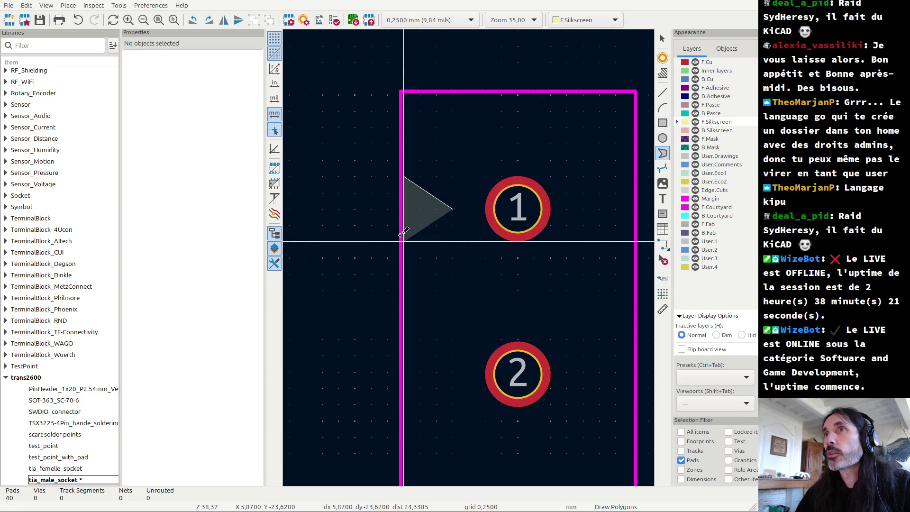
left_click(403, 241)
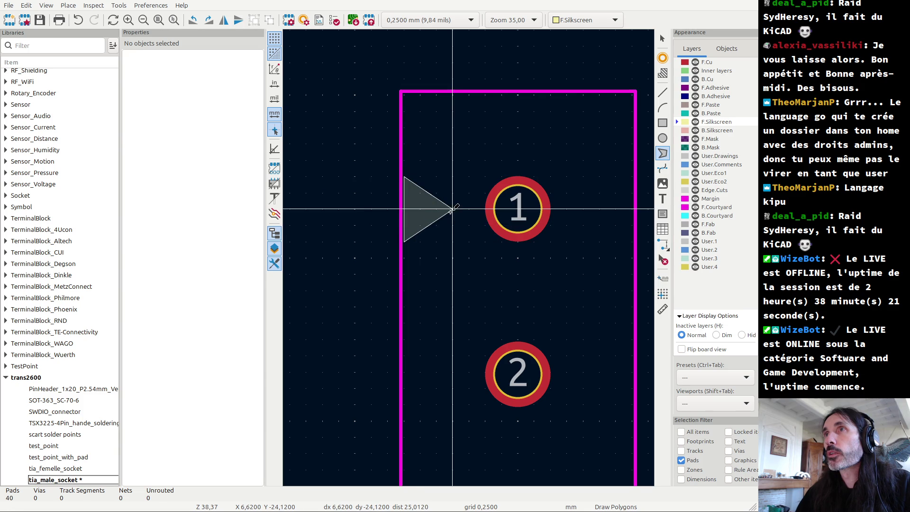
left_click(453, 208)
key("Escape")
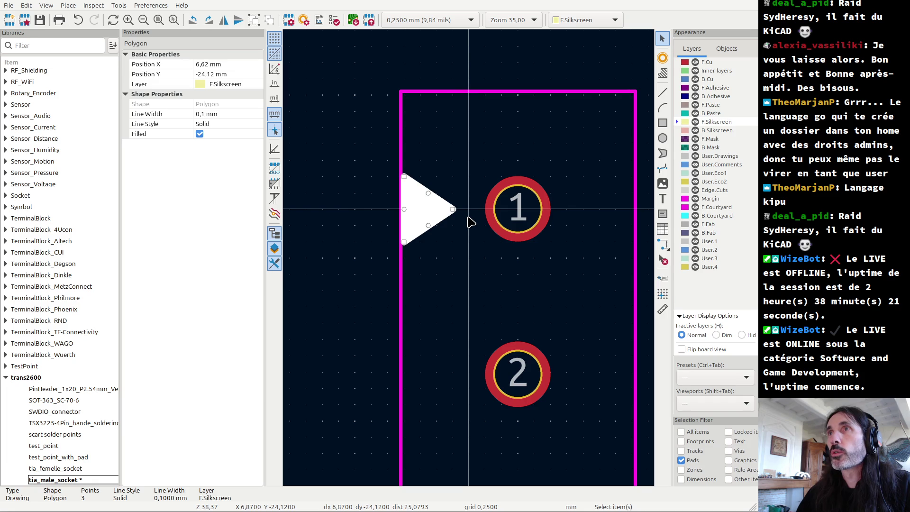
left_click(470, 222)
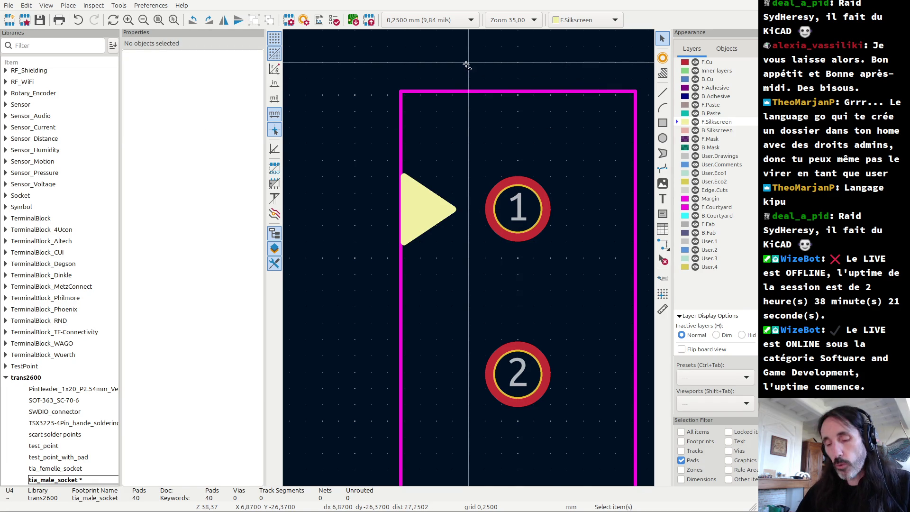
key("ctrl+s")
- Back on the Trans2600 board, update U4 from the library so it gets the new pads and triangles
left_click(751, 2)
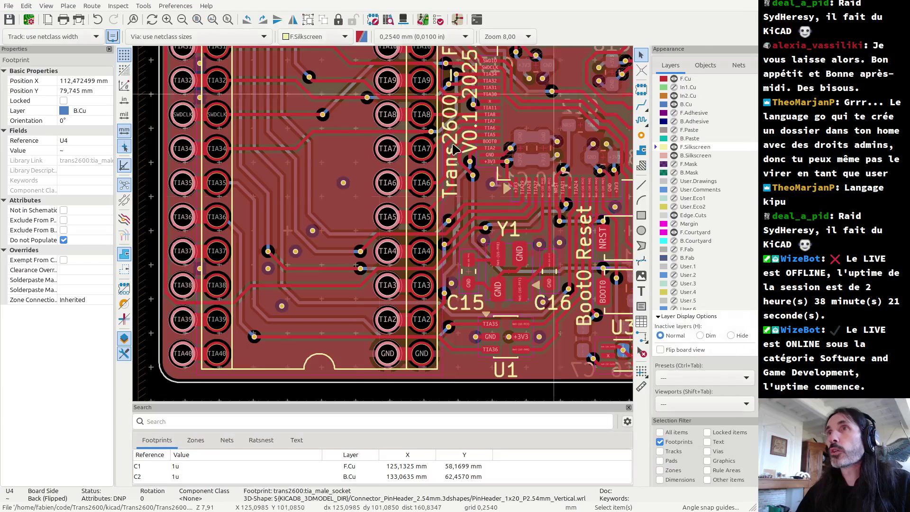
double_click(365, 304)
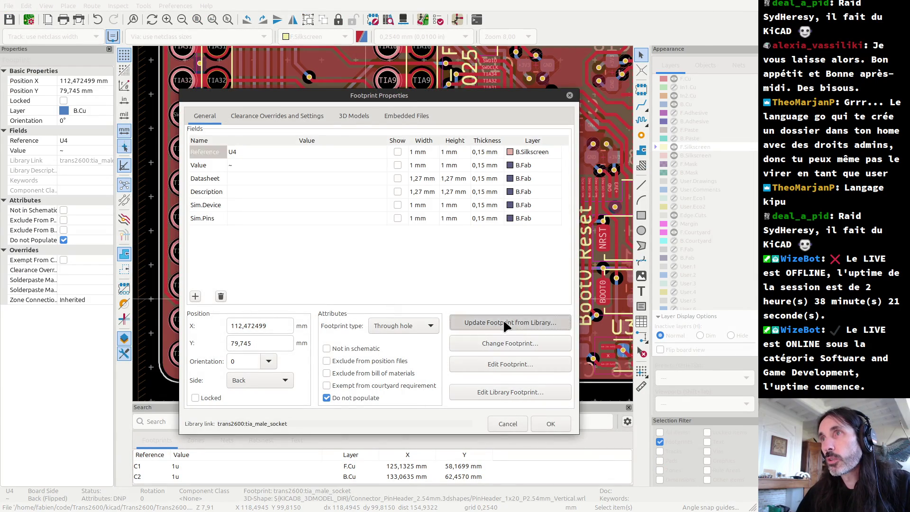
left_click(502, 321)
left_click(523, 405)
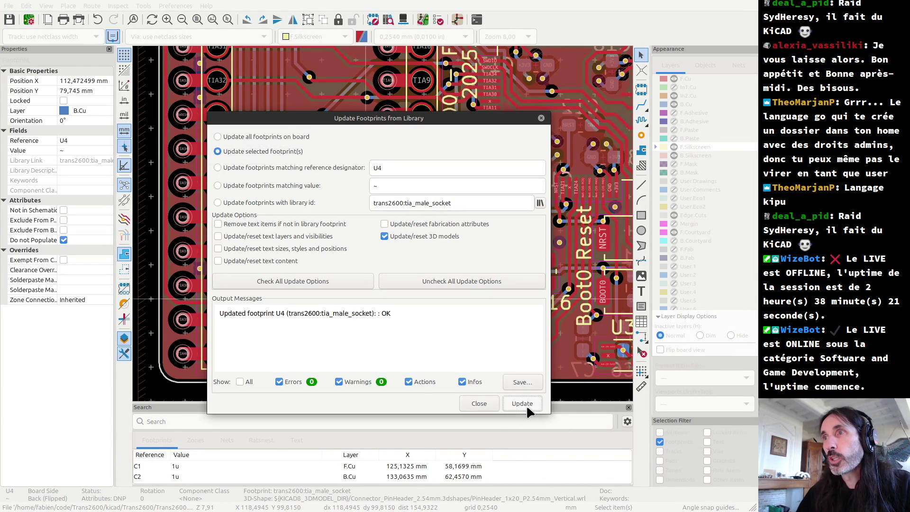
left_click(485, 403)
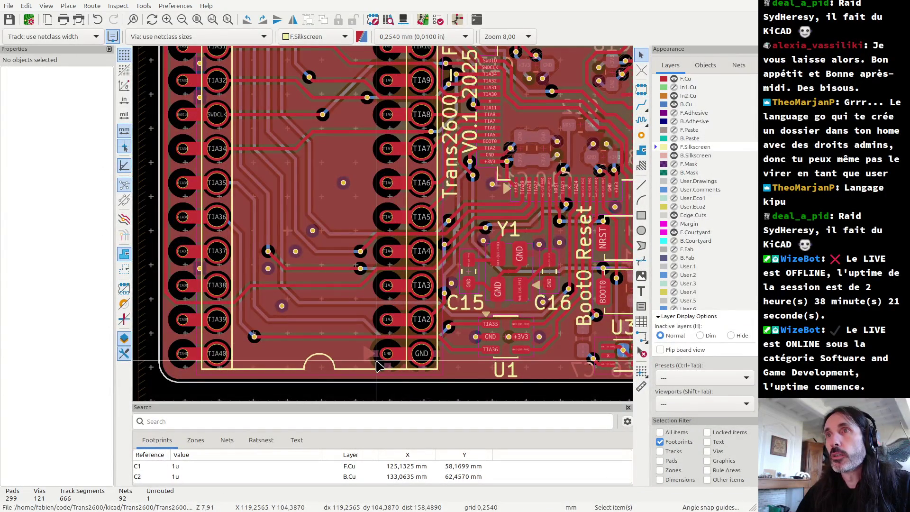
- Tick All items in the Selection Filter so every kind of board item is selectable
scroll(377, 365, "up", 1)
left_click(372, 221)
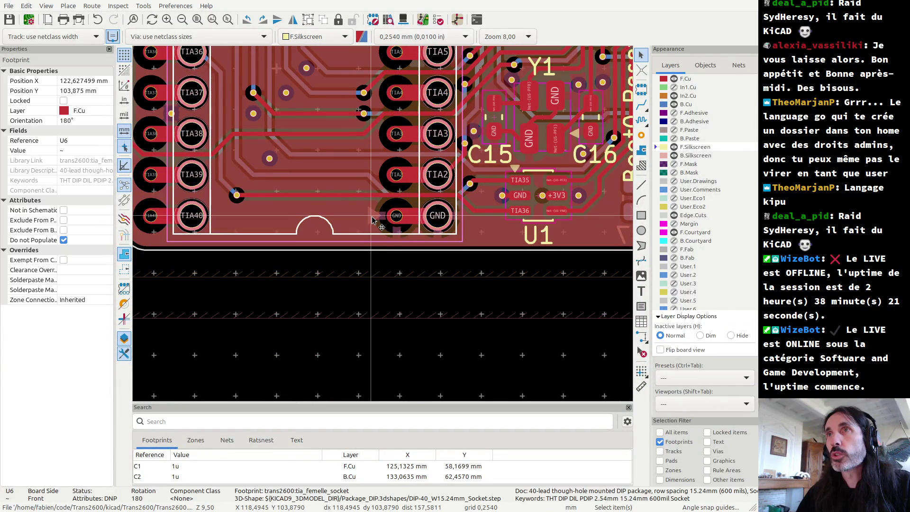
scroll(374, 220, "up", 3)
scroll(381, 217, "up", 2)
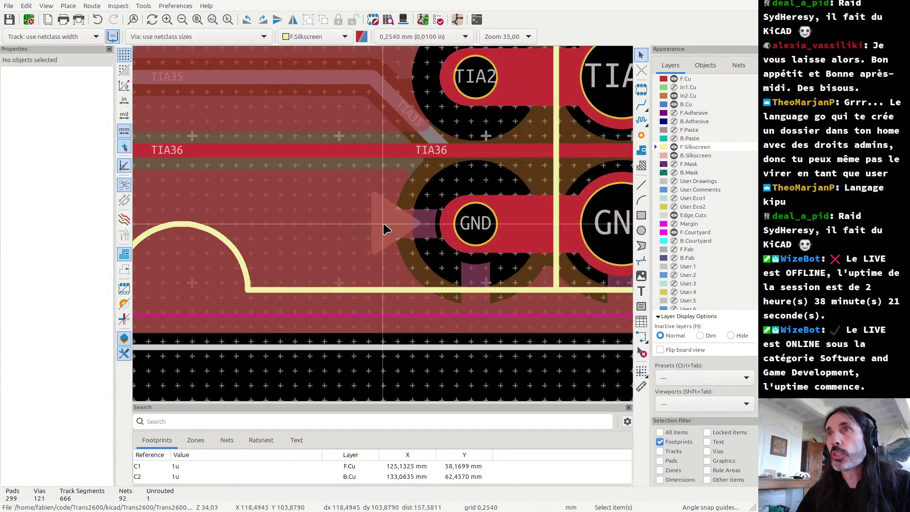
key("Escape")
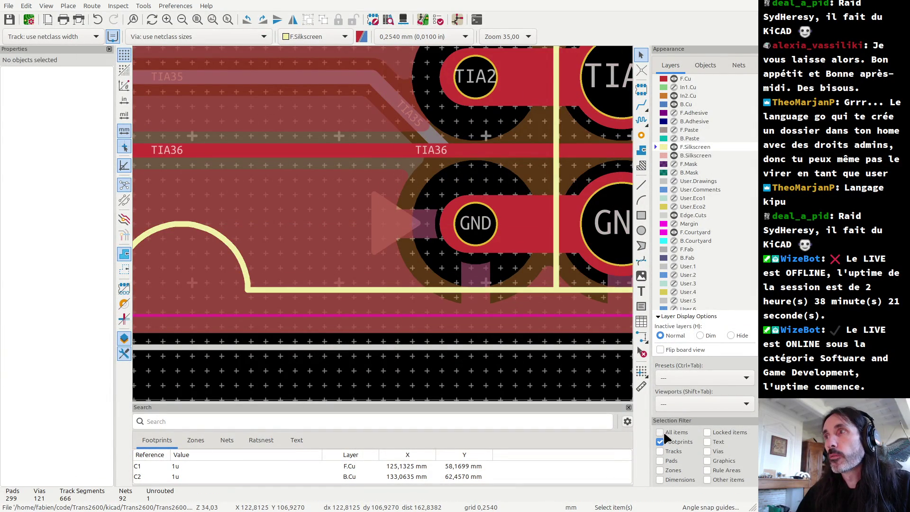
left_click(659, 433)
- Reselect U6 and review its Footprint Properties, leaving the footprint unchanged and in place
left_click(378, 211)
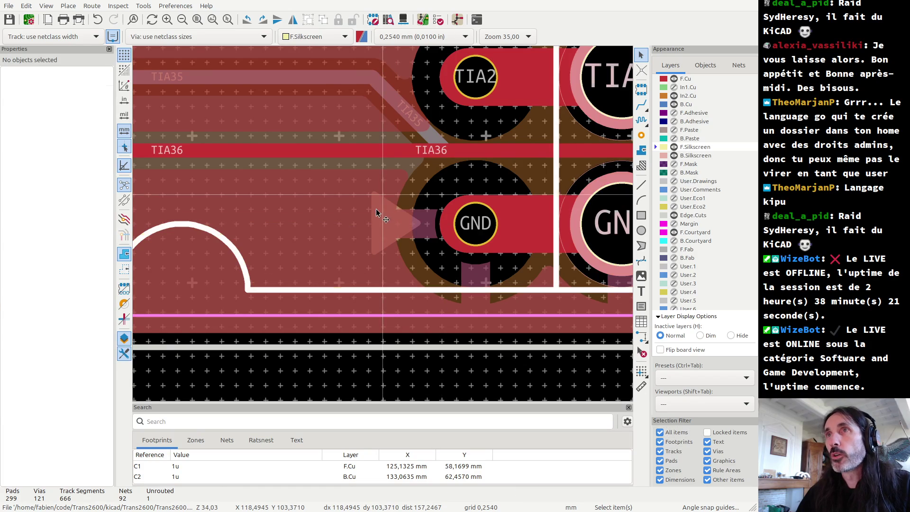
scroll(389, 231, "down", 3)
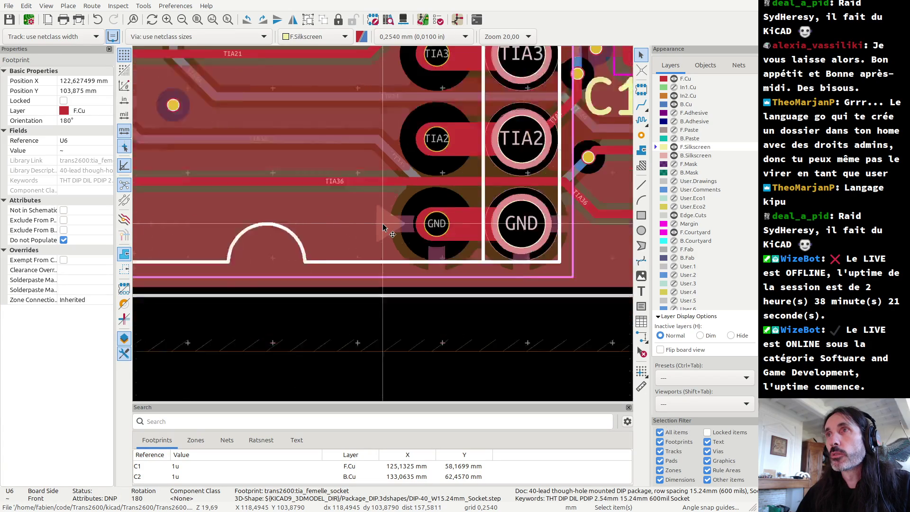
scroll(386, 228, "down", 1)
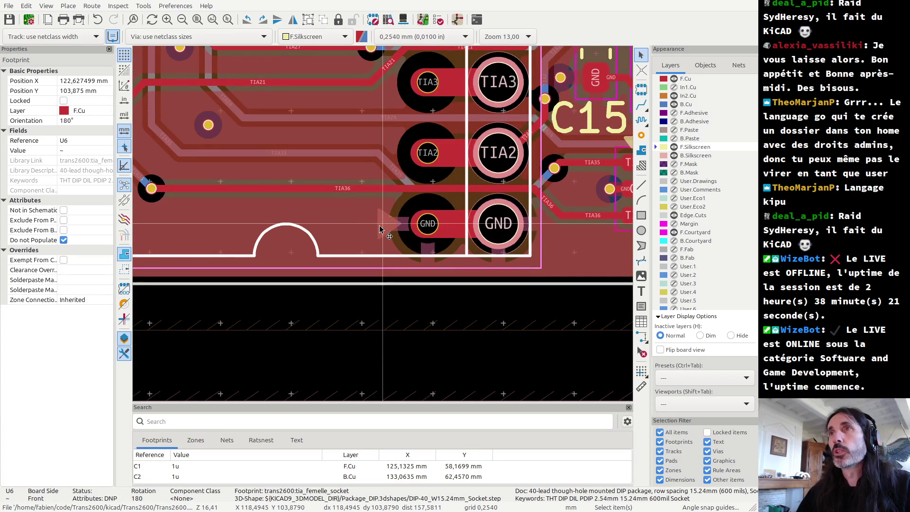
double_click(387, 227)
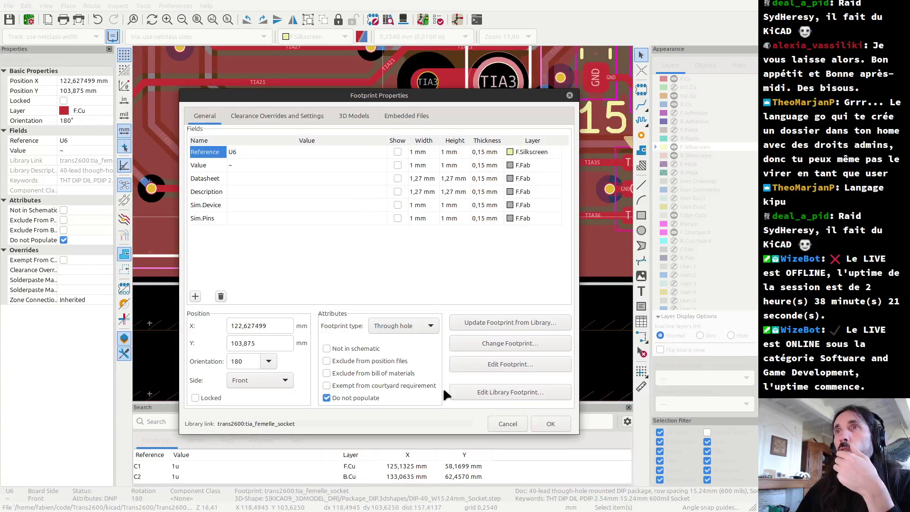
left_click(503, 423)
key("m")
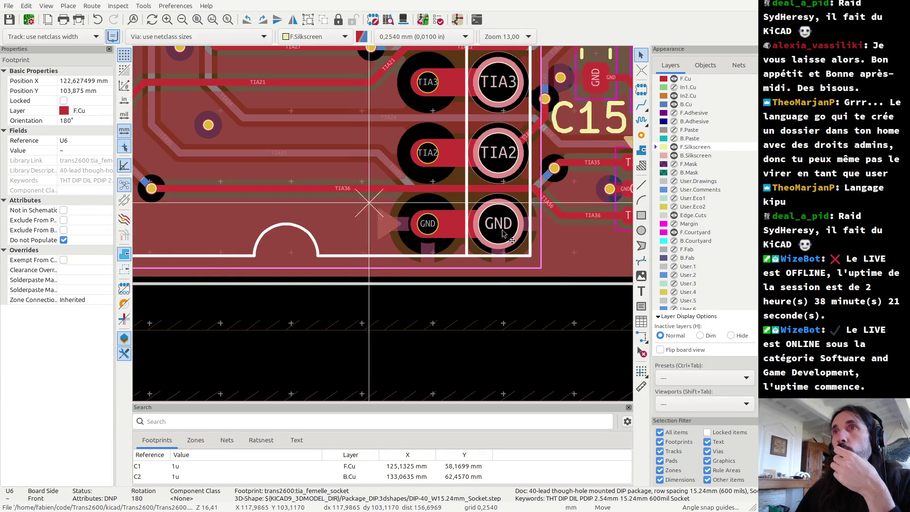
key("Escape")
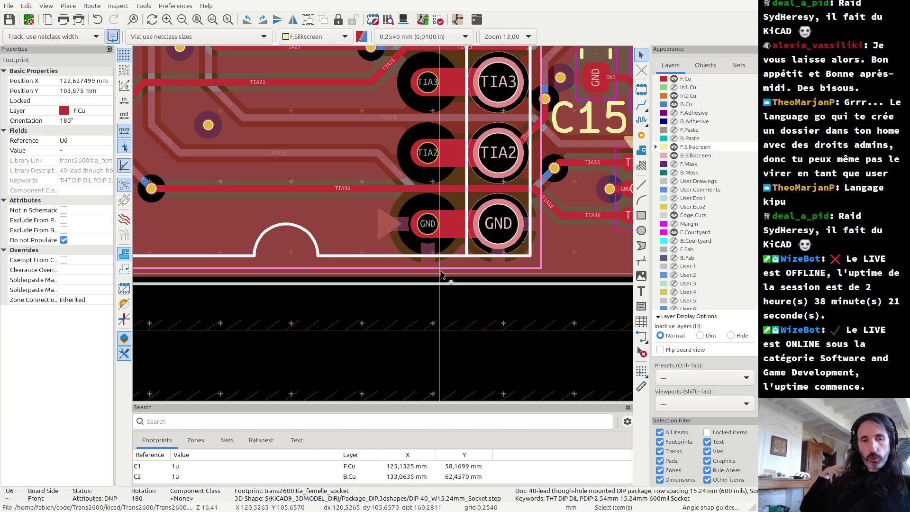
- Bring up the LibreCAD socket drawing dimensioned 15.24, 17.6, 19.5, 12 and 0.4
key("alt+Tab")
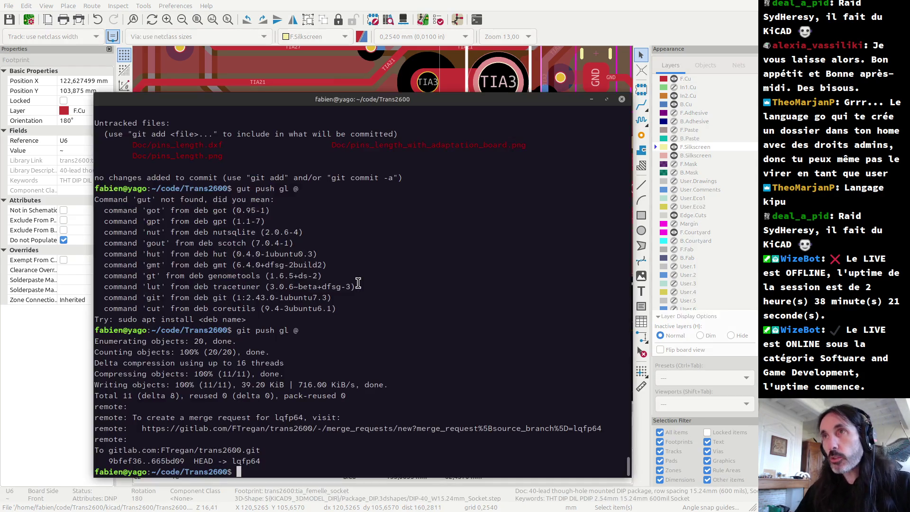
key("alt+Tab")
key("alt+Tab")
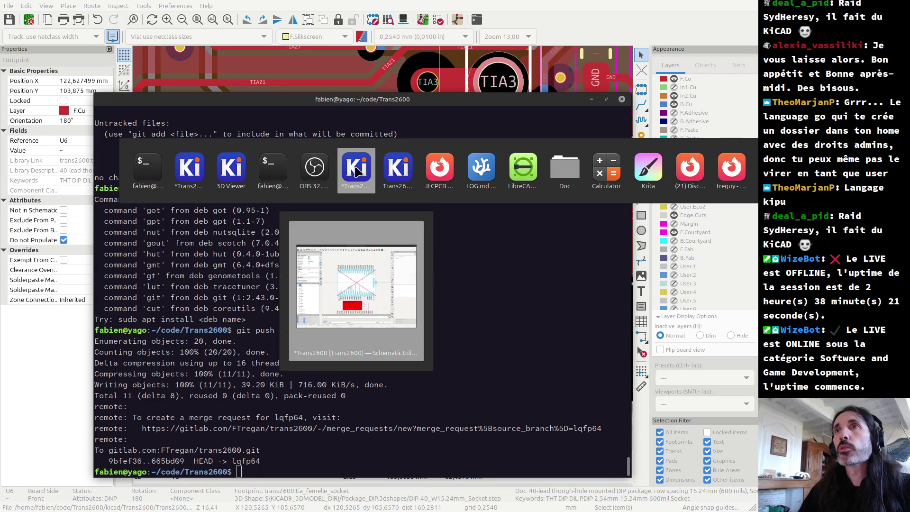
left_click(532, 176)
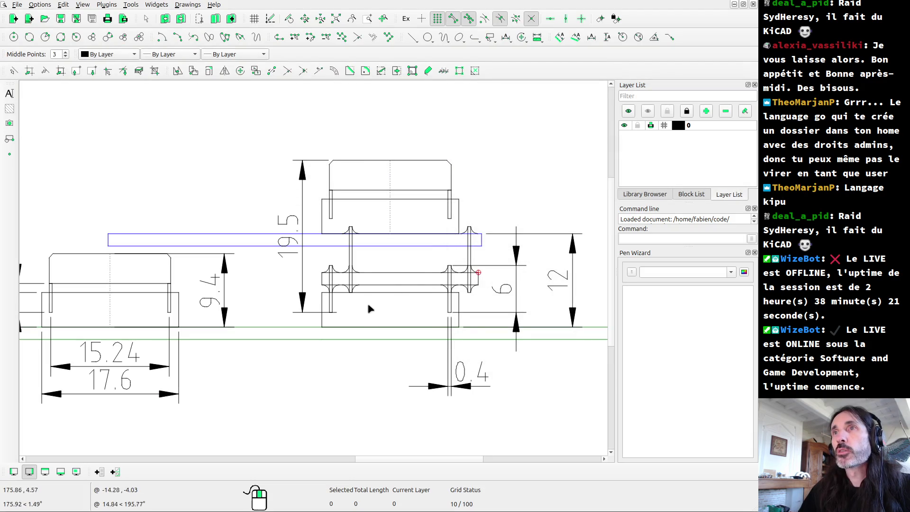
scroll(377, 315, "down", 2)
scroll(209, 300, "up", 2)
scroll(199, 279, "up", 4)
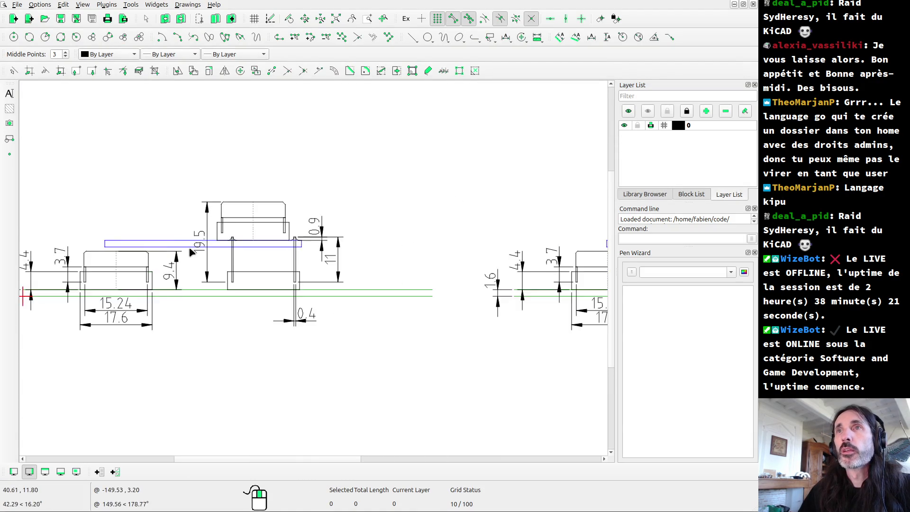
scroll(192, 255, "up", 5)
scroll(218, 260, "up", 1)
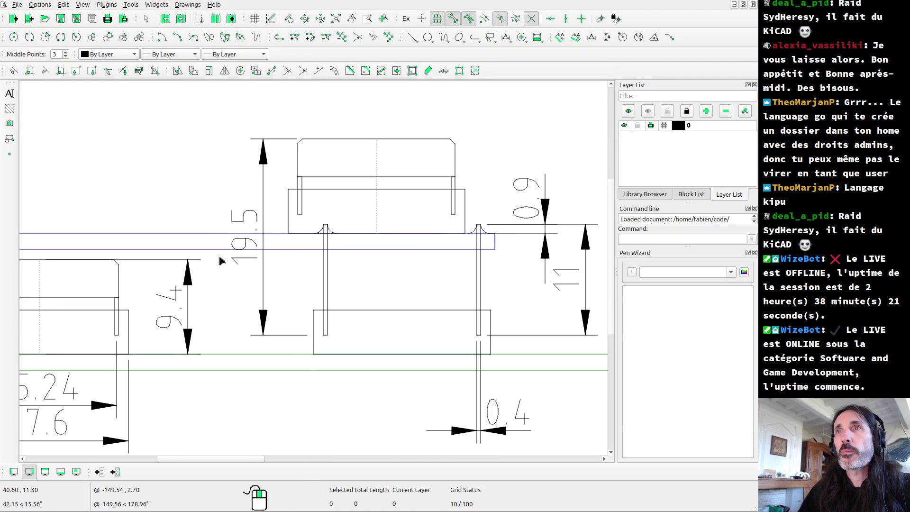
scroll(219, 261, "down", 4)
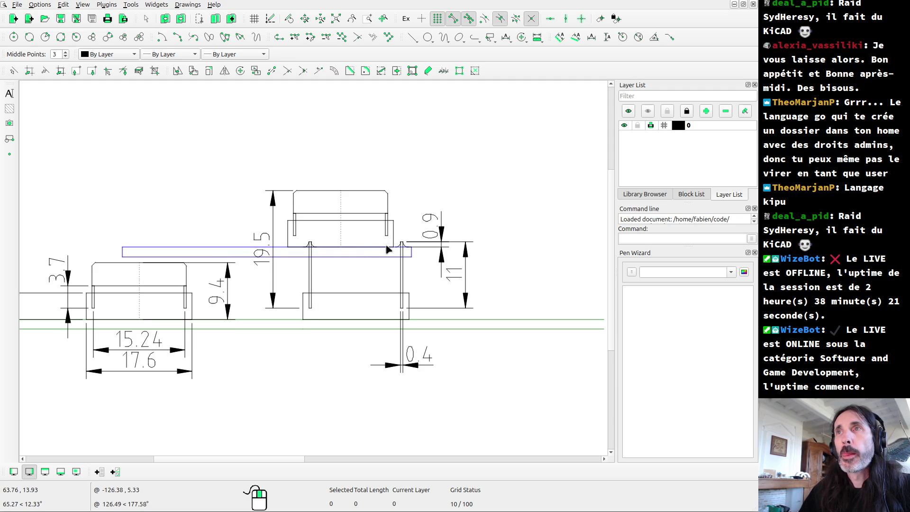
scroll(386, 250, "up", 3)
scroll(394, 246, "up", 3)
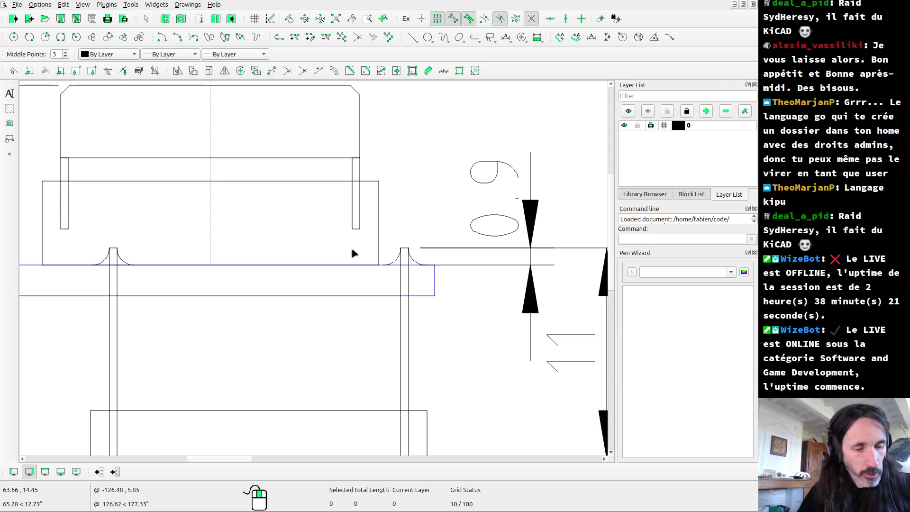